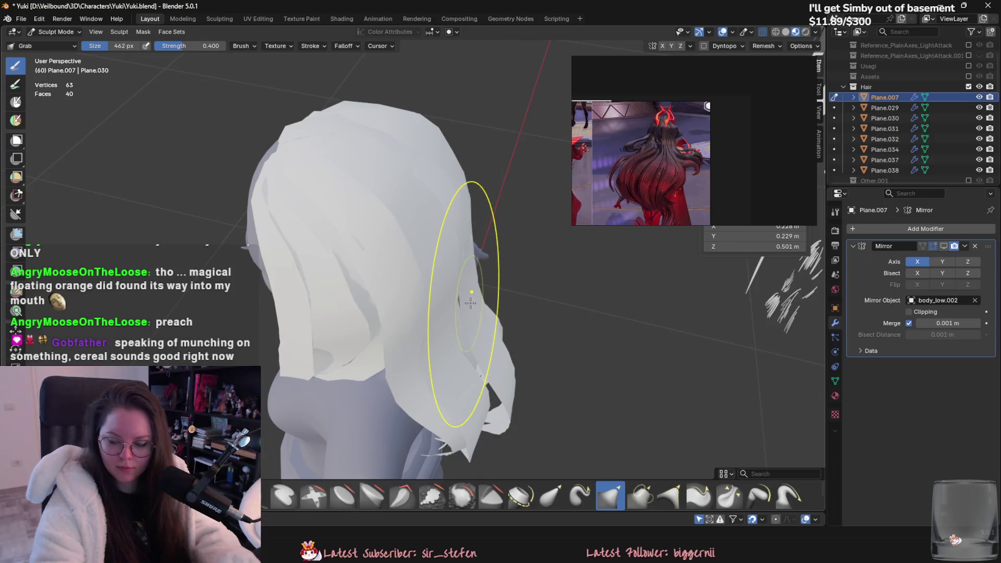
Orbit around the Plane.007 hair to inspect it from the back and side.
{"action": "mouse_move", "coordinate": [421, 300]}
{"action": "middle_mouse_down"}
{"action": "mouse_move", "coordinate": [458, 291]}
{"action": "mouse_move", "coordinate": [469, 365]}
{"action": "mouse_move", "coordinate": [436, 346]}
{"action": "middle_mouse_up"}
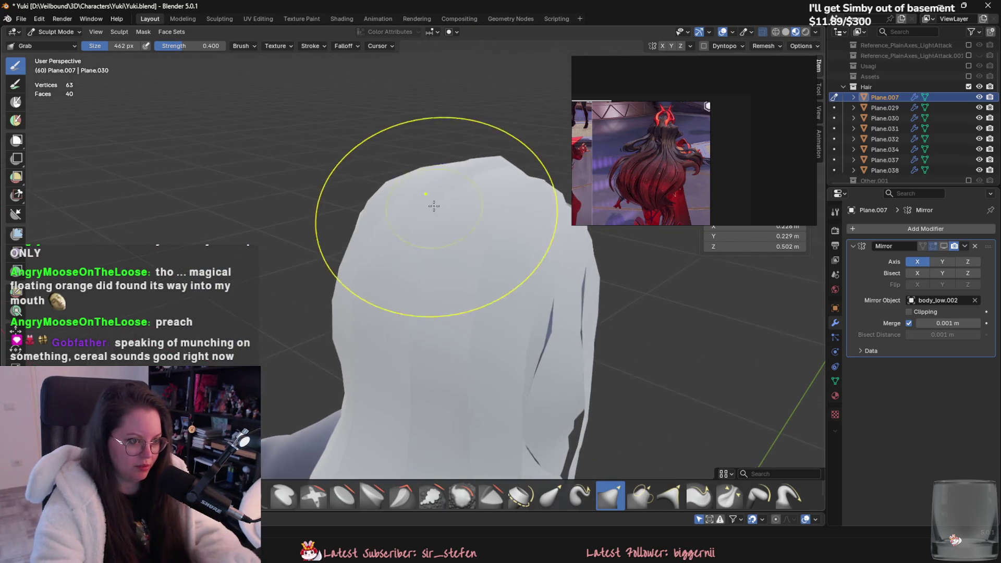
{"action": "mouse_move", "coordinate": [425, 190]}
{"action": "middle_mouse_down"}
{"action": "mouse_move", "coordinate": [398, 202]}
{"action": "mouse_move", "coordinate": [506, 284]}
{"action": "middle_mouse_up"}
{"action": "middle_click_drag", "start_coordinate": [694, 323], "coordinate": [313, 417]}
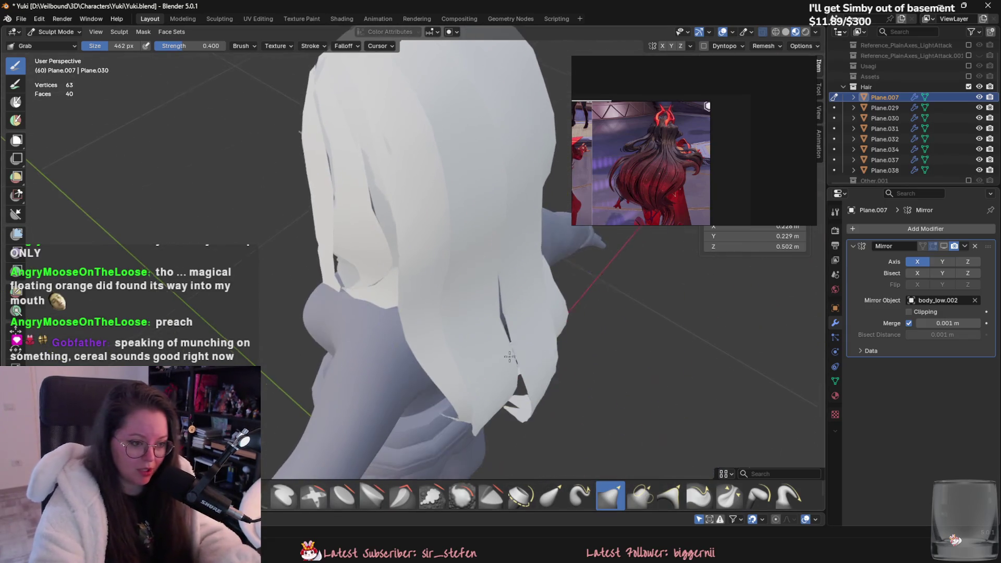
{"action": "mouse_move", "coordinate": [532, 371]}
{"action": "middle_mouse_down"}
{"action": "mouse_move", "coordinate": [459, 245]}
{"action": "mouse_move", "coordinate": [475, 322]}
{"action": "mouse_move", "coordinate": [454, 319]}
{"action": "mouse_move", "coordinate": [463, 312]}
{"action": "middle_mouse_up"}
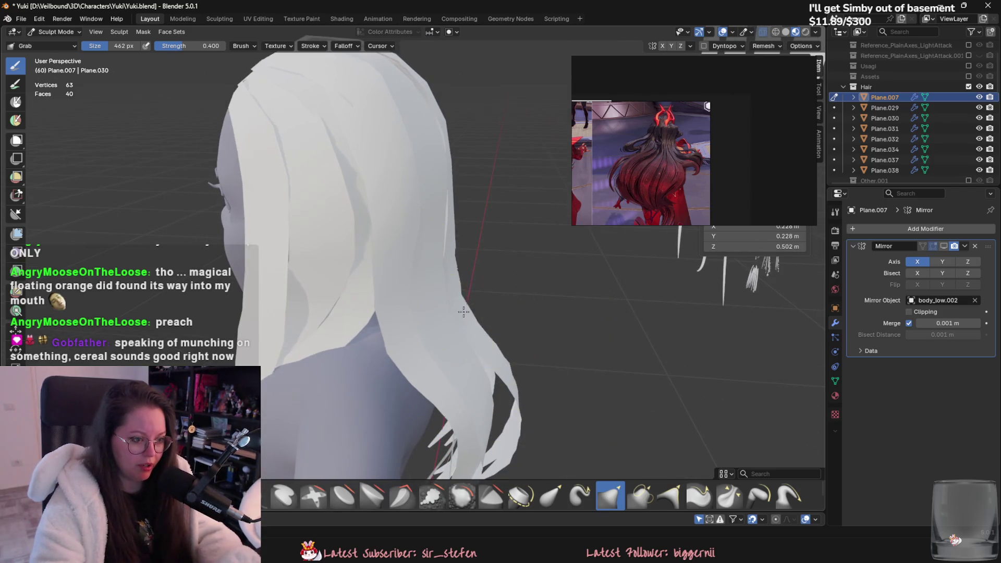
{"action": "mouse_move", "coordinate": [503, 379]}
{"action": "middle_mouse_down"}
{"action": "mouse_move", "coordinate": [495, 386]}
{"action": "mouse_move", "coordinate": [448, 354]}
{"action": "mouse_move", "coordinate": [444, 294]}
{"action": "mouse_move", "coordinate": [451, 371]}
{"action": "mouse_move", "coordinate": [425, 270]}
{"action": "mouse_move", "coordinate": [453, 326]}
{"action": "mouse_move", "coordinate": [451, 313]}
{"action": "mouse_move", "coordinate": [524, 252]}
{"action": "mouse_move", "coordinate": [493, 322]}
{"action": "mouse_move", "coordinate": [370, 235]}
{"action": "mouse_move", "coordinate": [420, 272]}
{"action": "mouse_move", "coordinate": [459, 273]}
{"action": "mouse_move", "coordinate": [414, 286]}
{"action": "mouse_move", "coordinate": [459, 290]}
{"action": "mouse_move", "coordinate": [447, 291]}
{"action": "mouse_move", "coordinate": [583, 343]}
{"action": "mouse_move", "coordinate": [479, 313]}
{"action": "middle_mouse_up"}
Resize the Grab brush to 618 px, then 504 px, then down to 314 px.
{"action": "key", "text": "f"}
{"action": "left_click", "coordinate": [493, 387]}
{"action": "scroll", "coordinate": [448, 355], "scroll_direction": "down", "scroll_amount": 4}
{"action": "key", "text": "f"}
{"action": "left_click", "coordinate": [414, 286]}
{"action": "key", "text": "f"}
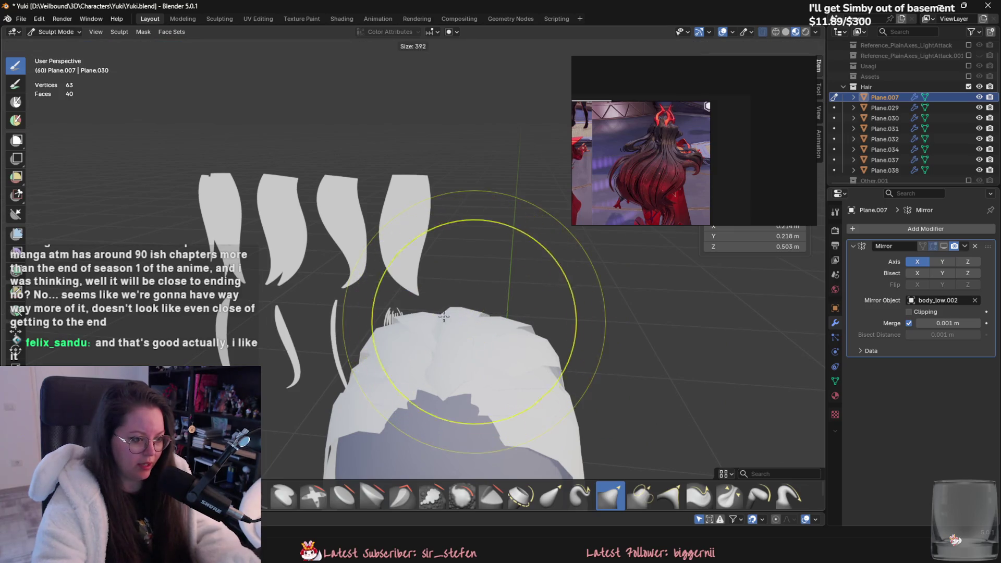
{"action": "left_click", "coordinate": [471, 312]}
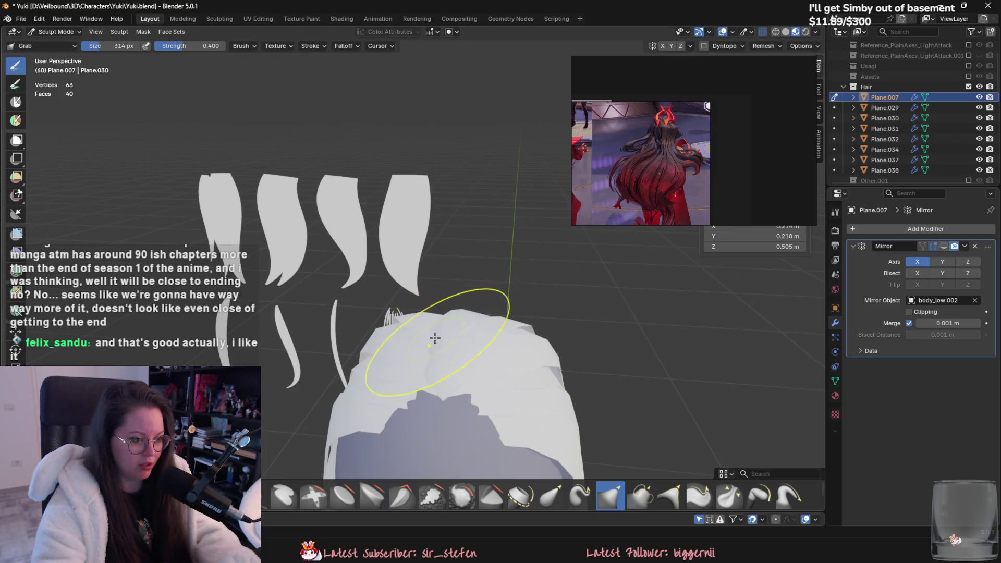
Look over the hair from behind and above, then return to Object Mode.
{"action": "mouse_move", "coordinate": [435, 338]}
{"action": "middle_mouse_down"}
{"action": "mouse_move", "coordinate": [447, 348]}
{"action": "mouse_move", "coordinate": [514, 305]}
{"action": "middle_mouse_up"}
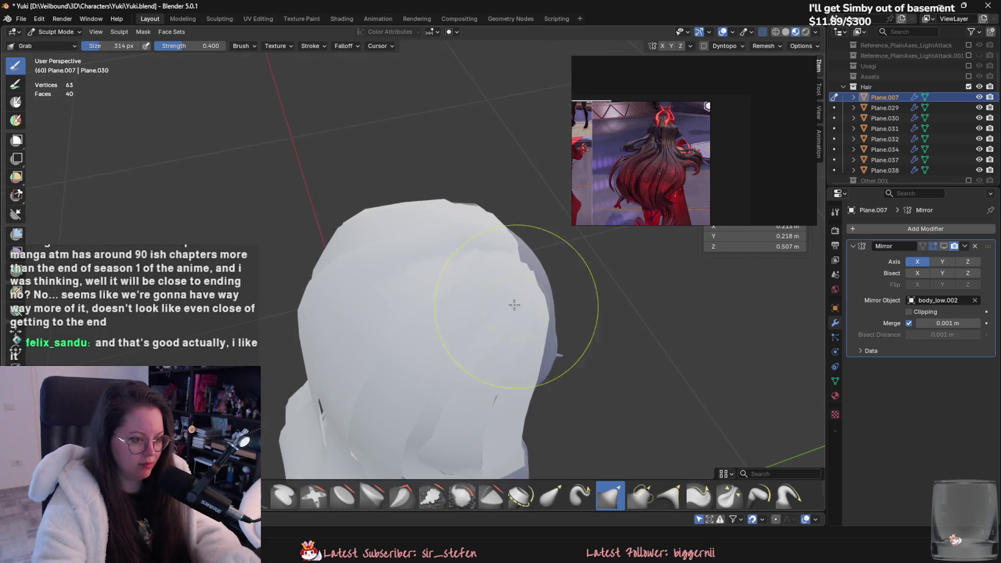
{"action": "mouse_move", "coordinate": [440, 259]}
{"action": "middle_mouse_down"}
{"action": "mouse_move", "coordinate": [532, 252]}
{"action": "mouse_move", "coordinate": [425, 364]}
{"action": "mouse_move", "coordinate": [436, 362]}
{"action": "mouse_move", "coordinate": [409, 303]}
{"action": "mouse_move", "coordinate": [464, 279]}
{"action": "mouse_move", "coordinate": [464, 228]}
{"action": "mouse_move", "coordinate": [496, 240]}
{"action": "mouse_move", "coordinate": [454, 255]}
{"action": "mouse_move", "coordinate": [427, 248]}
{"action": "mouse_move", "coordinate": [469, 263]}
{"action": "middle_mouse_up"}
{"action": "scroll", "coordinate": [432, 271], "scroll_direction": "down", "scroll_amount": 4}
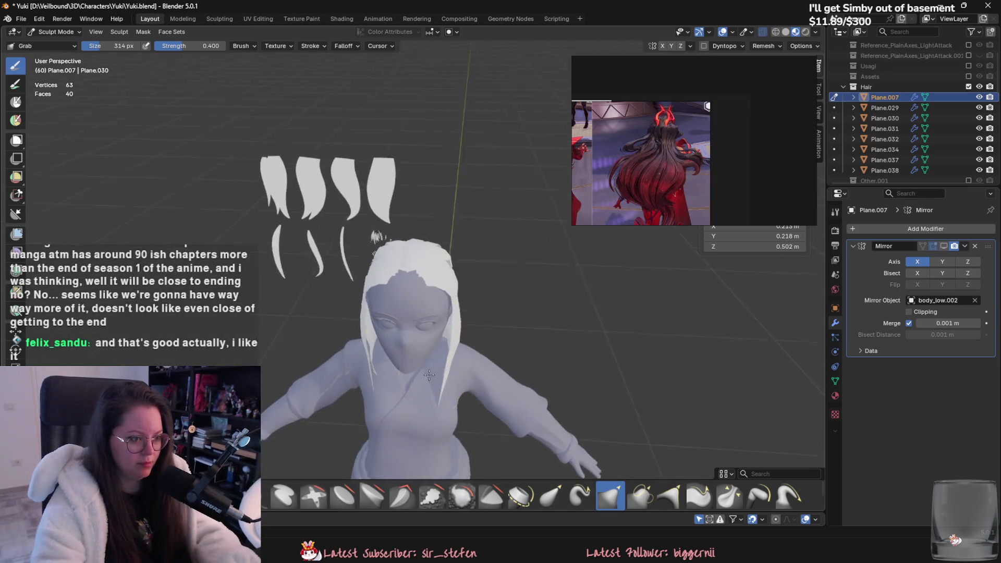
{"action": "scroll", "coordinate": [470, 263], "scroll_direction": "up", "scroll_amount": 5}
{"action": "key", "text": "ctrl+Tab"}
Select the Plane.030 hair card and put it in Sculpt Mode.
{"action": "left_click", "coordinate": [465, 256]}
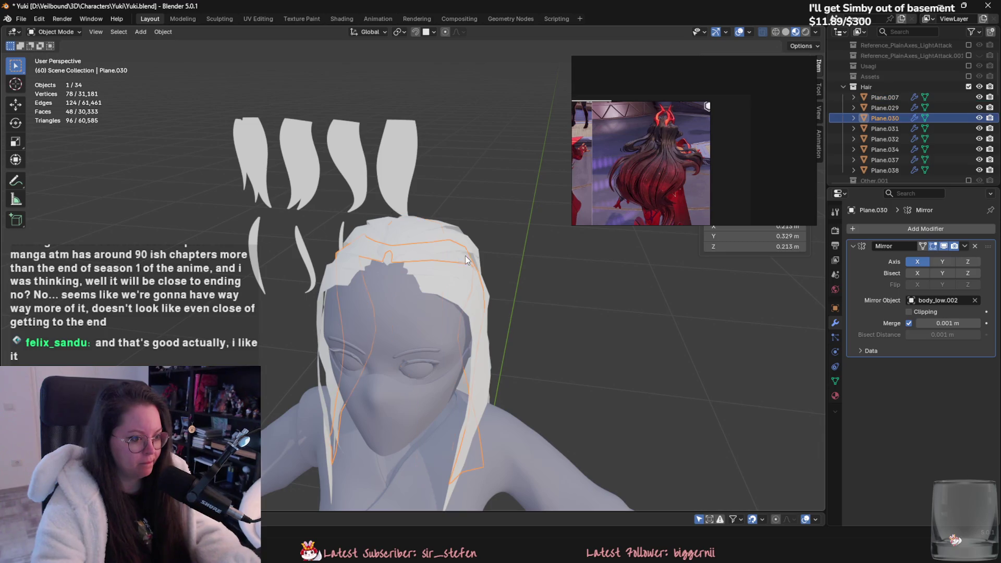
{"action": "left_click", "coordinate": [54, 32]}
{"action": "left_click", "coordinate": [57, 67]}
Orbit around the head to inspect Plane.030's hair from side, rear and overhead angles.
{"action": "middle_click_drag", "start_coordinate": [303, 209], "coordinate": [402, 264]}
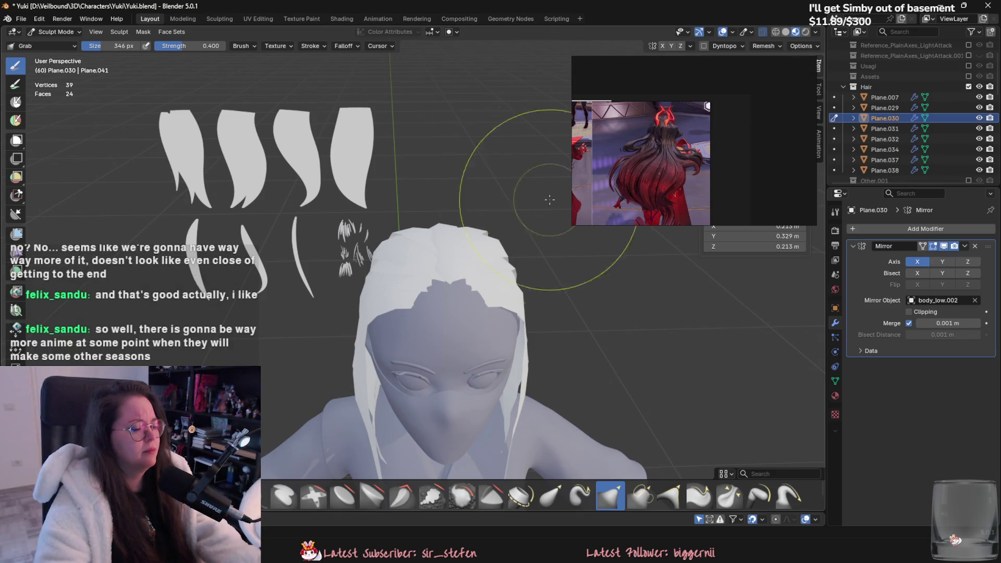
{"action": "scroll", "coordinate": [440, 274], "scroll_direction": "up", "scroll_amount": 5}
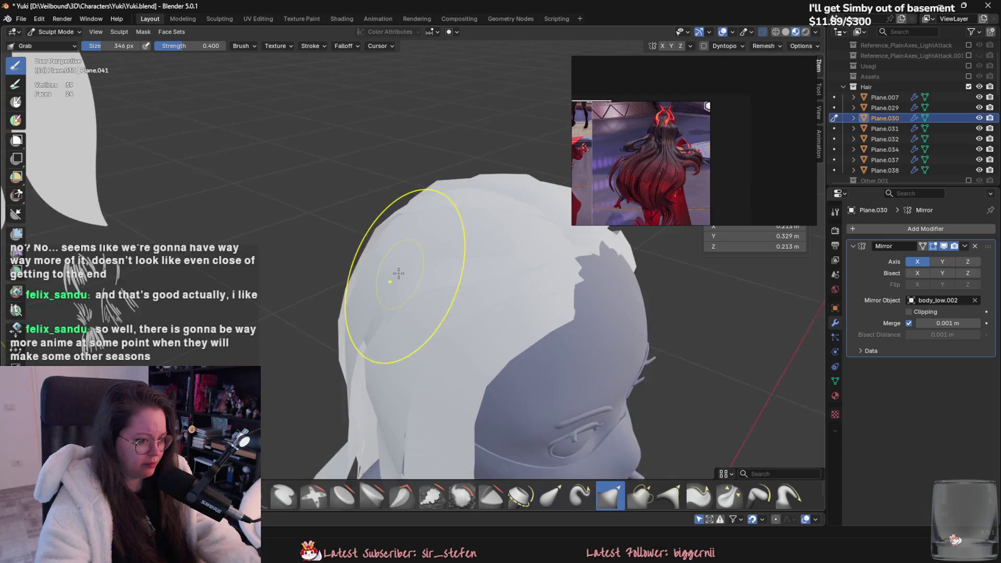
{"action": "mouse_move", "coordinate": [401, 268]}
{"action": "middle_mouse_down"}
{"action": "mouse_move", "coordinate": [369, 312]}
{"action": "mouse_move", "coordinate": [386, 333]}
{"action": "middle_mouse_up"}
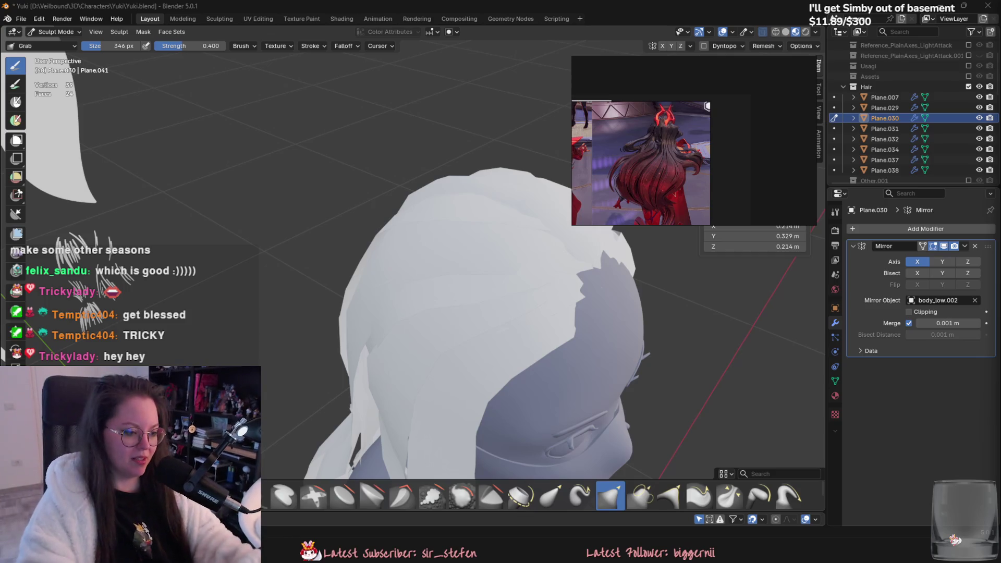
{"action": "mouse_move", "coordinate": [375, 334]}
{"action": "middle_mouse_down"}
{"action": "mouse_move", "coordinate": [415, 302]}
{"action": "mouse_move", "coordinate": [400, 332]}
{"action": "mouse_move", "coordinate": [417, 251]}
{"action": "middle_mouse_up"}
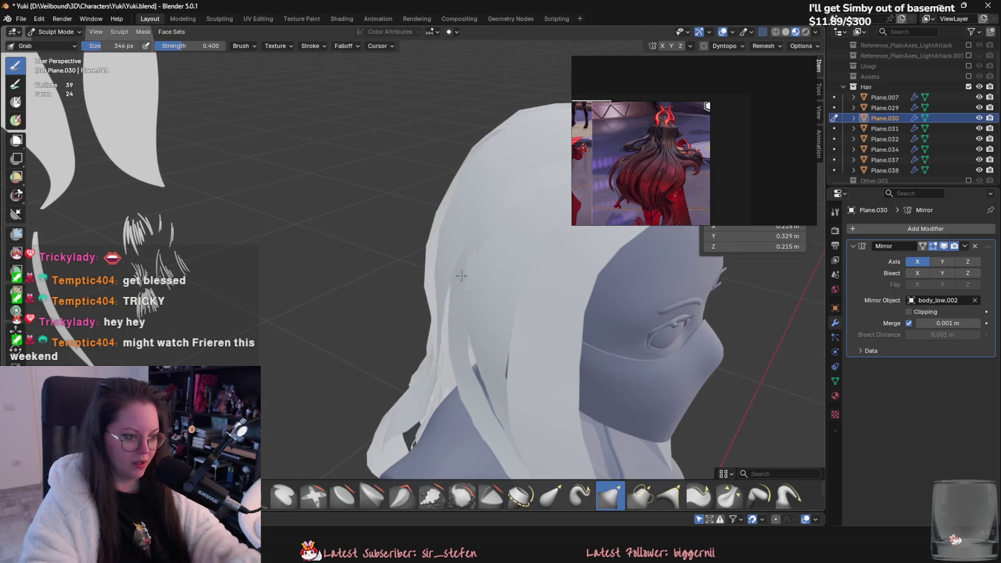
{"action": "mouse_move", "coordinate": [462, 276]}
{"action": "middle_mouse_down"}
{"action": "mouse_move", "coordinate": [369, 268]}
{"action": "mouse_move", "coordinate": [462, 263]}
{"action": "middle_mouse_up"}
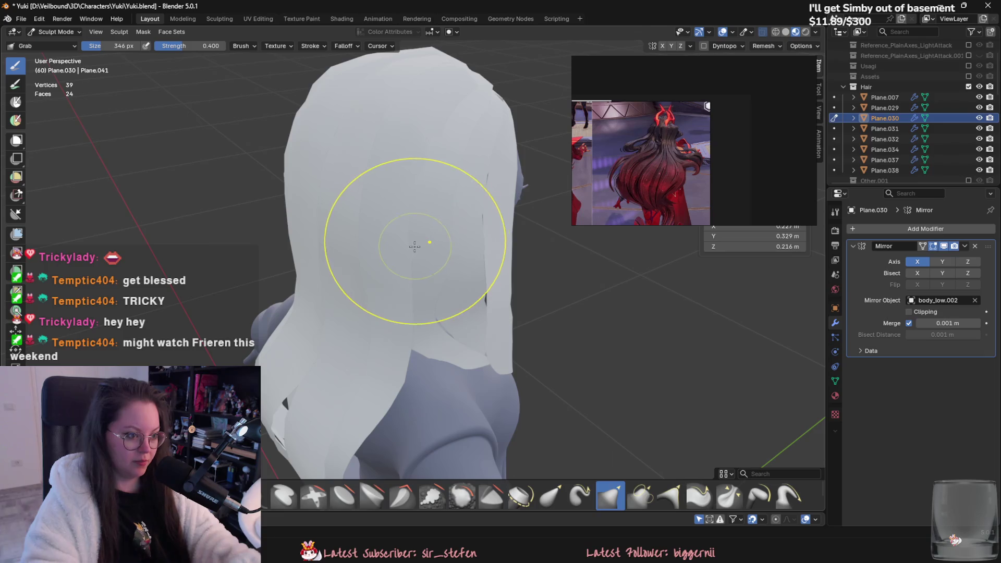
{"action": "mouse_move", "coordinate": [416, 265]}
{"action": "middle_mouse_down"}
{"action": "mouse_move", "coordinate": [425, 324]}
{"action": "mouse_move", "coordinate": [462, 353]}
{"action": "middle_mouse_up"}
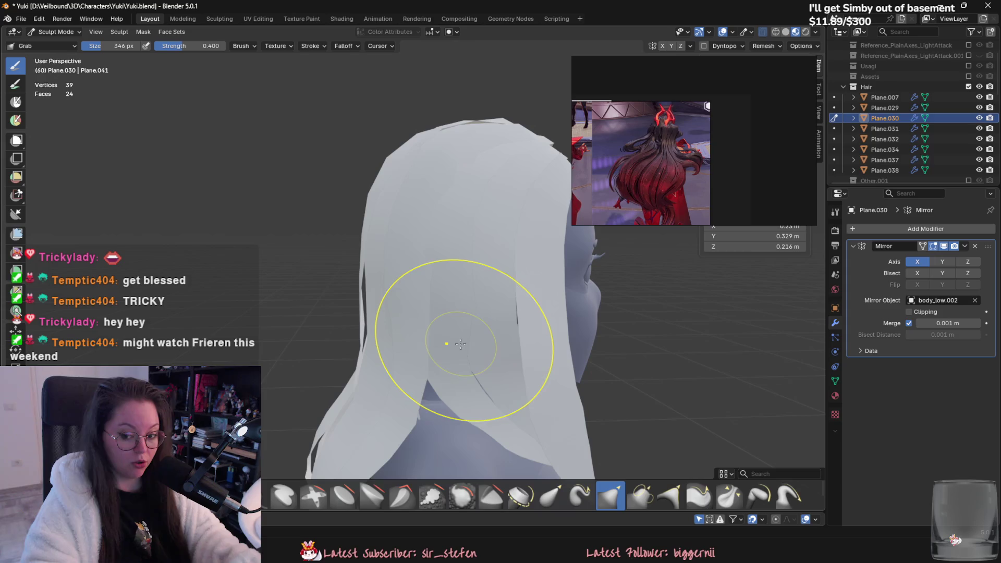
{"action": "mouse_move", "coordinate": [469, 316]}
{"action": "middle_mouse_down"}
{"action": "mouse_move", "coordinate": [453, 313]}
{"action": "mouse_move", "coordinate": [510, 302]}
{"action": "mouse_move", "coordinate": [368, 251]}
{"action": "mouse_move", "coordinate": [414, 256]}
{"action": "mouse_move", "coordinate": [431, 241]}
{"action": "mouse_move", "coordinate": [403, 268]}
{"action": "mouse_move", "coordinate": [407, 297]}
{"action": "mouse_move", "coordinate": [409, 281]}
{"action": "mouse_move", "coordinate": [447, 257]}
{"action": "mouse_move", "coordinate": [450, 264]}
{"action": "mouse_move", "coordinate": [435, 250]}
{"action": "mouse_move", "coordinate": [447, 331]}
{"action": "middle_mouse_up"}
{"action": "scroll", "coordinate": [483, 311], "scroll_direction": "up", "scroll_amount": 4}
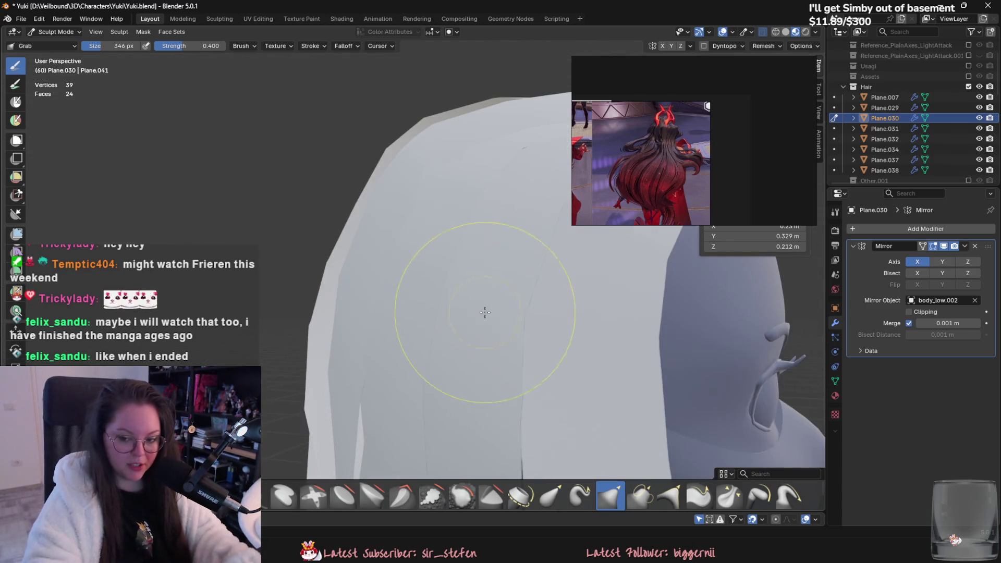
{"action": "mouse_move", "coordinate": [478, 247]}
{"action": "middle_mouse_down"}
{"action": "mouse_move", "coordinate": [410, 201]}
{"action": "mouse_move", "coordinate": [494, 185]}
{"action": "mouse_move", "coordinate": [401, 235]}
{"action": "mouse_move", "coordinate": [437, 254]}
{"action": "mouse_move", "coordinate": [429, 257]}
{"action": "mouse_move", "coordinate": [462, 200]}
{"action": "middle_mouse_up"}
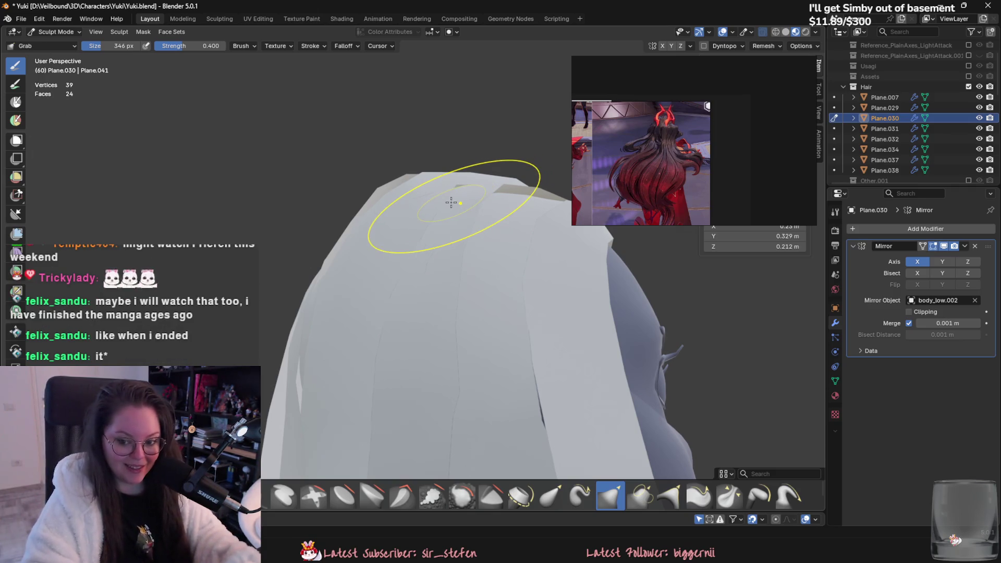
{"action": "mouse_move", "coordinate": [452, 202]}
{"action": "middle_mouse_down"}
{"action": "mouse_move", "coordinate": [587, 313]}
{"action": "mouse_move", "coordinate": [541, 350]}
{"action": "mouse_move", "coordinate": [521, 312]}
{"action": "mouse_move", "coordinate": [407, 459]}
{"action": "mouse_move", "coordinate": [451, 248]}
{"action": "mouse_move", "coordinate": [465, 321]}
{"action": "middle_mouse_up"}
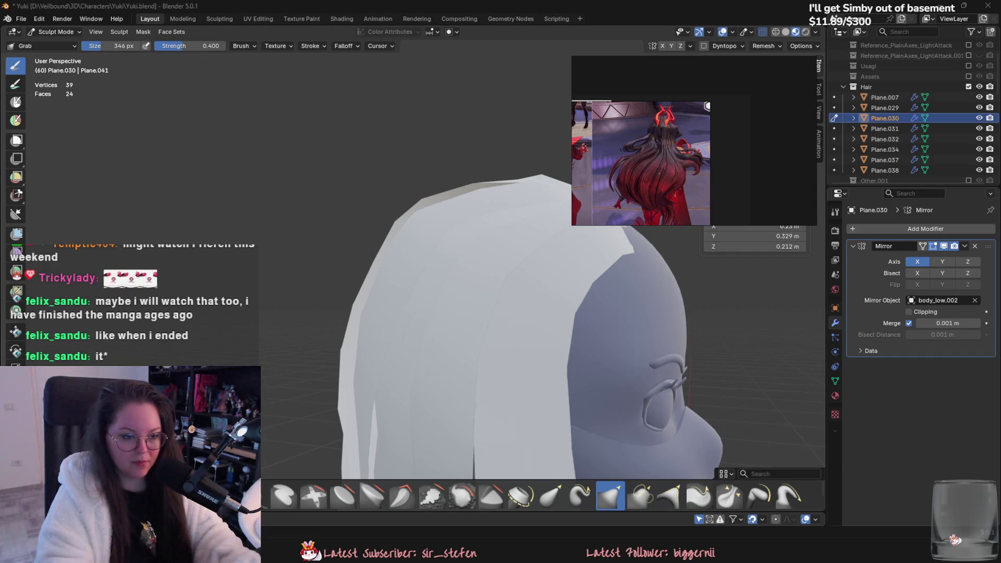
{"action": "mouse_move", "coordinate": [626, 365]}
{"action": "middle_mouse_down"}
{"action": "mouse_move", "coordinate": [644, 380]}
{"action": "mouse_move", "coordinate": [458, 381]}
{"action": "mouse_move", "coordinate": [491, 334]}
{"action": "mouse_move", "coordinate": [438, 266]}
{"action": "middle_mouse_up"}
Nudge the Plane.030 hair with a small Grab stroke and save Yuki.blend.
{"action": "key", "text": "ctrl+s"}
{"action": "left_click_drag", "start_coordinate": [438, 266], "coordinate": [416, 262]}
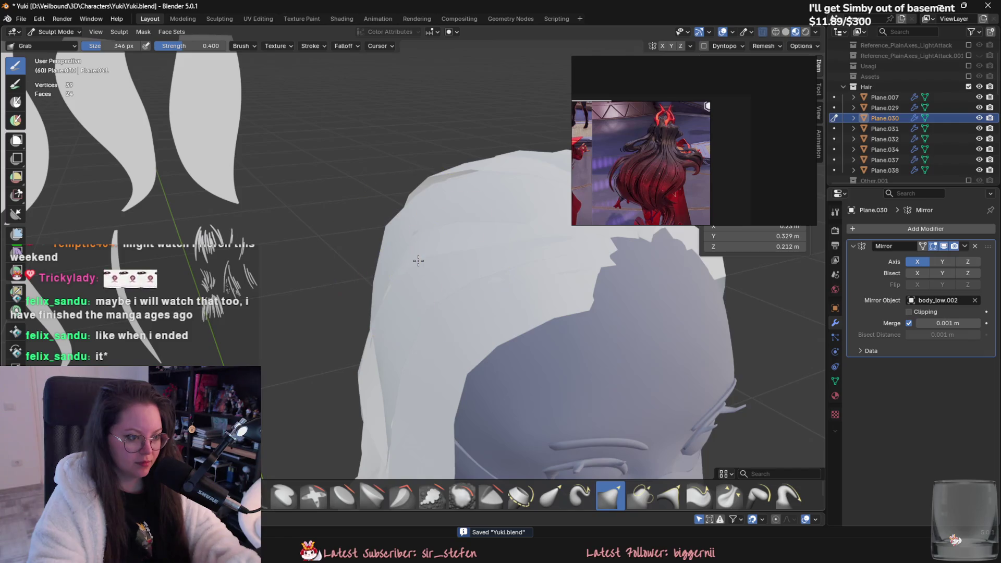
{"action": "mouse_move", "coordinate": [416, 261]}
{"action": "middle_mouse_down"}
{"action": "mouse_move", "coordinate": [477, 256]}
{"action": "mouse_move", "coordinate": [469, 264]}
{"action": "mouse_move", "coordinate": [469, 218]}
{"action": "mouse_move", "coordinate": [443, 265]}
{"action": "mouse_move", "coordinate": [448, 286]}
{"action": "mouse_move", "coordinate": [417, 281]}
{"action": "mouse_move", "coordinate": [415, 334]}
{"action": "mouse_move", "coordinate": [400, 346]}
{"action": "mouse_move", "coordinate": [459, 180]}
{"action": "mouse_move", "coordinate": [441, 195]}
{"action": "middle_mouse_up"}
{"action": "key", "text": "ctrl+s"}
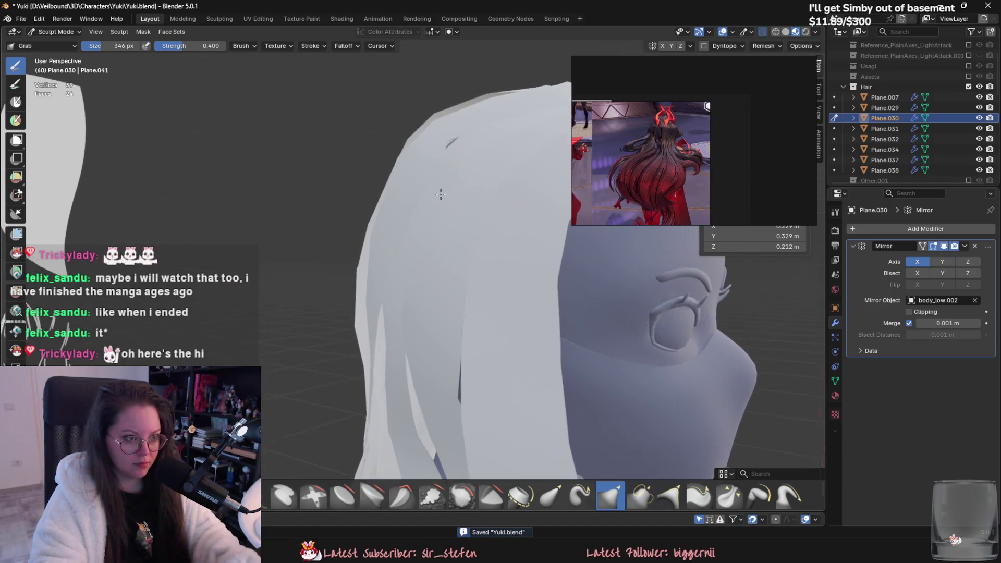
Return to Object Mode and select the Plane.032 hair card.
{"action": "mouse_move", "coordinate": [442, 157]}
{"action": "middle_mouse_down"}
{"action": "mouse_move", "coordinate": [445, 144]}
{"action": "mouse_move", "coordinate": [521, 324]}
{"action": "mouse_move", "coordinate": [387, 298]}
{"action": "mouse_move", "coordinate": [391, 268]}
{"action": "mouse_move", "coordinate": [449, 245]}
{"action": "mouse_move", "coordinate": [586, 307]}
{"action": "mouse_move", "coordinate": [465, 346]}
{"action": "middle_mouse_up"}
{"action": "scroll", "coordinate": [452, 160], "scroll_direction": "down", "scroll_amount": 4}
{"action": "scroll", "coordinate": [465, 346], "scroll_direction": "up", "scroll_amount": 3}
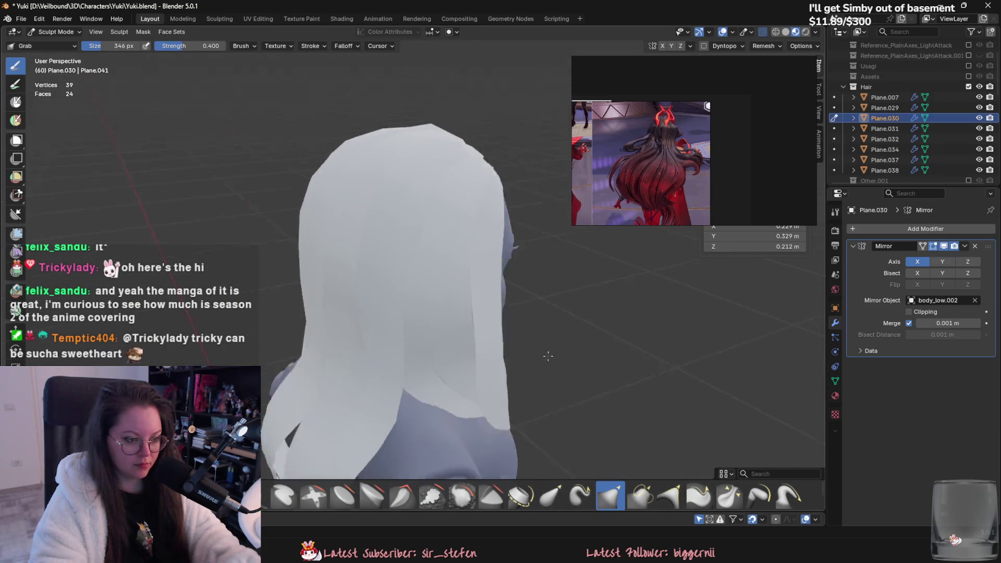
{"action": "left_click", "coordinate": [57, 32]}
{"action": "left_click", "coordinate": [72, 42]}
{"action": "left_click", "coordinate": [464, 335]}
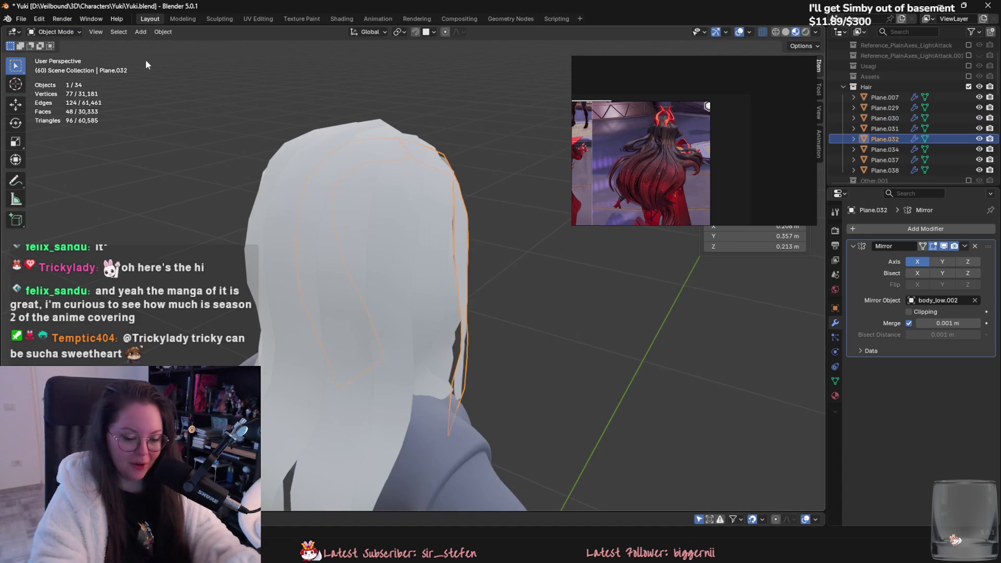
Put Plane.032 in Sculpt Mode, view the head front-side, then return to Object Mode.
{"action": "left_click", "coordinate": [68, 35]}
{"action": "left_click", "coordinate": [63, 68]}
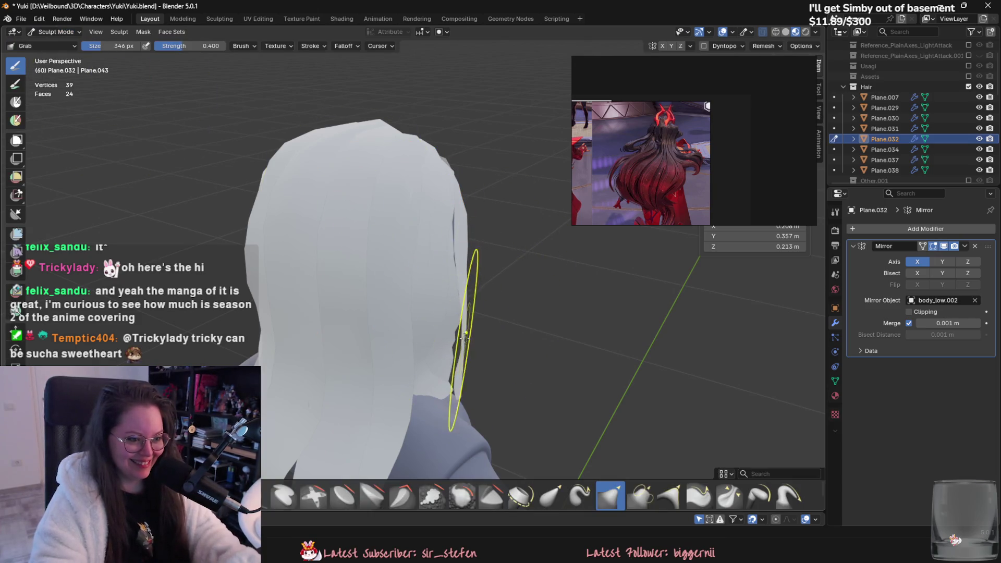
{"action": "mouse_move", "coordinate": [413, 358]}
{"action": "middle_mouse_down"}
{"action": "mouse_move", "coordinate": [403, 294]}
{"action": "mouse_move", "coordinate": [438, 280]}
{"action": "mouse_move", "coordinate": [459, 375]}
{"action": "mouse_move", "coordinate": [472, 357]}
{"action": "mouse_move", "coordinate": [463, 396]}
{"action": "mouse_move", "coordinate": [460, 388]}
{"action": "middle_mouse_up"}
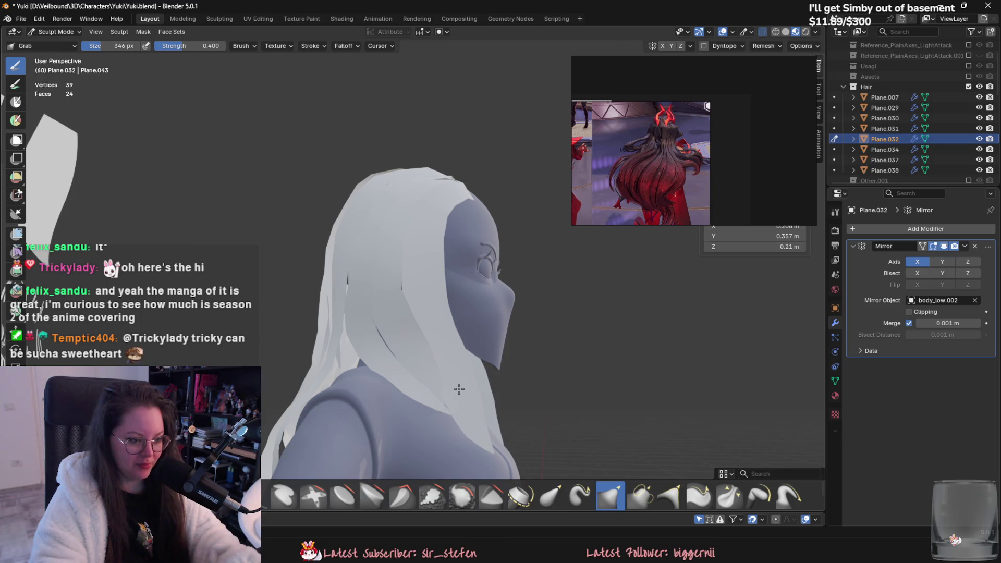
{"action": "left_click", "coordinate": [56, 31]}
{"action": "left_click", "coordinate": [49, 44]}
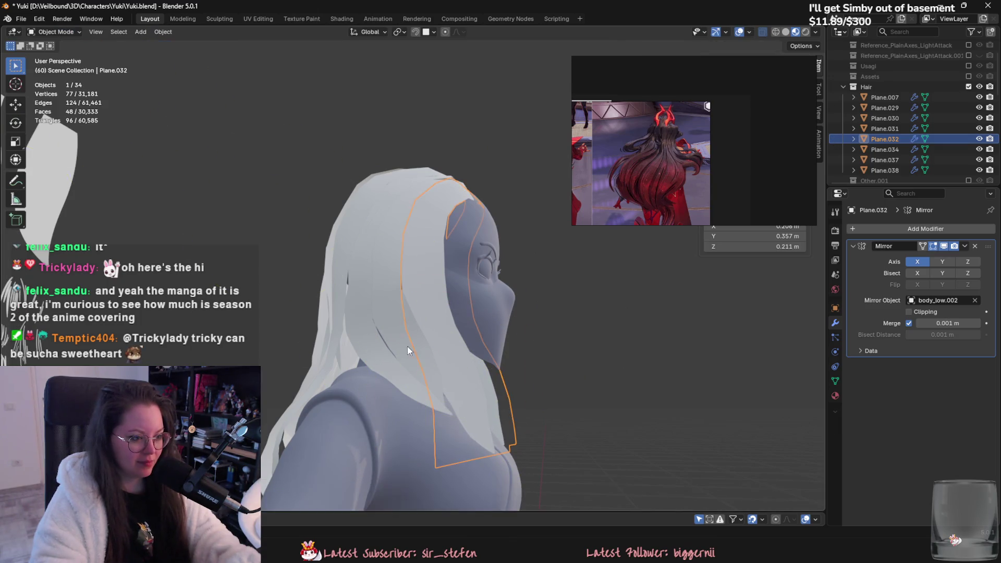
Grab-sculpt Plane.031's hair strands around the ear, then go back to Object Mode.
{"action": "left_click", "coordinate": [407, 346]}
{"action": "left_click", "coordinate": [56, 31]}
{"action": "left_click", "coordinate": [52, 67]}
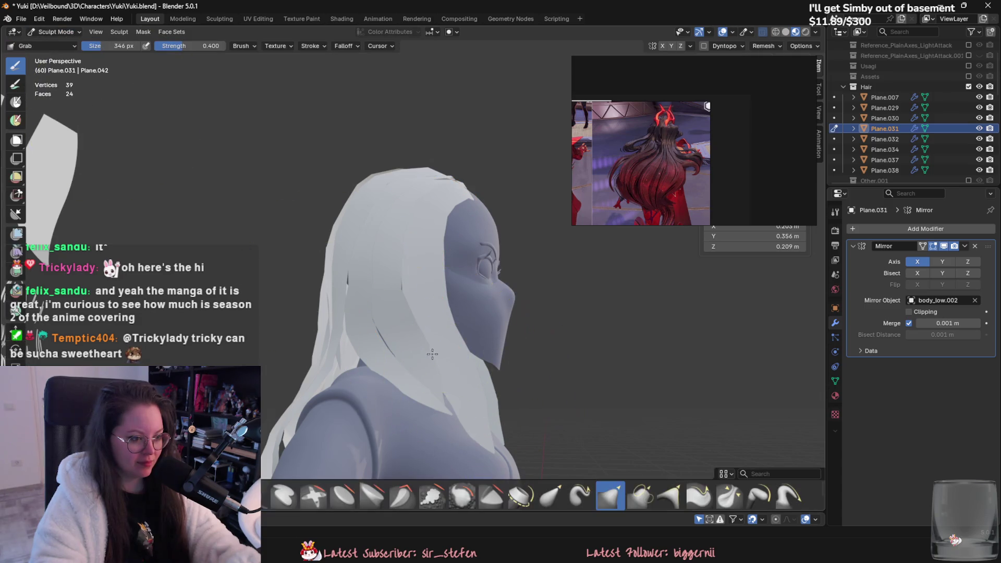
{"action": "mouse_move", "coordinate": [409, 328]}
{"action": "left_mouse_down"}
{"action": "mouse_move", "coordinate": [391, 335]}
{"action": "mouse_move", "coordinate": [397, 318]}
{"action": "mouse_move", "coordinate": [376, 292]}
{"action": "mouse_move", "coordinate": [398, 298]}
{"action": "left_mouse_up"}
{"action": "middle_click_drag", "start_coordinate": [398, 298], "coordinate": [399, 319]}
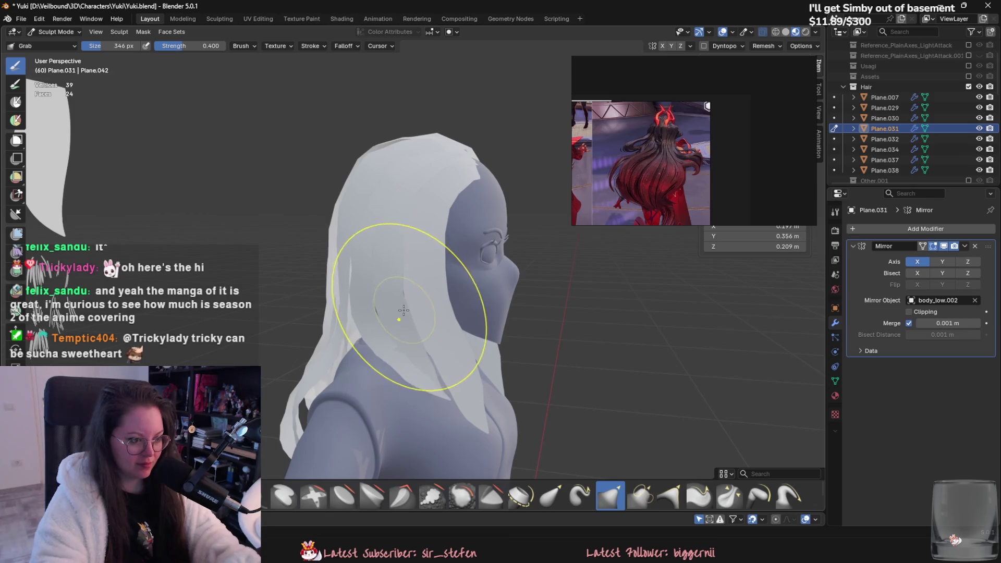
{"action": "left_click_drag", "start_coordinate": [404, 311], "coordinate": [401, 290]}
{"action": "mouse_move", "coordinate": [400, 290]}
{"action": "middle_mouse_down"}
{"action": "mouse_move", "coordinate": [393, 280]}
{"action": "mouse_move", "coordinate": [406, 356]}
{"action": "middle_mouse_up"}
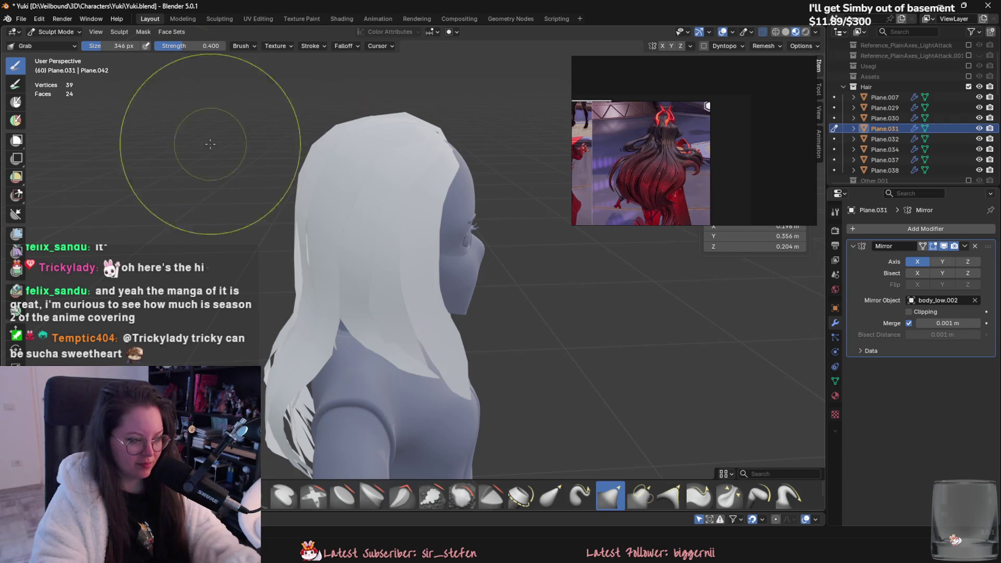
{"action": "left_click", "coordinate": [56, 31]}
{"action": "left_click", "coordinate": [49, 43]}
Put Plane.030 in Sculpt Mode and pull its neck strands into shape with the Grab brush.
{"action": "left_click", "coordinate": [385, 360]}
{"action": "left_click", "coordinate": [56, 32]}
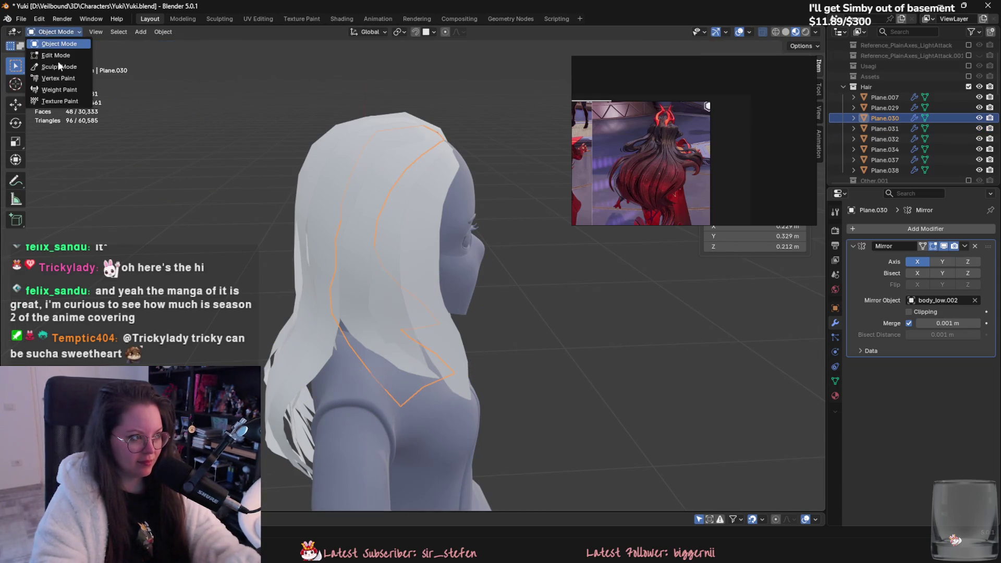
{"action": "left_click", "coordinate": [55, 67]}
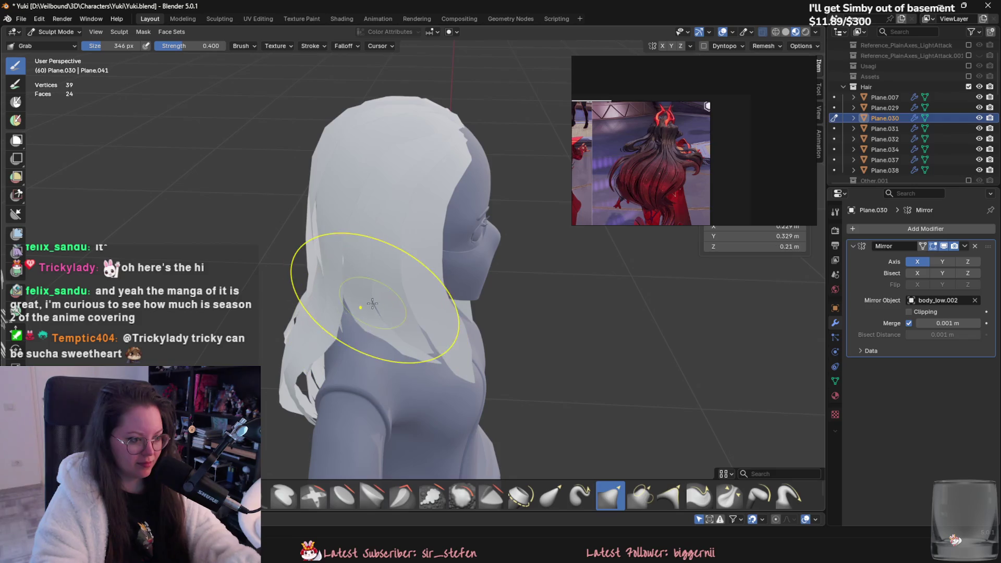
{"action": "scroll", "coordinate": [375, 337], "scroll_direction": "up", "scroll_amount": 3}
{"action": "middle_click_drag", "start_coordinate": [375, 337], "coordinate": [437, 335]}
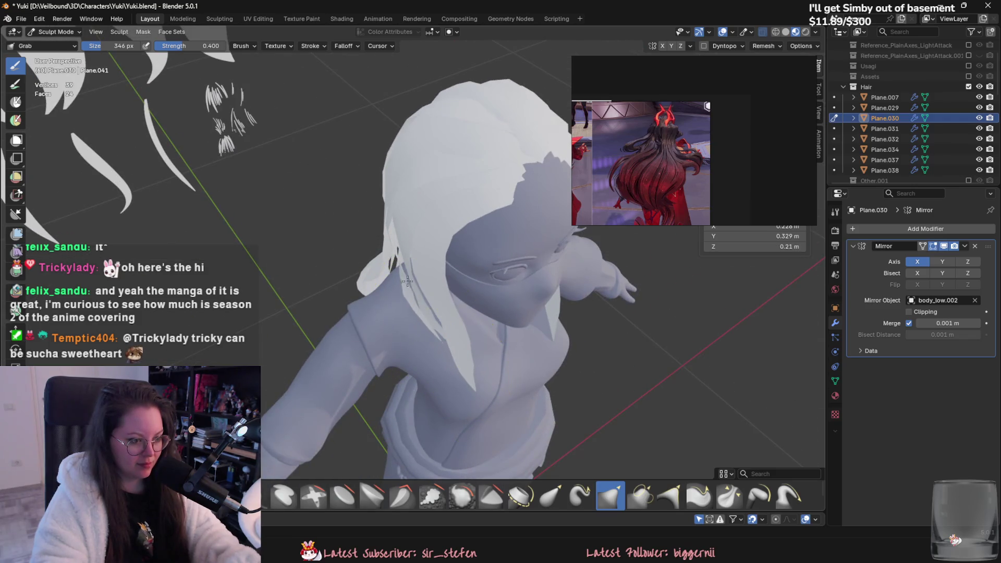
{"action": "mouse_move", "coordinate": [407, 282]}
{"action": "middle_mouse_down"}
{"action": "mouse_move", "coordinate": [409, 302]}
{"action": "mouse_move", "coordinate": [480, 331]}
{"action": "mouse_move", "coordinate": [448, 338]}
{"action": "middle_mouse_up"}
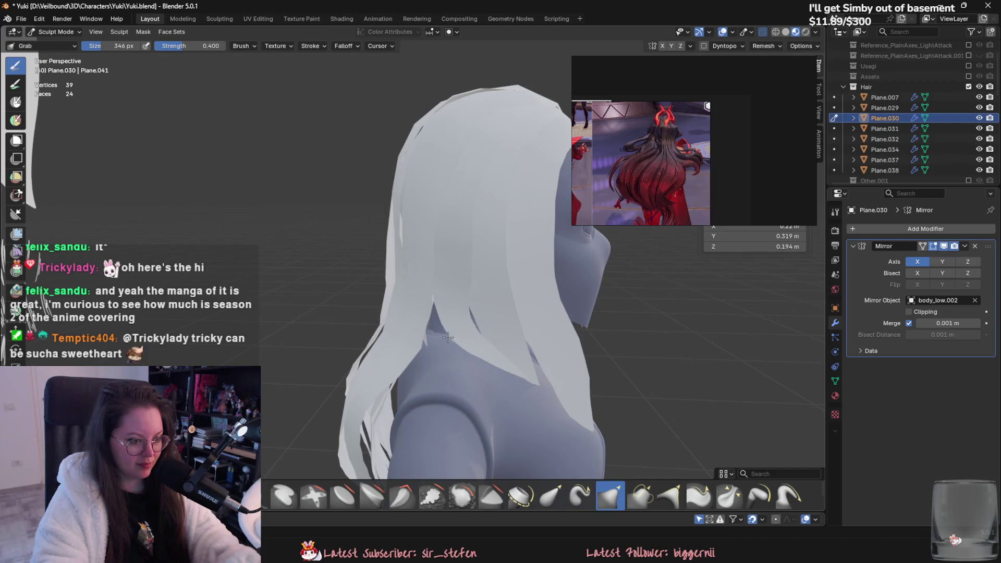
{"action": "mouse_move", "coordinate": [448, 338]}
{"action": "left_mouse_down"}
{"action": "mouse_move", "coordinate": [490, 356]}
{"action": "mouse_move", "coordinate": [467, 350]}
{"action": "left_mouse_up"}
{"action": "middle_click_drag", "start_coordinate": [469, 353], "coordinate": [472, 381]}
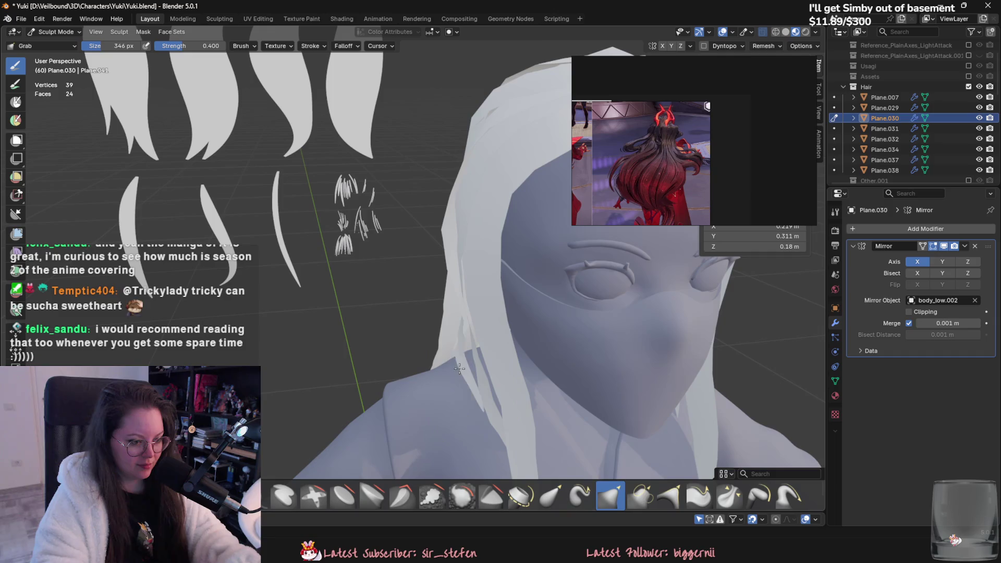
{"action": "left_click_drag", "start_coordinate": [463, 384], "coordinate": [465, 302]}
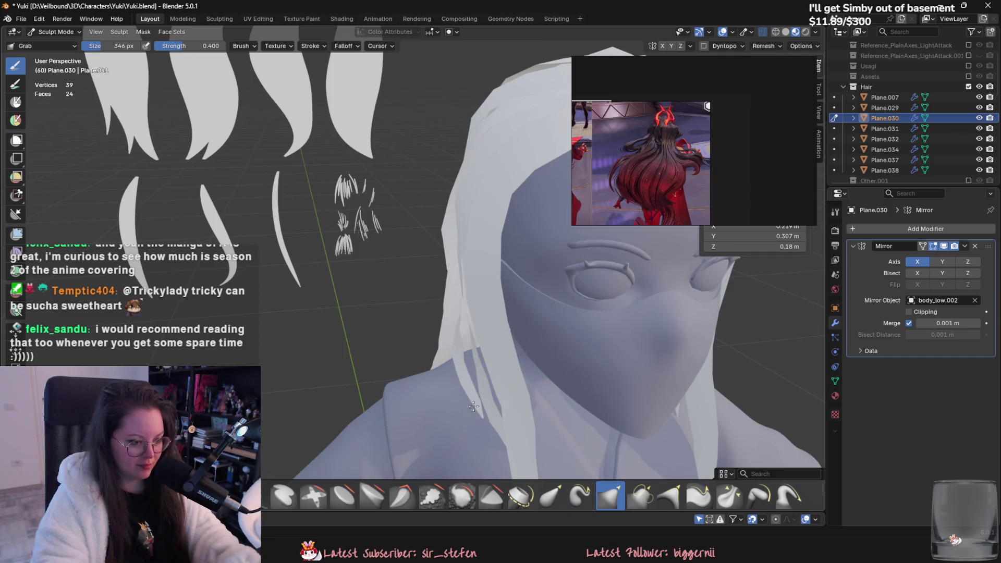
{"action": "scroll", "coordinate": [473, 406], "scroll_direction": "down", "scroll_amount": 3}
{"action": "mouse_move", "coordinate": [473, 406]}
{"action": "middle_mouse_down"}
{"action": "mouse_move", "coordinate": [458, 330]}
{"action": "mouse_move", "coordinate": [516, 374]}
{"action": "middle_mouse_up"}
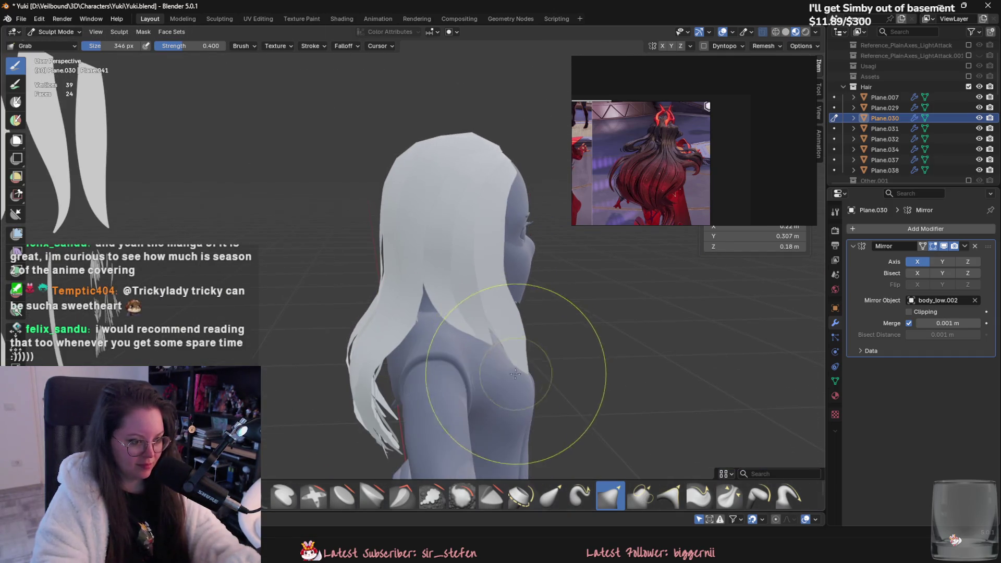
{"action": "mouse_move", "coordinate": [329, 263]}
{"action": "middle_mouse_down"}
{"action": "mouse_move", "coordinate": [330, 206]}
{"action": "mouse_move", "coordinate": [281, 188]}
{"action": "middle_mouse_up"}
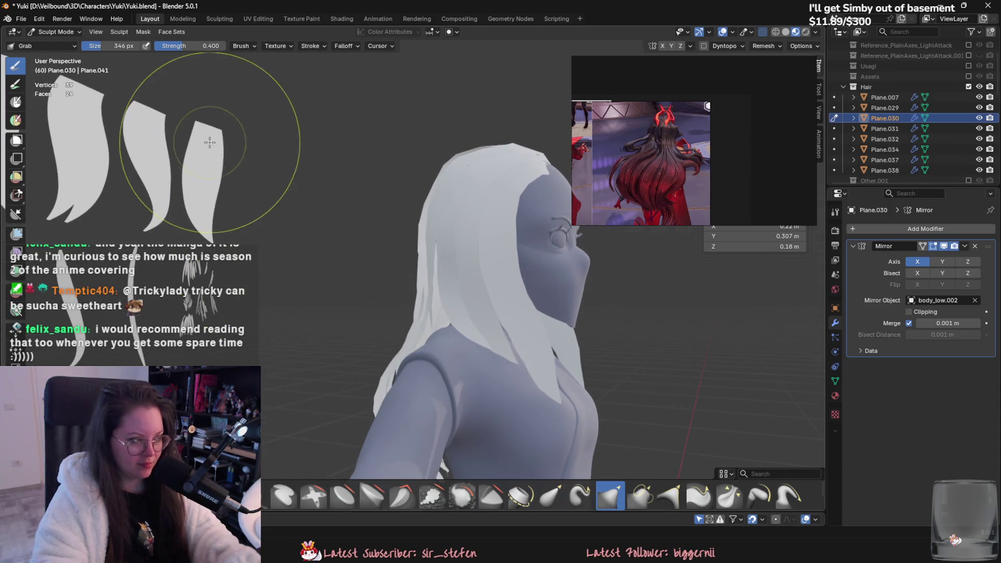
{"action": "left_click", "coordinate": [59, 32]}
Select Plane.029 in Object Mode and hide the overlapping Plane.037 hair piece.
{"action": "left_click", "coordinate": [65, 44]}
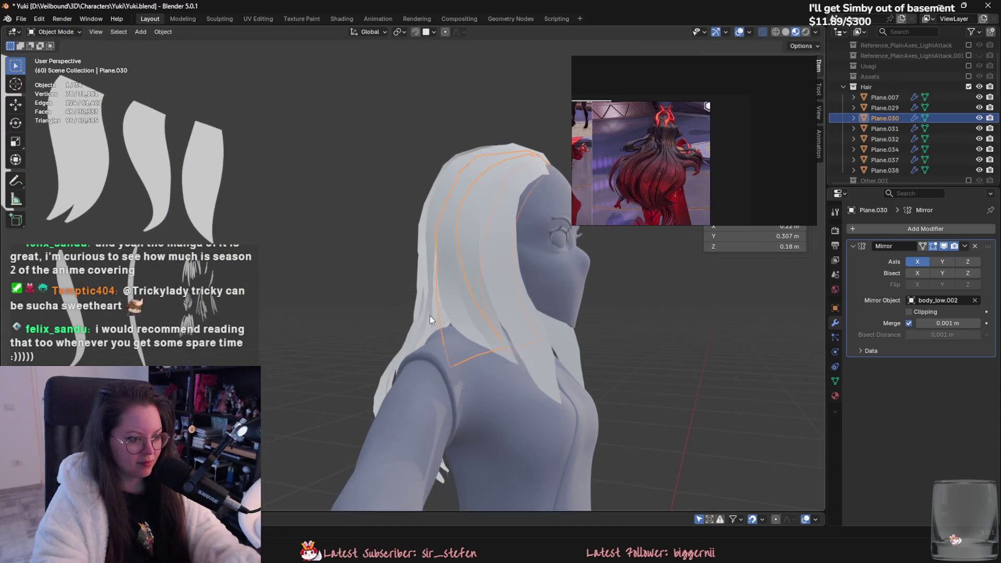
{"action": "left_click", "coordinate": [431, 317]}
{"action": "left_click", "coordinate": [433, 321]}
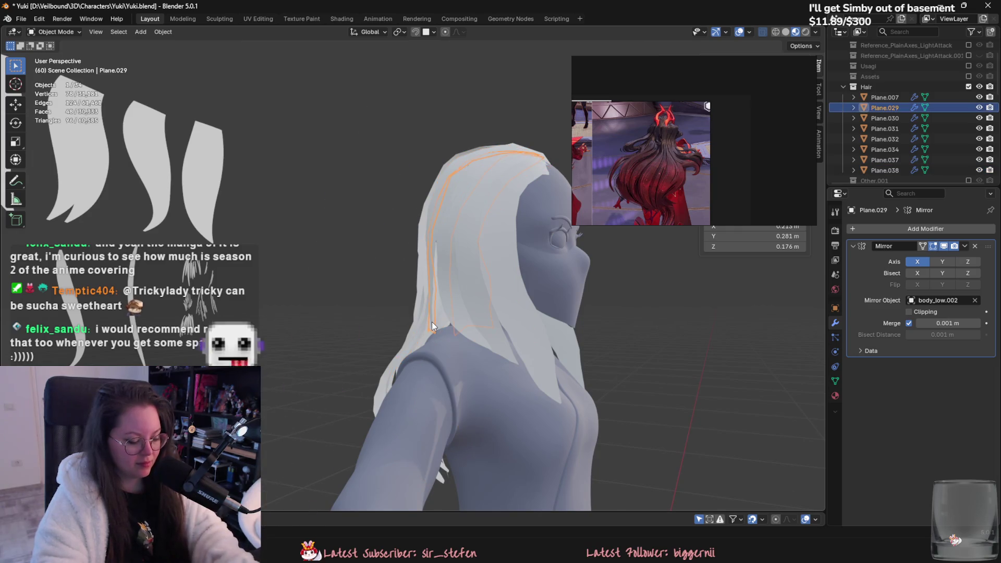
{"action": "key", "text": "shift+h"}
{"action": "key", "text": "alt+h"}
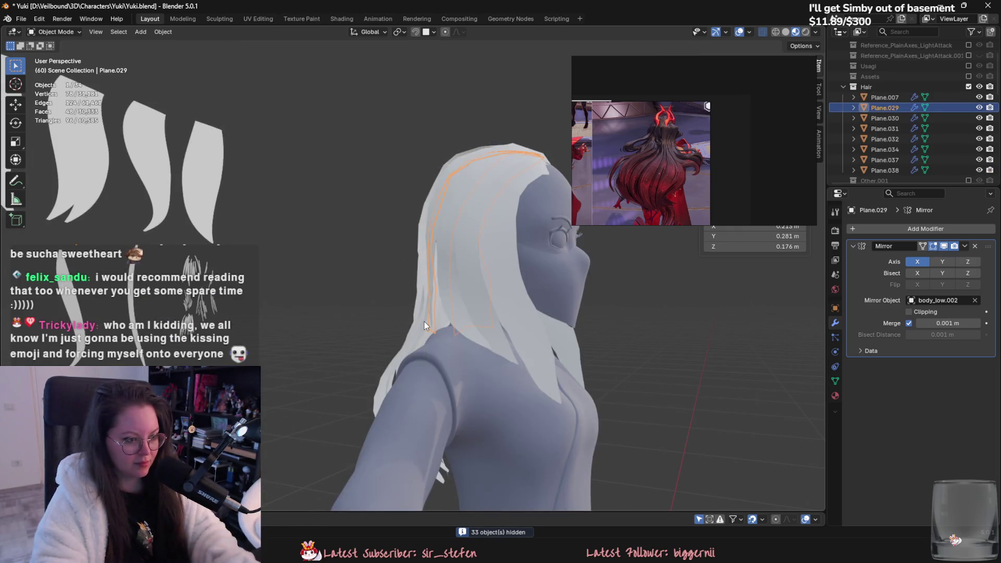
{"action": "left_click", "coordinate": [424, 322]}
{"action": "key", "text": "h"}
{"action": "left_click", "coordinate": [433, 320]}
{"action": "middle_click_drag", "start_coordinate": [433, 319], "coordinate": [462, 330]}
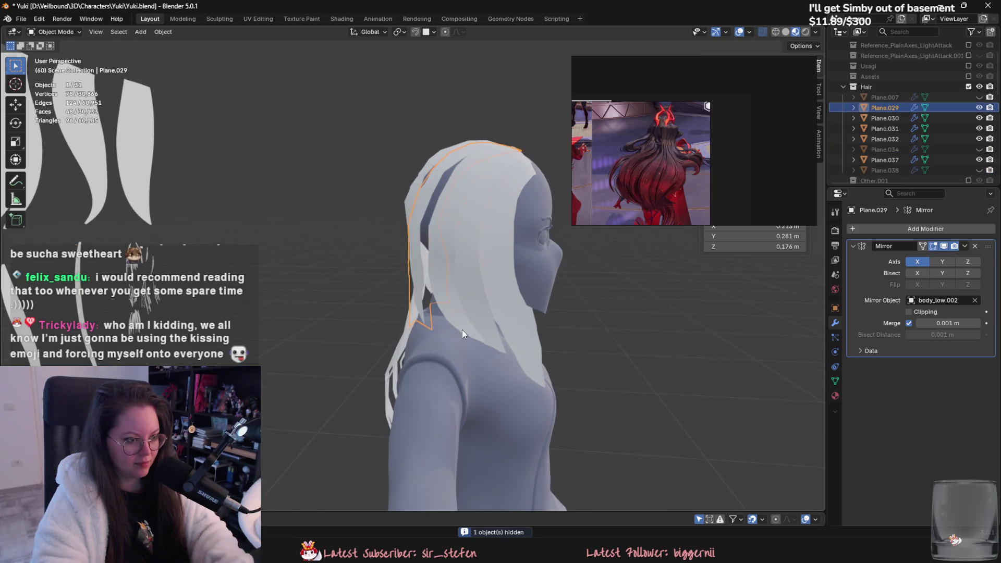
{"action": "left_click", "coordinate": [409, 318]}
{"action": "key", "text": "h"}
{"action": "left_click", "coordinate": [409, 318]}
Grab-sculpt Plane.029's strands outward over the side gap and fit them to the crown.
{"action": "left_click", "coordinate": [63, 31]}
{"action": "left_click", "coordinate": [59, 67]}
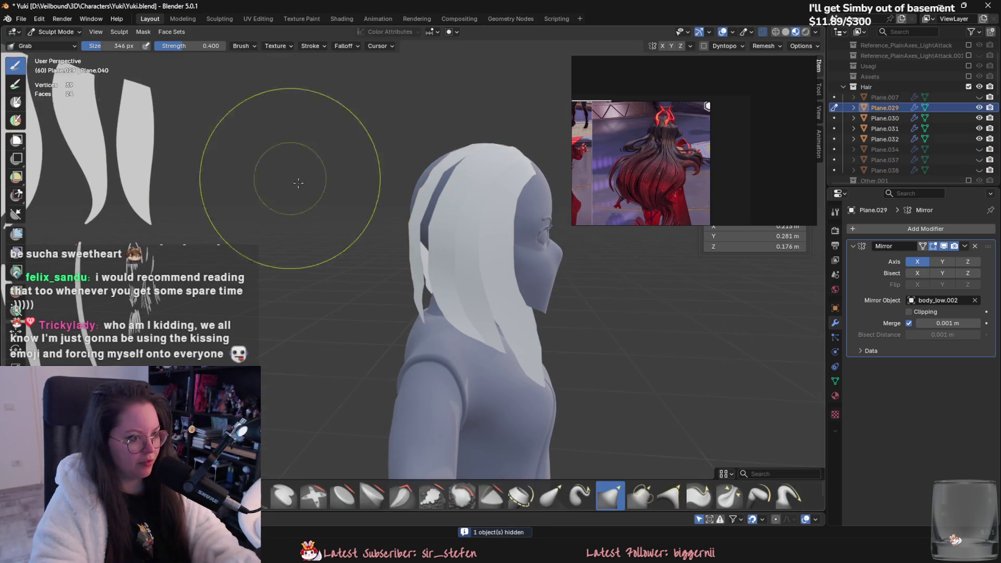
{"action": "mouse_move", "coordinate": [280, 167]}
{"action": "middle_mouse_down"}
{"action": "mouse_move", "coordinate": [325, 269]}
{"action": "mouse_move", "coordinate": [396, 294]}
{"action": "mouse_move", "coordinate": [447, 179]}
{"action": "mouse_move", "coordinate": [381, 179]}
{"action": "middle_mouse_up"}
{"action": "mouse_move", "coordinate": [436, 191]}
{"action": "left_mouse_down"}
{"action": "mouse_move", "coordinate": [425, 172]}
{"action": "mouse_move", "coordinate": [440, 188]}
{"action": "left_mouse_up"}
{"action": "middle_click_drag", "start_coordinate": [455, 180], "coordinate": [457, 245]}
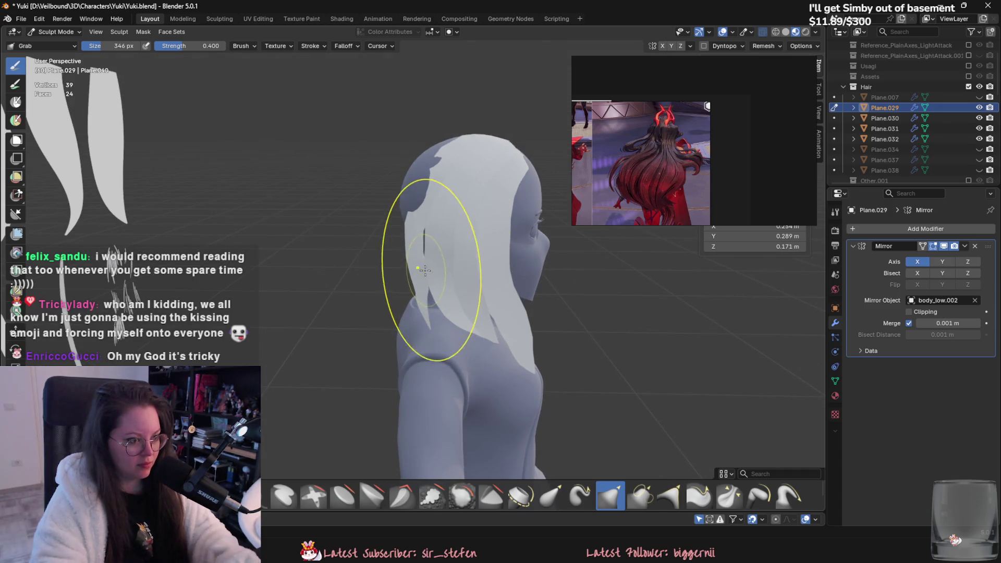
{"action": "left_click_drag", "start_coordinate": [429, 255], "coordinate": [424, 335]}
{"action": "middle_click_drag", "start_coordinate": [414, 257], "coordinate": [425, 314]}
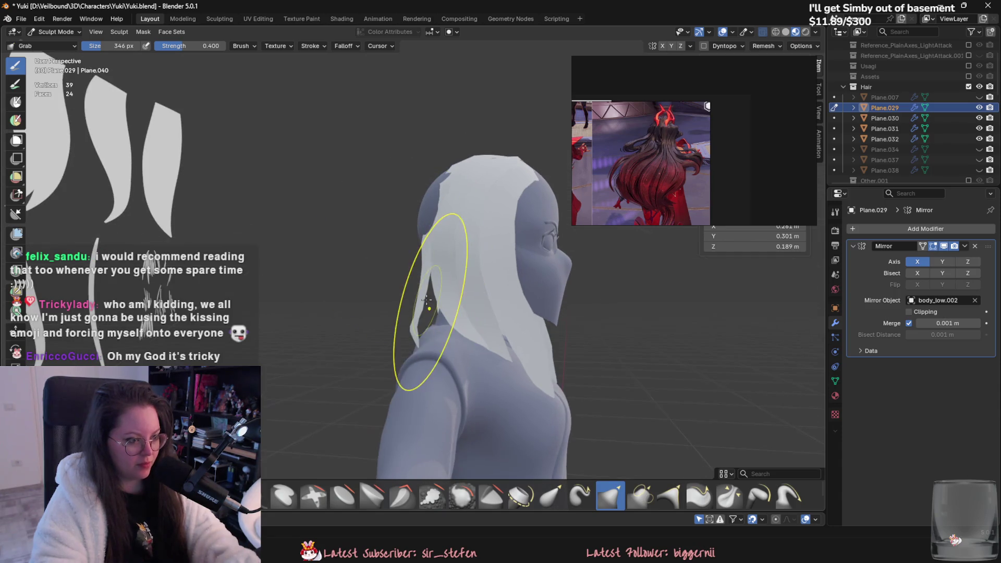
{"action": "left_click_drag", "start_coordinate": [425, 314], "coordinate": [440, 312]}
{"action": "middle_click_drag", "start_coordinate": [432, 314], "coordinate": [468, 343]}
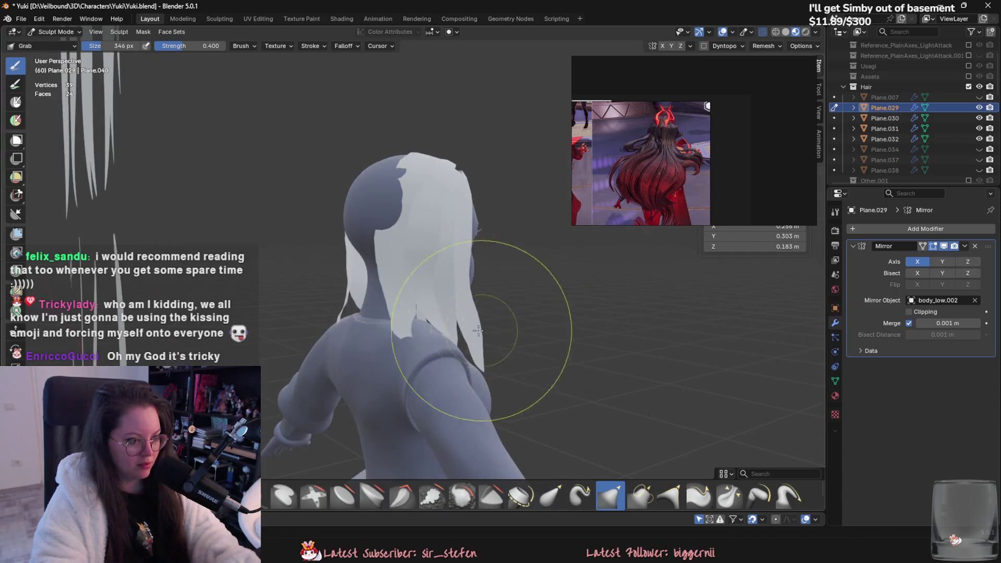
{"action": "left_click_drag", "start_coordinate": [403, 344], "coordinate": [394, 321]}
{"action": "middle_click_drag", "start_coordinate": [411, 313], "coordinate": [407, 354]}
{"action": "left_click_drag", "start_coordinate": [406, 354], "coordinate": [409, 362]}
{"action": "mouse_move", "coordinate": [409, 362]}
{"action": "middle_mouse_down"}
{"action": "mouse_move", "coordinate": [422, 435]}
{"action": "mouse_move", "coordinate": [402, 246]}
{"action": "middle_mouse_up"}
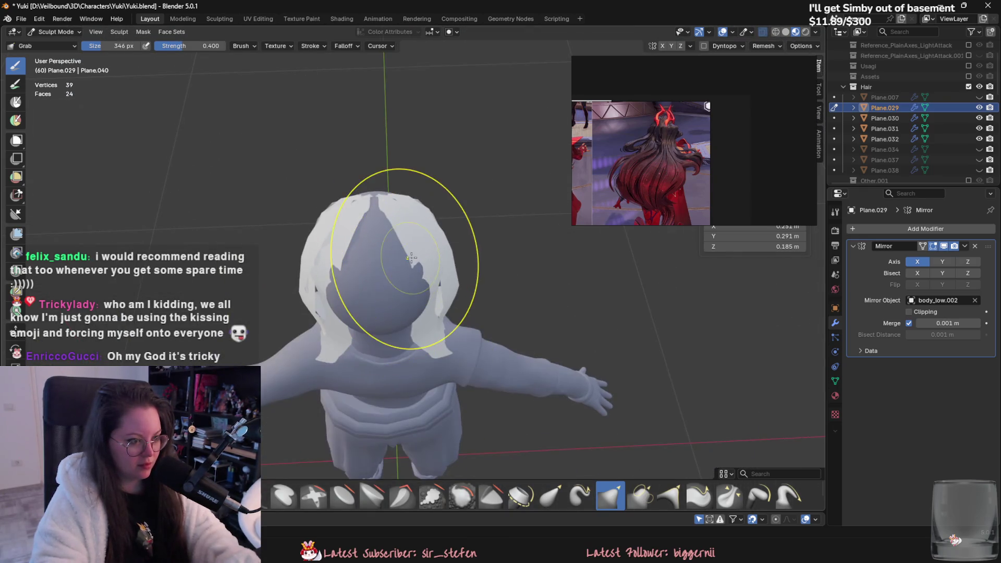
In Edit Mode, move a crown edge of Plane.029 with proportional editing.
{"action": "left_click", "coordinate": [55, 31]}
{"action": "left_click", "coordinate": [52, 58]}
{"action": "middle_click_drag", "start_coordinate": [345, 225], "coordinate": [412, 288]}
{"action": "left_click", "coordinate": [412, 289]}
{"action": "mouse_move", "coordinate": [403, 353]}
{"action": "middle_mouse_down"}
{"action": "mouse_move", "coordinate": [511, 335]}
{"action": "mouse_move", "coordinate": [467, 364]}
{"action": "mouse_move", "coordinate": [417, 351]}
{"action": "mouse_move", "coordinate": [368, 302]}
{"action": "mouse_move", "coordinate": [412, 257]}
{"action": "mouse_move", "coordinate": [412, 279]}
{"action": "middle_mouse_up"}
{"action": "key", "text": "g"}
{"action": "left_click", "coordinate": [527, 335]}
{"action": "left_click", "coordinate": [437, 360]}
{"action": "key", "text": "Tab"}
{"action": "key", "text": "Tab"}
Extrude new vertices at the crown, then unhide all objects and select the hat.
{"action": "key", "text": "e"}
{"action": "scroll", "coordinate": [386, 298], "scroll_direction": "up", "scroll_amount": 3}
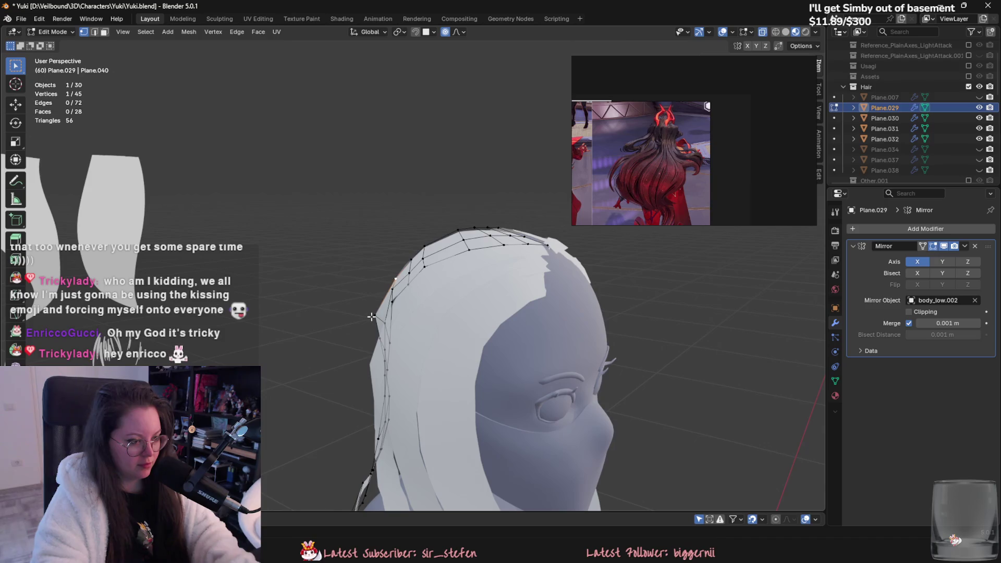
{"action": "left_click", "coordinate": [381, 314]}
{"action": "middle_click_drag", "start_coordinate": [381, 315], "coordinate": [357, 282]}
{"action": "key", "text": "Tab"}
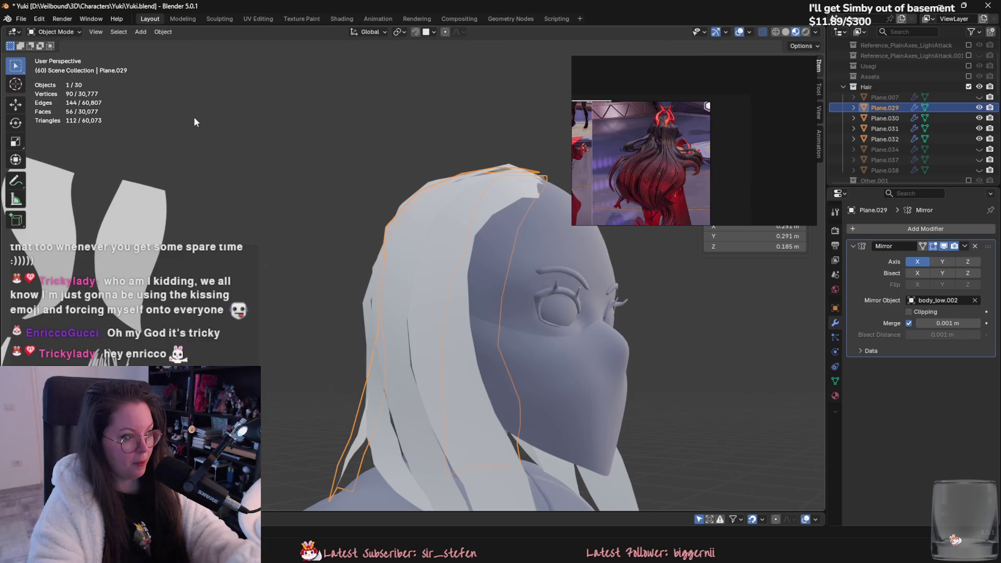
{"action": "key", "text": "alt+h"}
{"action": "scroll", "coordinate": [313, 208], "scroll_direction": "down", "scroll_amount": 4}
{"action": "left_click", "coordinate": [364, 246]}
Hide the hat_low object, turn to a frontal view, and save Yuki.blend.
{"action": "key", "text": "h"}
{"action": "mouse_move", "coordinate": [362, 311]}
{"action": "middle_mouse_down"}
{"action": "mouse_move", "coordinate": [388, 336]}
{"action": "mouse_move", "coordinate": [483, 283]}
{"action": "mouse_move", "coordinate": [499, 370]}
{"action": "mouse_move", "coordinate": [469, 363]}
{"action": "mouse_move", "coordinate": [411, 264]}
{"action": "mouse_move", "coordinate": [373, 253]}
{"action": "middle_mouse_up"}
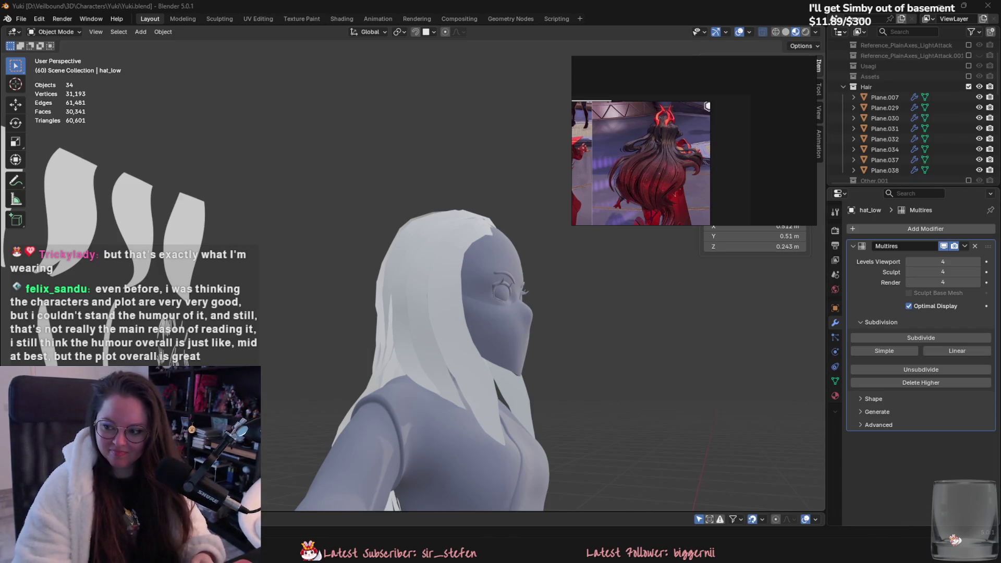
{"action": "key", "text": "super+d"}
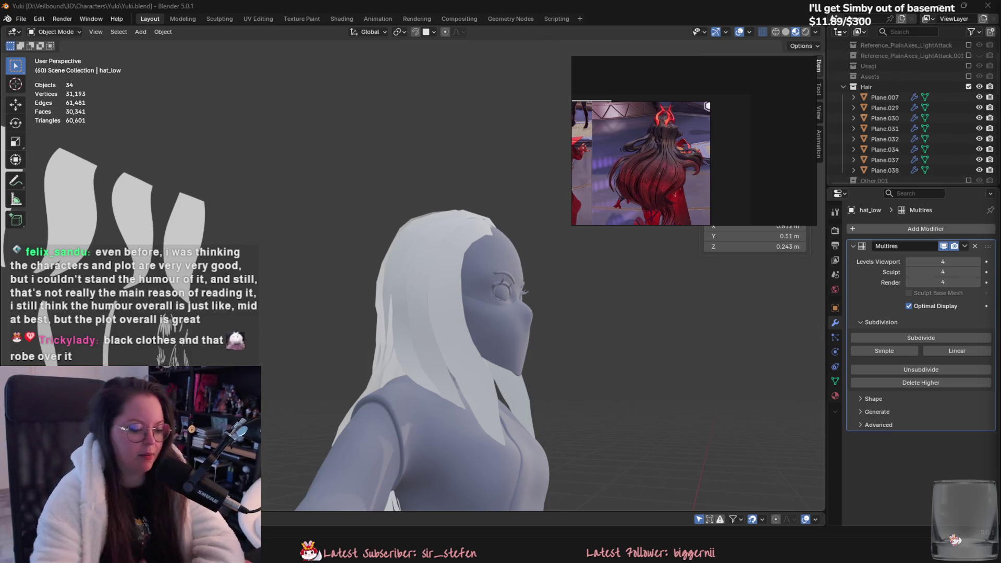
{"action": "mouse_move", "coordinate": [722, 283]}
{"action": "middle_mouse_down"}
{"action": "mouse_move", "coordinate": [598, 327]}
{"action": "mouse_move", "coordinate": [451, 340]}
{"action": "middle_mouse_up"}
{"action": "key", "text": "ctrl+s"}
{"action": "left_click", "coordinate": [412, 216]}
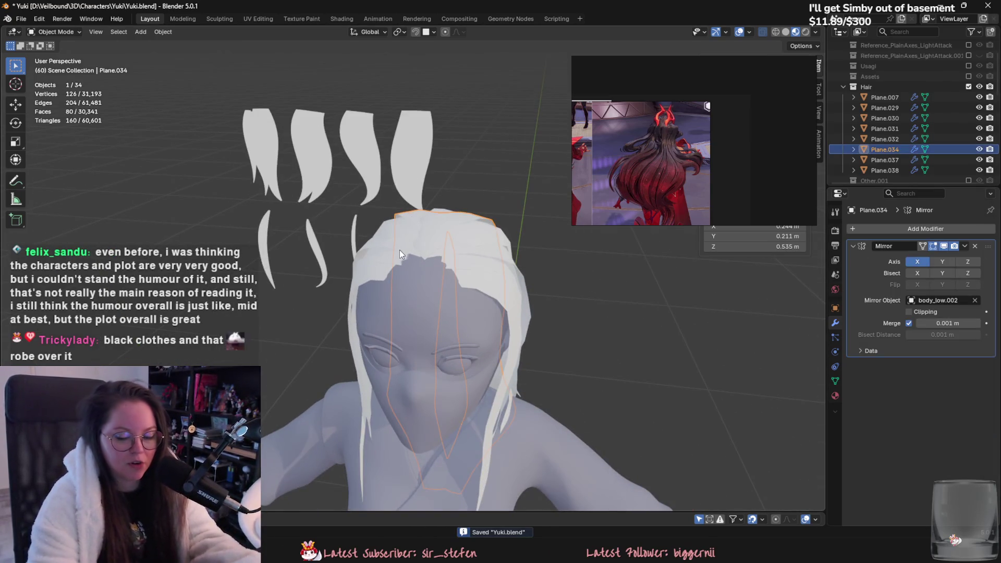
Select Plane.030, enter Sculpt Mode, and orbit to a rear three-quarter view of the neck.
{"action": "left_click", "coordinate": [360, 241]}
{"action": "left_click", "coordinate": [54, 31]}
{"action": "left_click", "coordinate": [52, 66]}
{"action": "middle_click_drag", "start_coordinate": [365, 271], "coordinate": [415, 263]}
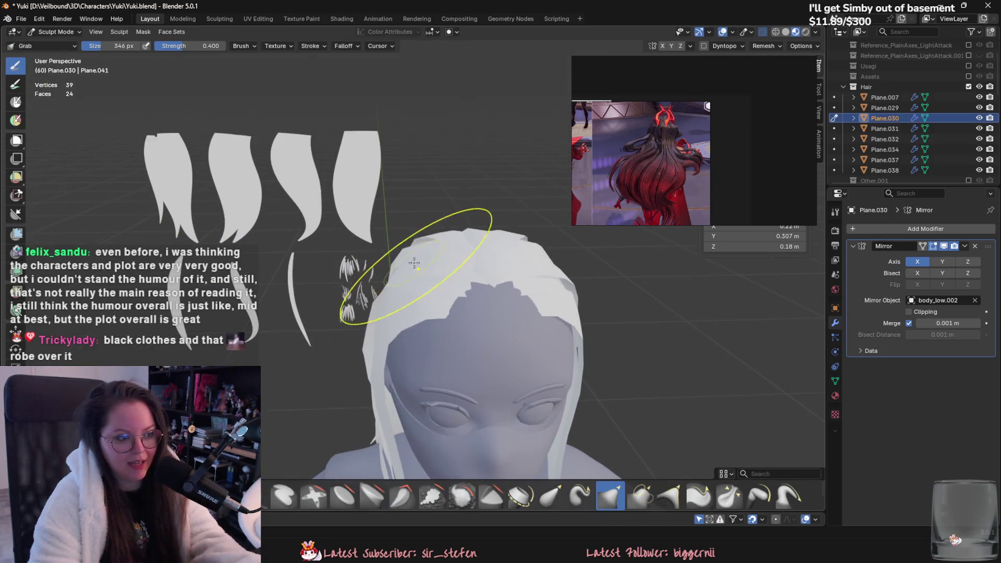
{"action": "mouse_move", "coordinate": [521, 279]}
{"action": "middle_mouse_down"}
{"action": "mouse_move", "coordinate": [480, 252]}
{"action": "mouse_move", "coordinate": [487, 290]}
{"action": "middle_mouse_up"}
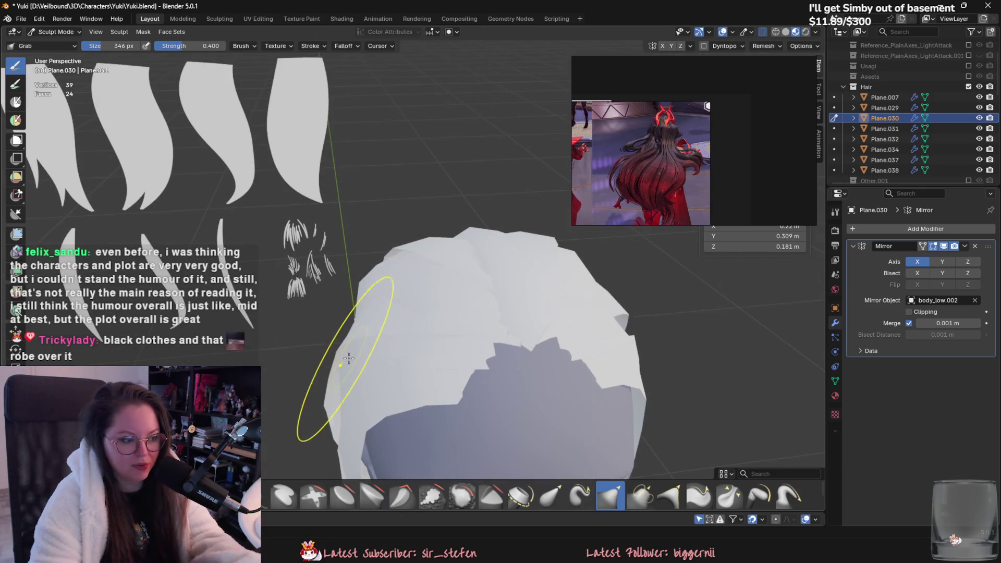
{"action": "mouse_move", "coordinate": [349, 359]}
{"action": "middle_mouse_down"}
{"action": "mouse_move", "coordinate": [488, 369]}
{"action": "mouse_move", "coordinate": [432, 291]}
{"action": "mouse_move", "coordinate": [415, 285]}
{"action": "middle_mouse_up"}
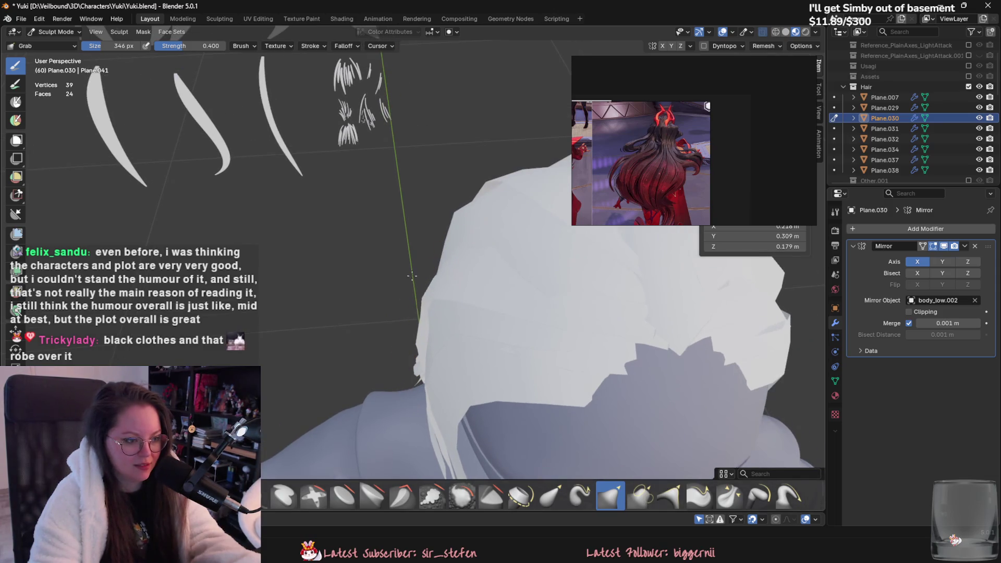
{"action": "mouse_move", "coordinate": [427, 371]}
{"action": "middle_mouse_down"}
{"action": "mouse_move", "coordinate": [459, 330]}
{"action": "mouse_move", "coordinate": [454, 291]}
{"action": "mouse_move", "coordinate": [395, 282]}
{"action": "mouse_move", "coordinate": [324, 224]}
{"action": "mouse_move", "coordinate": [323, 323]}
{"action": "mouse_move", "coordinate": [409, 312]}
{"action": "mouse_move", "coordinate": [282, 313]}
{"action": "mouse_move", "coordinate": [302, 167]}
{"action": "mouse_move", "coordinate": [365, 235]}
{"action": "mouse_move", "coordinate": [430, 262]}
{"action": "mouse_move", "coordinate": [548, 235]}
{"action": "mouse_move", "coordinate": [409, 270]}
{"action": "middle_mouse_up"}
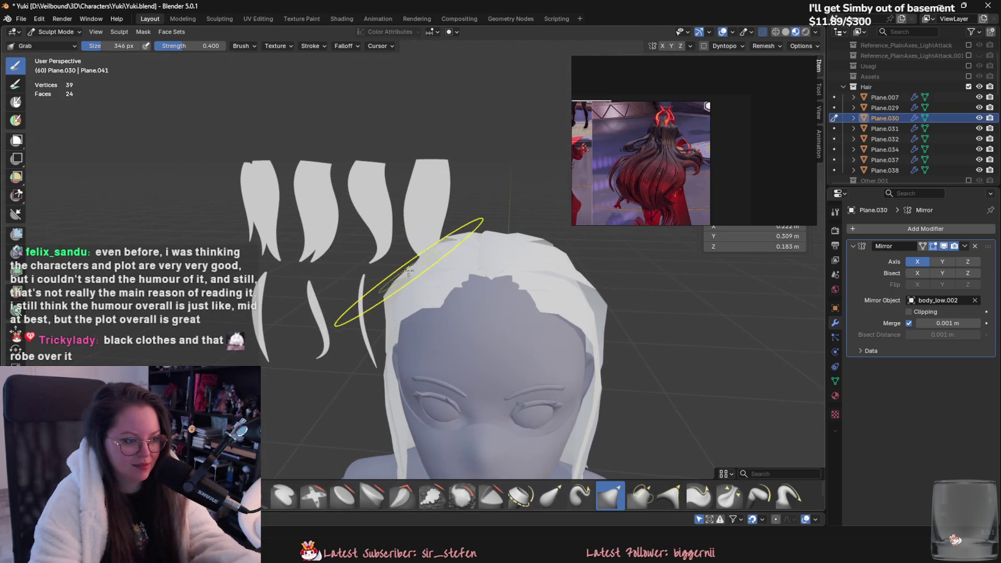
Shrink the Grab brush radius to 184 px and inspect the hair cap from several angles.
{"action": "mouse_move", "coordinate": [408, 316]}
{"action": "middle_mouse_down"}
{"action": "mouse_move", "coordinate": [431, 284]}
{"action": "mouse_move", "coordinate": [439, 307]}
{"action": "mouse_move", "coordinate": [455, 316]}
{"action": "middle_mouse_up"}
{"action": "key", "text": "f"}
{"action": "left_click", "coordinate": [425, 292]}
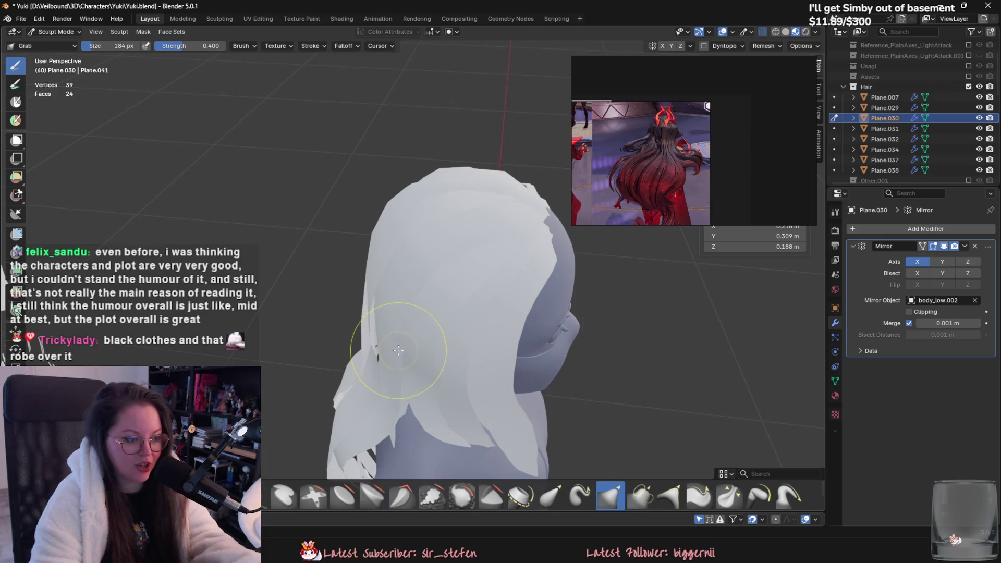
{"action": "middle_click_drag", "start_coordinate": [398, 350], "coordinate": [448, 334]}
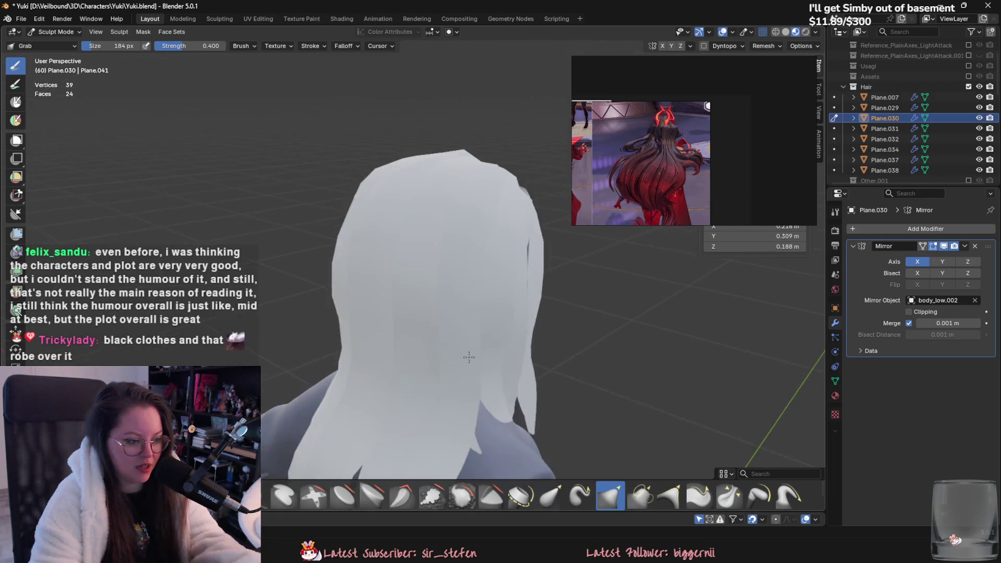
{"action": "scroll", "coordinate": [481, 324], "scroll_direction": "up", "scroll_amount": 4}
{"action": "scroll", "coordinate": [375, 242], "scroll_direction": "down", "scroll_amount": 4}
{"action": "scroll", "coordinate": [444, 311], "scroll_direction": "up", "scroll_amount": 4}
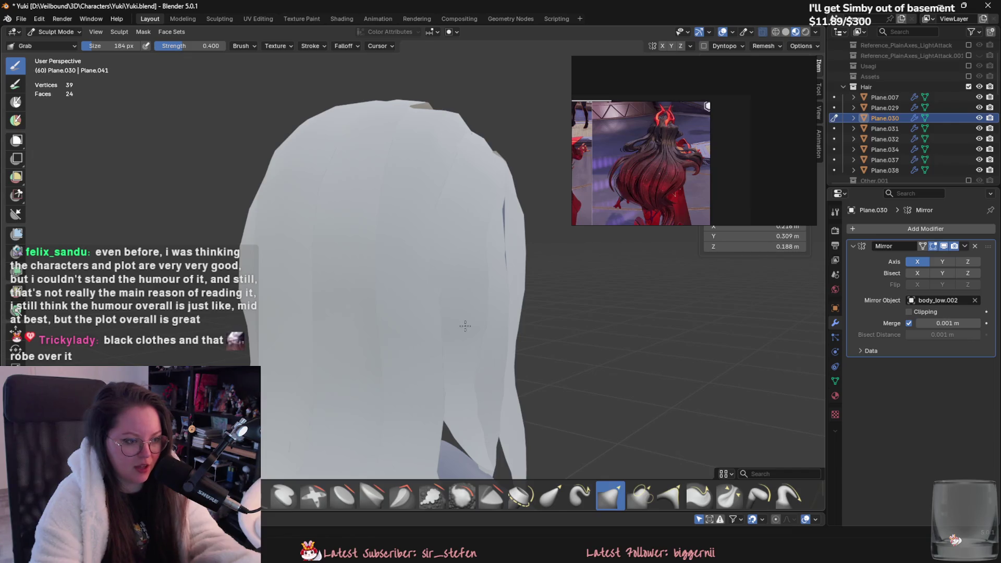
{"action": "scroll", "coordinate": [463, 375], "scroll_direction": "down", "scroll_amount": 3}
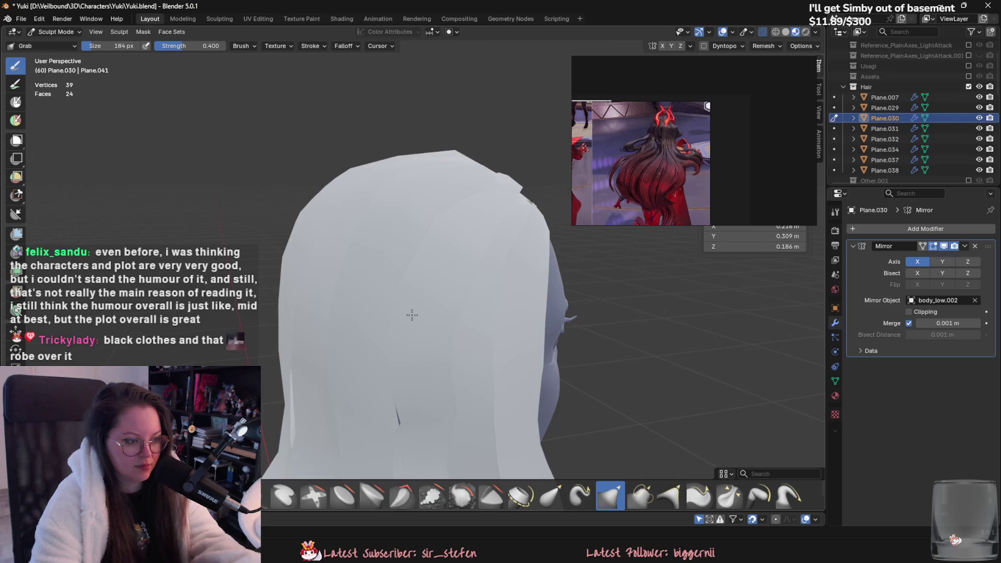
{"action": "mouse_move", "coordinate": [412, 315]}
{"action": "middle_mouse_down"}
{"action": "mouse_move", "coordinate": [458, 233]}
{"action": "mouse_move", "coordinate": [412, 298]}
{"action": "mouse_move", "coordinate": [409, 331]}
{"action": "mouse_move", "coordinate": [496, 280]}
{"action": "mouse_move", "coordinate": [509, 318]}
{"action": "mouse_move", "coordinate": [493, 341]}
{"action": "mouse_move", "coordinate": [410, 293]}
{"action": "mouse_move", "coordinate": [389, 295]}
{"action": "mouse_move", "coordinate": [389, 307]}
{"action": "mouse_move", "coordinate": [325, 310]}
{"action": "mouse_move", "coordinate": [474, 273]}
{"action": "mouse_move", "coordinate": [449, 235]}
{"action": "mouse_move", "coordinate": [368, 299]}
{"action": "middle_mouse_up"}
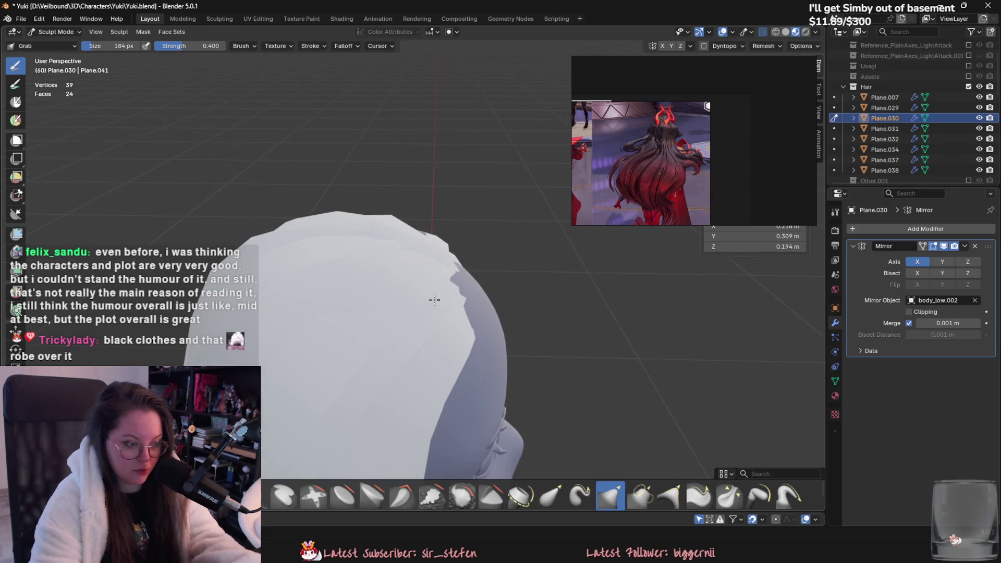
{"action": "middle_click_drag", "start_coordinate": [496, 290], "coordinate": [391, 335]}
{"action": "mouse_move", "coordinate": [335, 302]}
{"action": "middle_mouse_down"}
{"action": "mouse_move", "coordinate": [402, 329]}
{"action": "mouse_move", "coordinate": [404, 373]}
{"action": "mouse_move", "coordinate": [438, 280]}
{"action": "middle_mouse_up"}
{"action": "left_click", "coordinate": [55, 31]}
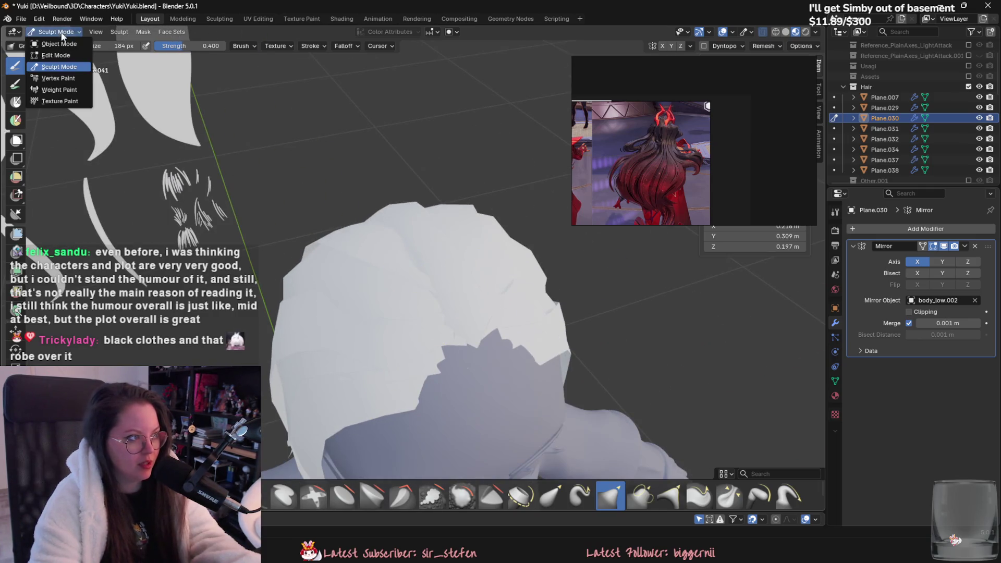
{"action": "left_click", "coordinate": [53, 49]}
{"action": "left_click", "coordinate": [395, 255]}
{"action": "left_click", "coordinate": [55, 32]}
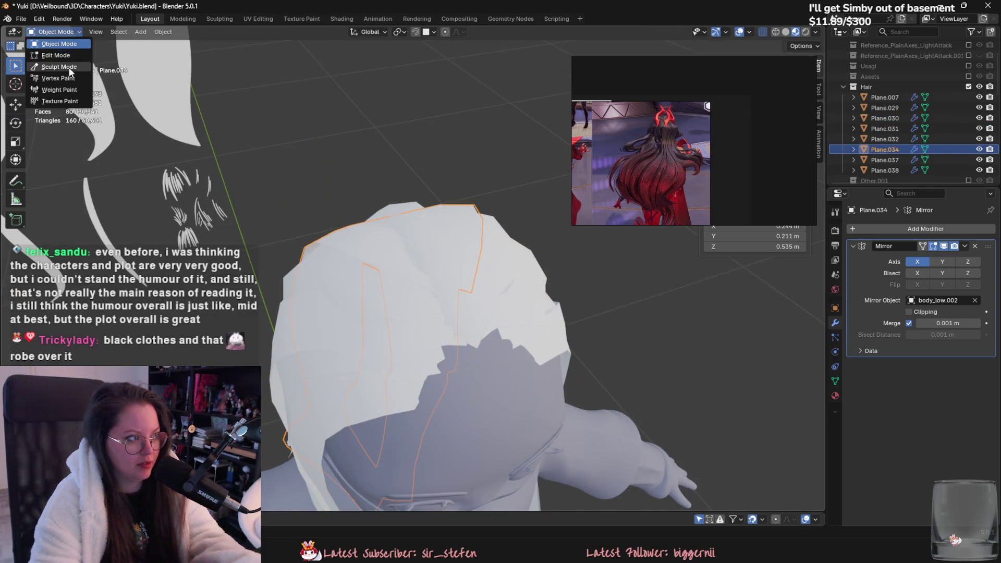
{"action": "left_click", "coordinate": [52, 72]}
{"action": "middle_click_drag", "start_coordinate": [410, 263], "coordinate": [390, 285]}
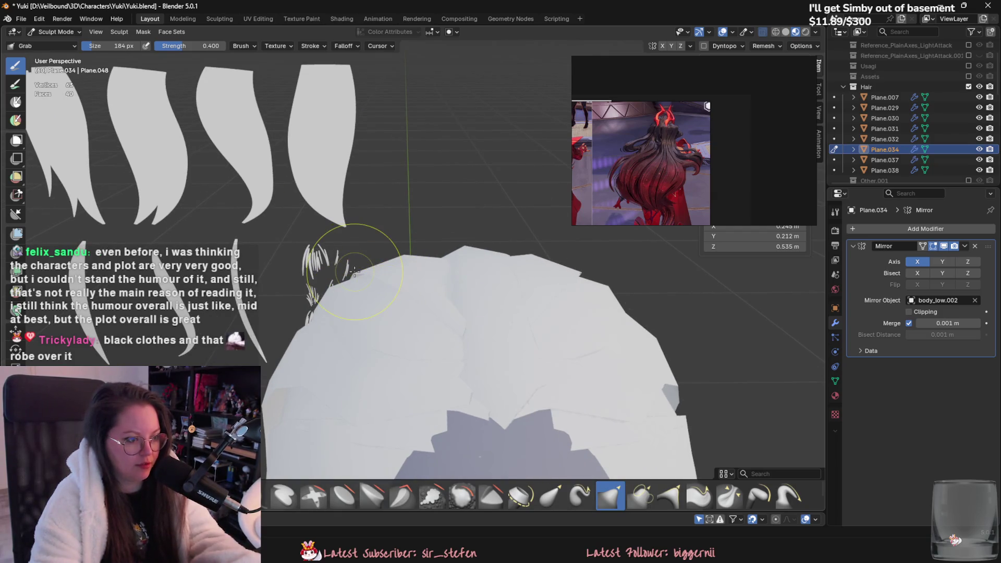
{"action": "mouse_move", "coordinate": [395, 287]}
{"action": "middle_mouse_down"}
{"action": "mouse_move", "coordinate": [451, 310]}
{"action": "mouse_move", "coordinate": [470, 384]}
{"action": "mouse_move", "coordinate": [524, 329]}
{"action": "mouse_move", "coordinate": [512, 298]}
{"action": "middle_mouse_up"}
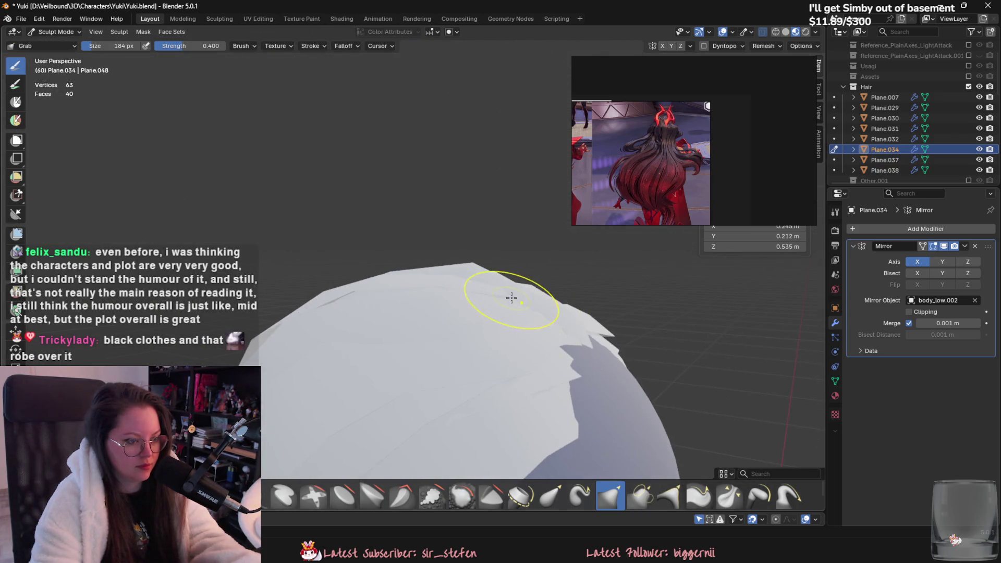
{"action": "middle_click_drag", "start_coordinate": [351, 293], "coordinate": [402, 268]}
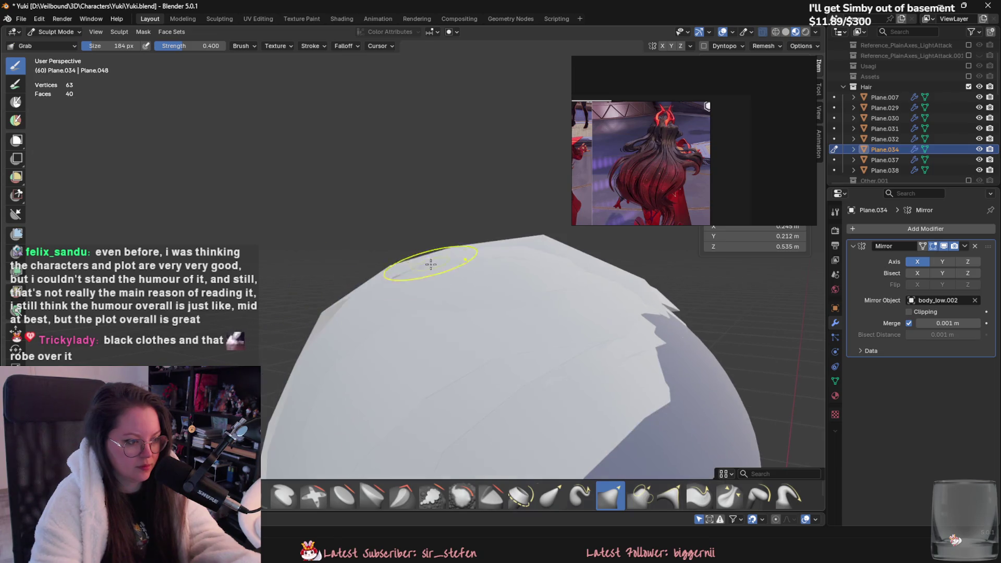
{"action": "mouse_move", "coordinate": [334, 332]}
{"action": "middle_mouse_down"}
{"action": "mouse_move", "coordinate": [469, 358]}
{"action": "mouse_move", "coordinate": [496, 330]}
{"action": "mouse_move", "coordinate": [503, 346]}
{"action": "mouse_move", "coordinate": [577, 339]}
{"action": "mouse_move", "coordinate": [525, 331]}
{"action": "middle_mouse_up"}
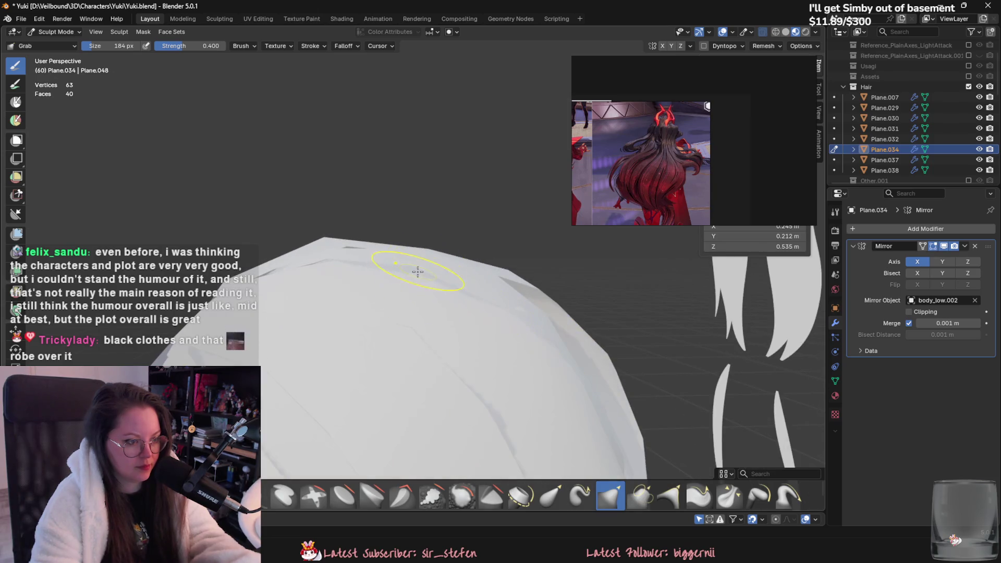
{"action": "mouse_move", "coordinate": [409, 310]}
{"action": "middle_mouse_down"}
{"action": "mouse_move", "coordinate": [409, 293]}
{"action": "mouse_move", "coordinate": [590, 336]}
{"action": "middle_mouse_up"}
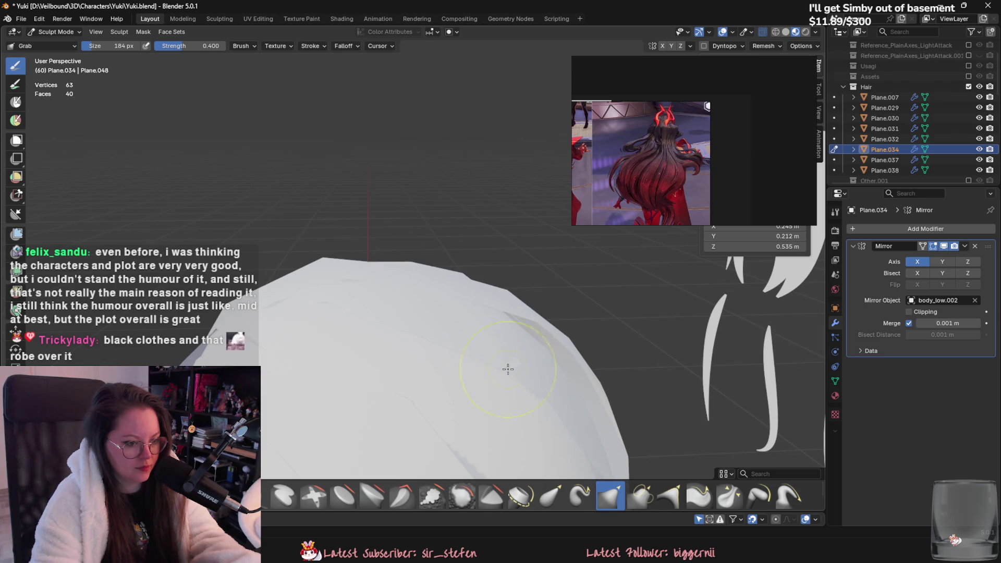
{"action": "mouse_move", "coordinate": [422, 353]}
{"action": "middle_mouse_down"}
{"action": "mouse_move", "coordinate": [501, 319]}
{"action": "mouse_move", "coordinate": [402, 346]}
{"action": "mouse_move", "coordinate": [416, 338]}
{"action": "mouse_move", "coordinate": [360, 245]}
{"action": "middle_mouse_up"}
Select Plane.007 in Object Mode, return to Sculpt Mode, and grab its top edge up and left.
{"action": "left_click", "coordinate": [56, 32]}
{"action": "left_click", "coordinate": [72, 53]}
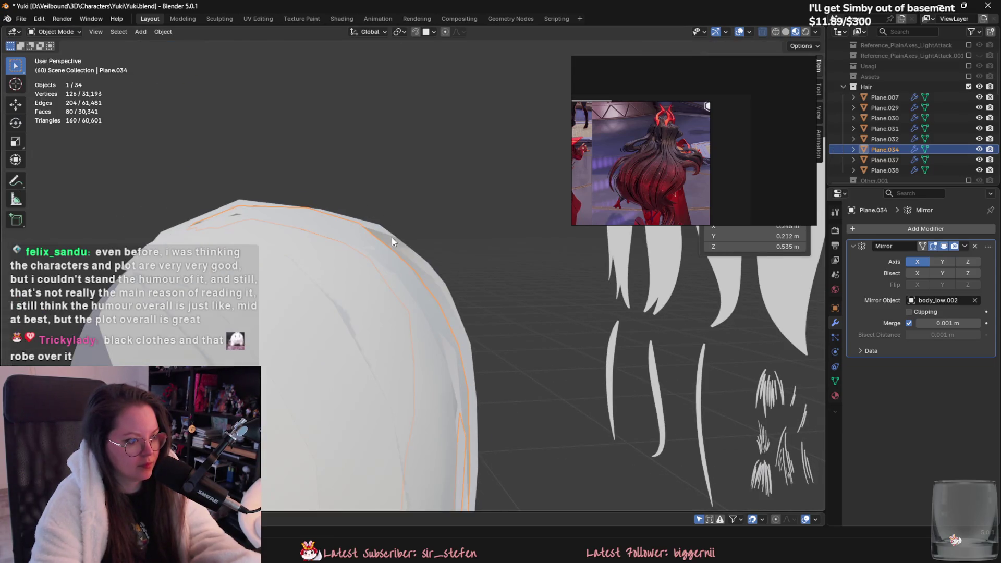
{"action": "left_click", "coordinate": [393, 241]}
{"action": "left_click", "coordinate": [56, 31]}
{"action": "left_click", "coordinate": [62, 67]}
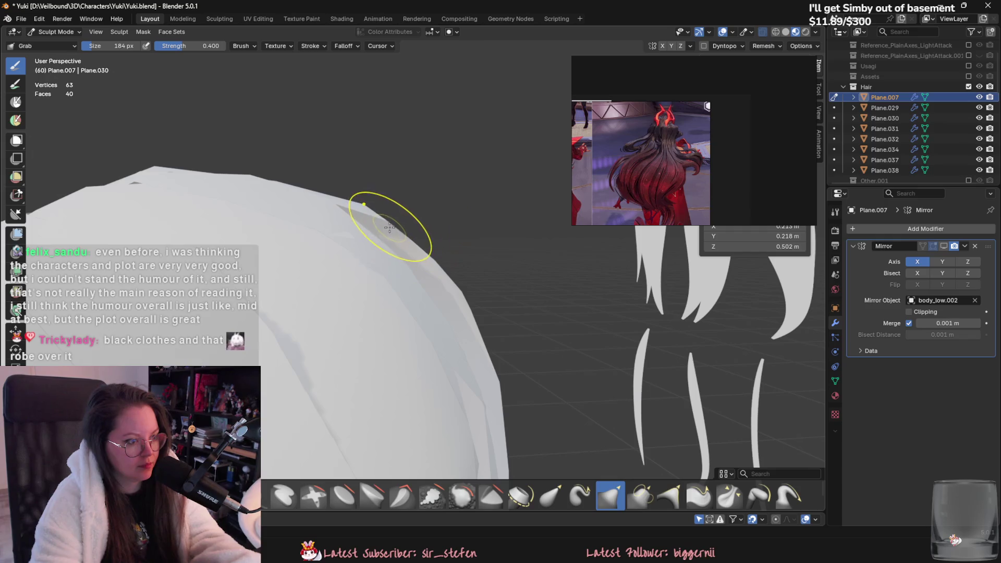
{"action": "mouse_move", "coordinate": [363, 263]}
{"action": "middle_mouse_down"}
{"action": "mouse_move", "coordinate": [492, 364]}
{"action": "mouse_move", "coordinate": [716, 337]}
{"action": "middle_mouse_up"}
{"action": "left_click_drag", "start_coordinate": [490, 292], "coordinate": [458, 268]}
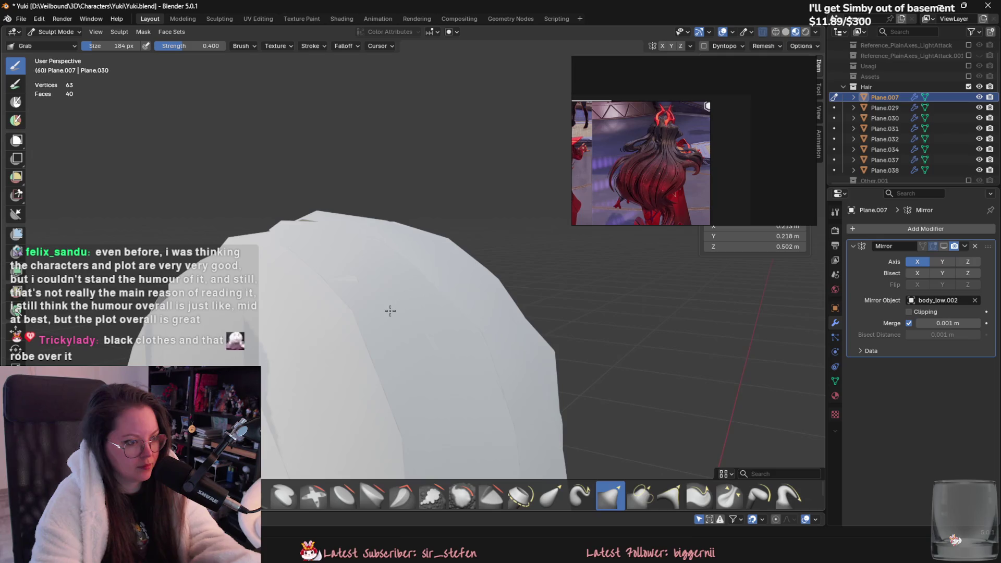
Reshape Plane.007's outer edge with the Grab brush so it hugs the head.
{"action": "middle_click_drag", "start_coordinate": [393, 326], "coordinate": [532, 365]}
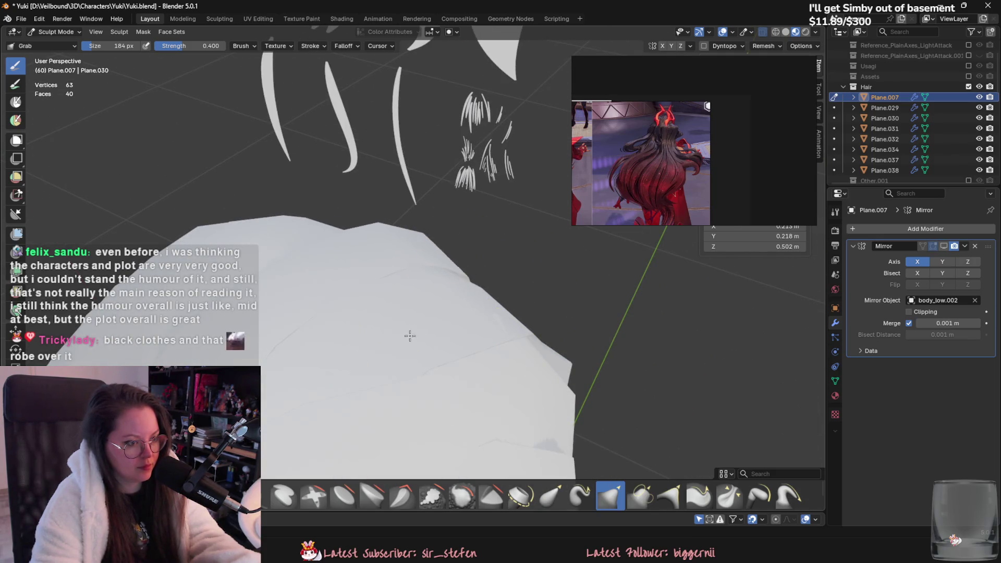
{"action": "middle_click_drag", "start_coordinate": [386, 350], "coordinate": [424, 261]}
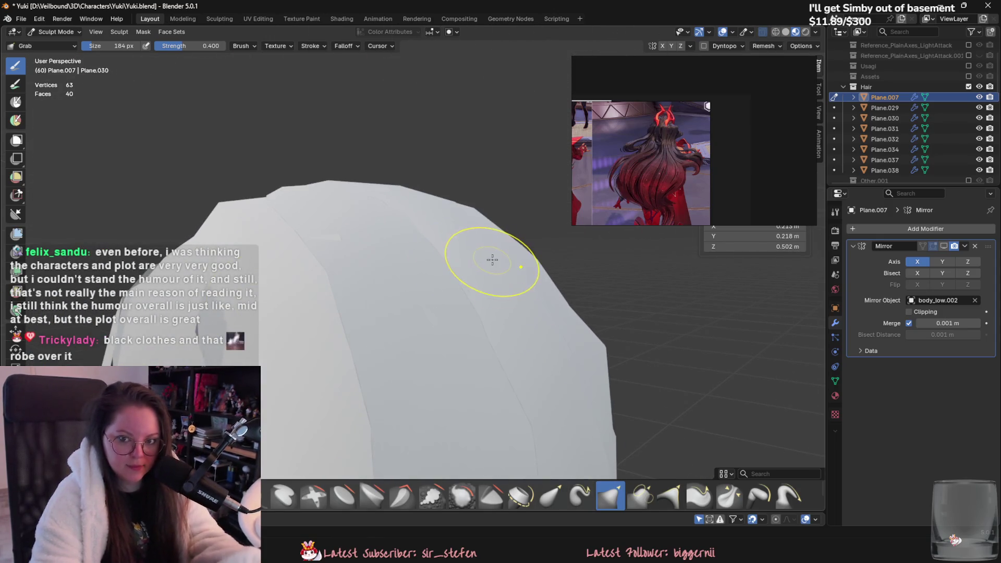
{"action": "mouse_move", "coordinate": [492, 259]}
{"action": "middle_mouse_down"}
{"action": "mouse_move", "coordinate": [477, 339]}
{"action": "mouse_move", "coordinate": [399, 329]}
{"action": "mouse_move", "coordinate": [375, 297]}
{"action": "mouse_move", "coordinate": [391, 283]}
{"action": "mouse_move", "coordinate": [398, 324]}
{"action": "mouse_move", "coordinate": [548, 376]}
{"action": "middle_mouse_up"}
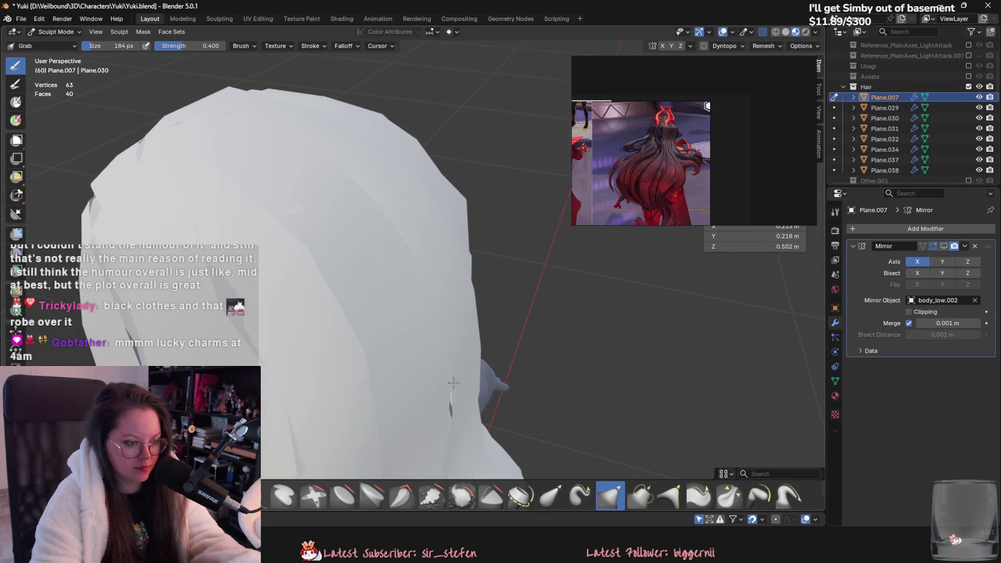
{"action": "middle_click_drag", "start_coordinate": [341, 297], "coordinate": [496, 331]}
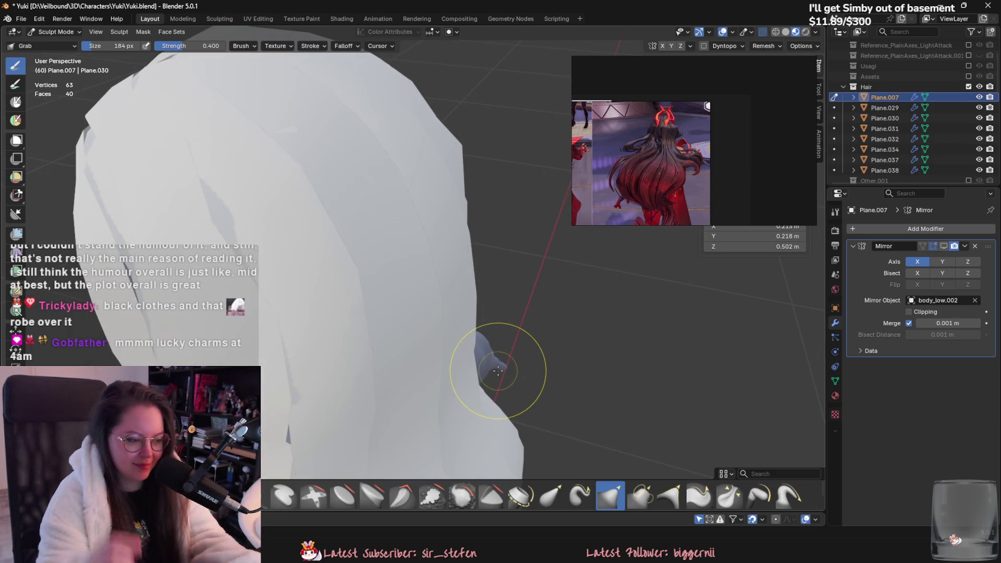
{"action": "mouse_move", "coordinate": [496, 365]}
{"action": "middle_mouse_down"}
{"action": "mouse_move", "coordinate": [307, 218]}
{"action": "mouse_move", "coordinate": [308, 195]}
{"action": "mouse_move", "coordinate": [391, 297]}
{"action": "mouse_move", "coordinate": [325, 237]}
{"action": "mouse_move", "coordinate": [262, 240]}
{"action": "mouse_move", "coordinate": [418, 288]}
{"action": "mouse_move", "coordinate": [483, 252]}
{"action": "mouse_move", "coordinate": [476, 178]}
{"action": "mouse_move", "coordinate": [436, 268]}
{"action": "mouse_move", "coordinate": [459, 268]}
{"action": "middle_mouse_up"}
{"action": "left_click_drag", "start_coordinate": [431, 277], "coordinate": [431, 312]}
{"action": "mouse_move", "coordinate": [470, 287]}
{"action": "middle_mouse_down"}
{"action": "mouse_move", "coordinate": [409, 282]}
{"action": "mouse_move", "coordinate": [459, 297]}
{"action": "mouse_move", "coordinate": [497, 280]}
{"action": "mouse_move", "coordinate": [444, 265]}
{"action": "mouse_move", "coordinate": [432, 280]}
{"action": "mouse_move", "coordinate": [198, 92]}
{"action": "middle_mouse_up"}
Select the Plane.034 hair card in Object Mode and start sculpting it.
{"action": "left_click", "coordinate": [57, 32]}
{"action": "left_click", "coordinate": [52, 61]}
{"action": "left_click", "coordinate": [414, 258]}
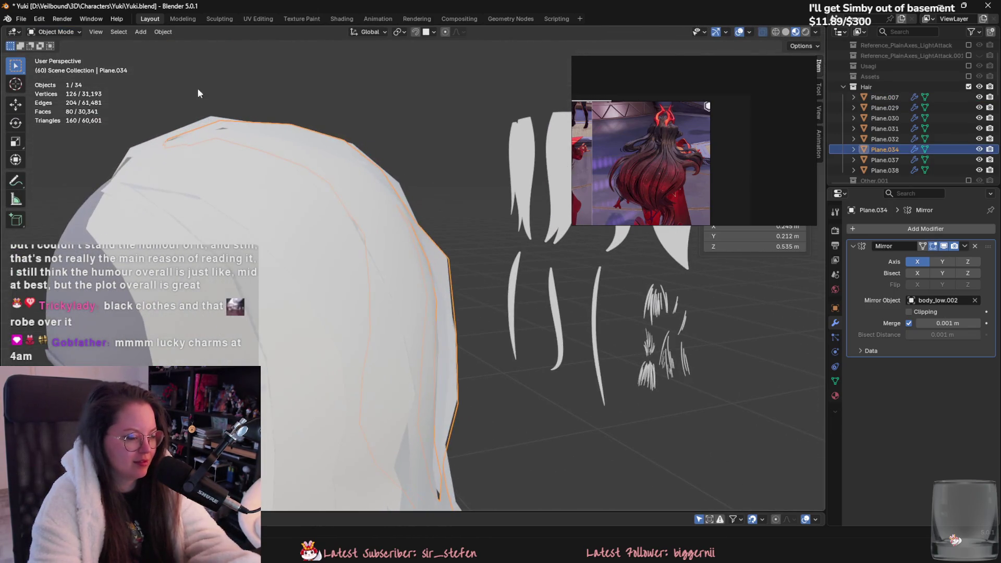
{"action": "left_click", "coordinate": [56, 31]}
{"action": "left_click", "coordinate": [52, 66]}
{"action": "mouse_move", "coordinate": [487, 284]}
{"action": "middle_mouse_down"}
{"action": "mouse_move", "coordinate": [462, 292]}
{"action": "mouse_move", "coordinate": [415, 244]}
{"action": "mouse_move", "coordinate": [478, 287]}
{"action": "middle_mouse_up"}
{"action": "scroll", "coordinate": [452, 288], "scroll_direction": "up", "scroll_amount": 4}
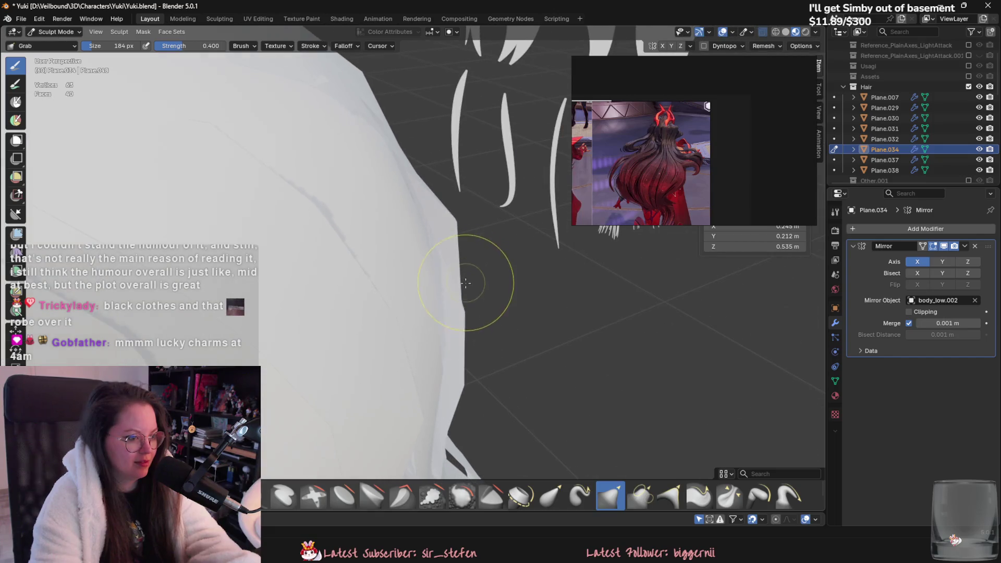
Resize the Grab brush radius to 198 px, overshooting to 300 px first.
{"action": "key", "text": "f"}
{"action": "left_click", "coordinate": [469, 323]}
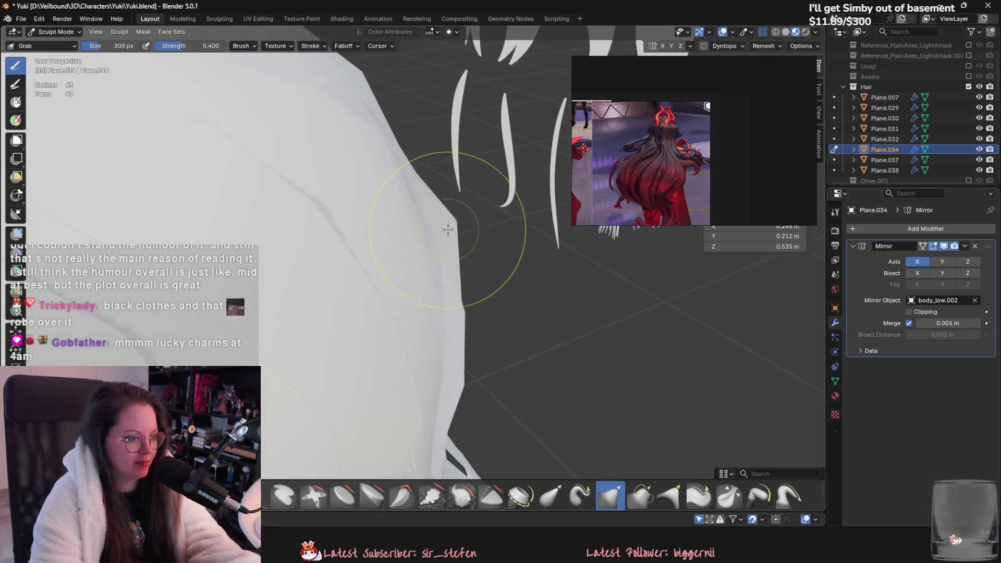
{"action": "mouse_move", "coordinate": [459, 214]}
{"action": "middle_mouse_down"}
{"action": "mouse_move", "coordinate": [386, 264]}
{"action": "mouse_move", "coordinate": [460, 288]}
{"action": "middle_mouse_up"}
{"action": "key", "text": "f"}
{"action": "left_click", "coordinate": [369, 268]}
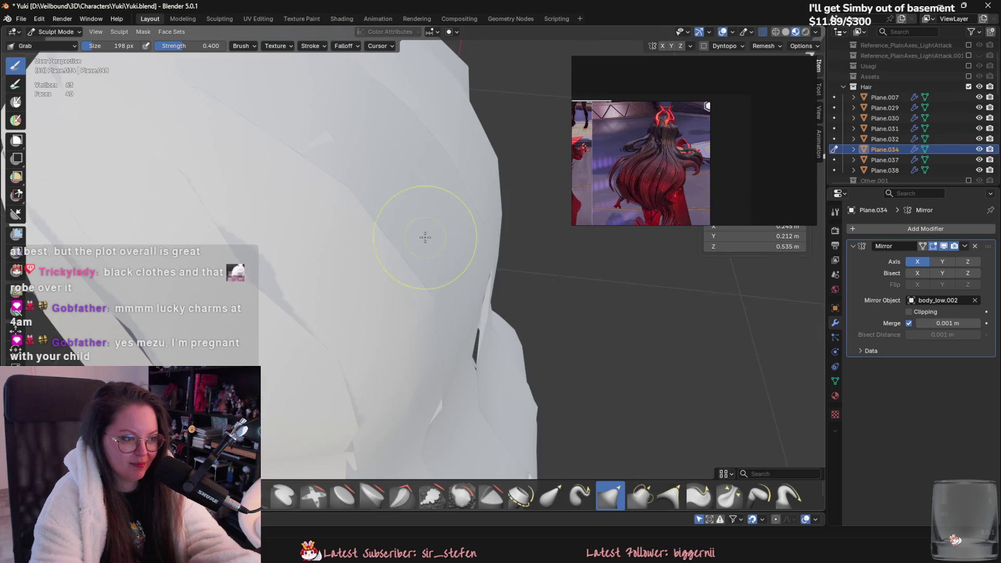
{"action": "middle_click_drag", "start_coordinate": [425, 235], "coordinate": [471, 222]}
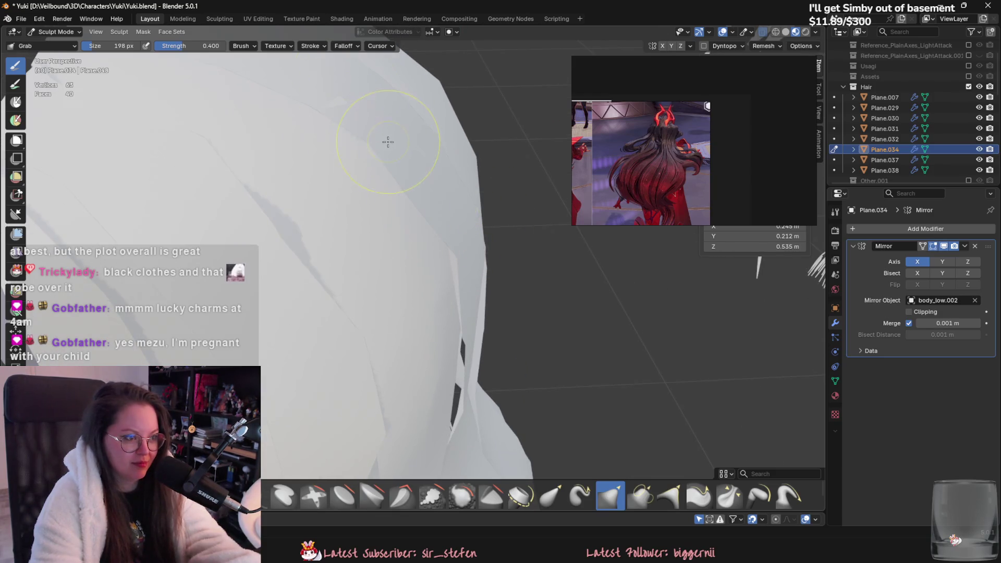
Drop to Object Mode to view the whole head, then resume sculpting Plane.034.
{"action": "left_click", "coordinate": [74, 33]}
{"action": "left_click", "coordinate": [83, 46]}
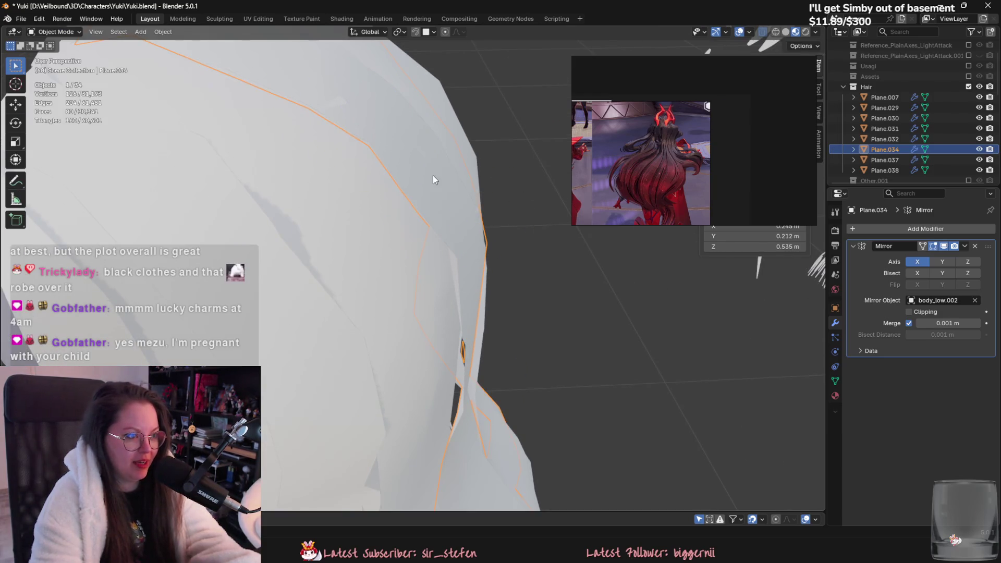
{"action": "mouse_move", "coordinate": [452, 230]}
{"action": "middle_mouse_down"}
{"action": "mouse_move", "coordinate": [396, 245]}
{"action": "mouse_move", "coordinate": [381, 301]}
{"action": "mouse_move", "coordinate": [489, 306]}
{"action": "middle_mouse_up"}
{"action": "scroll", "coordinate": [381, 300], "scroll_direction": "down", "scroll_amount": 5}
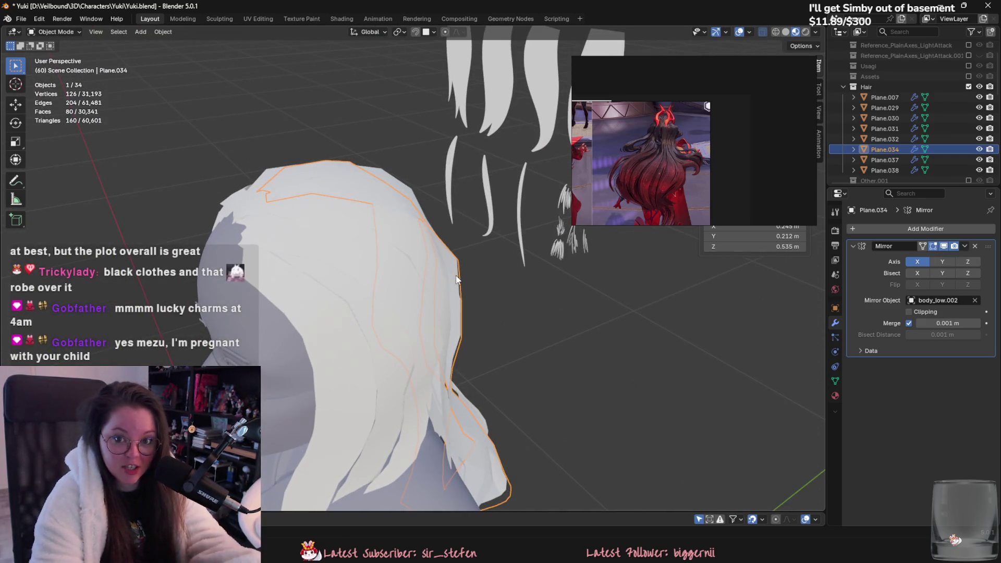
{"action": "left_click", "coordinate": [57, 32]}
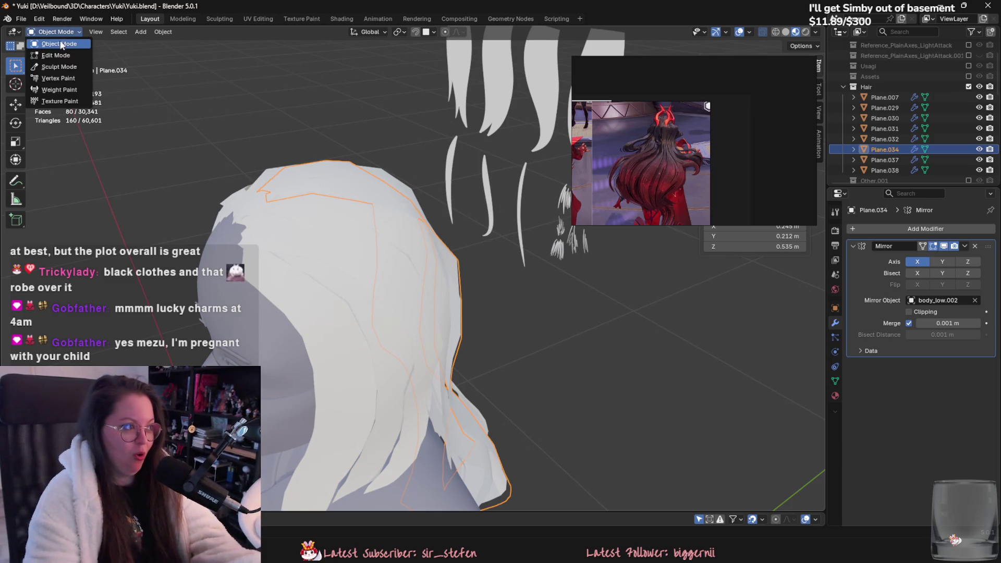
{"action": "left_click", "coordinate": [73, 68]}
{"action": "scroll", "coordinate": [503, 246], "scroll_direction": "up", "scroll_amount": 2}
{"action": "scroll", "coordinate": [425, 313], "scroll_direction": "up", "scroll_amount": 4}
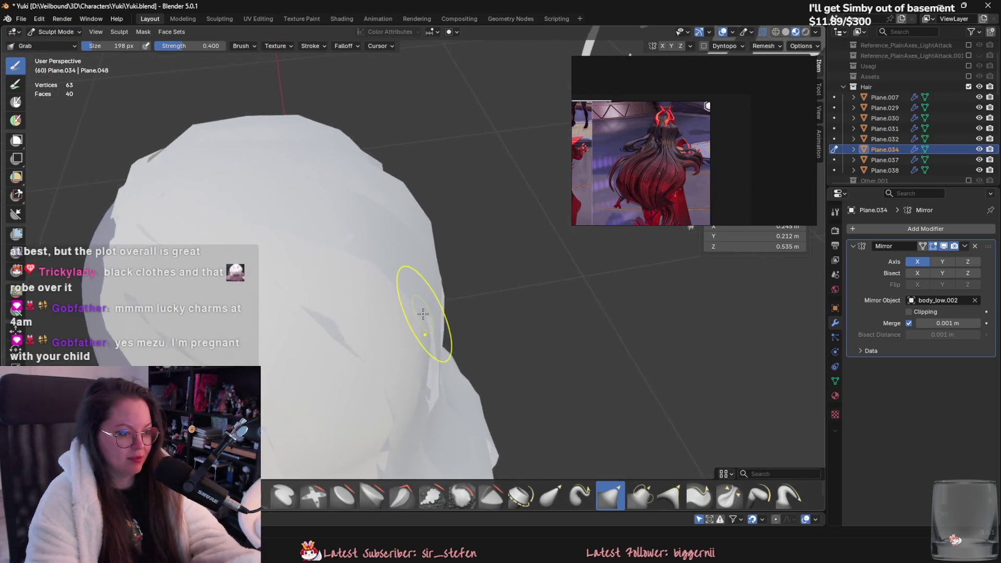
{"action": "mouse_move", "coordinate": [371, 304]}
{"action": "middle_mouse_down"}
{"action": "mouse_move", "coordinate": [414, 279]}
{"action": "mouse_move", "coordinate": [509, 287]}
{"action": "middle_mouse_up"}
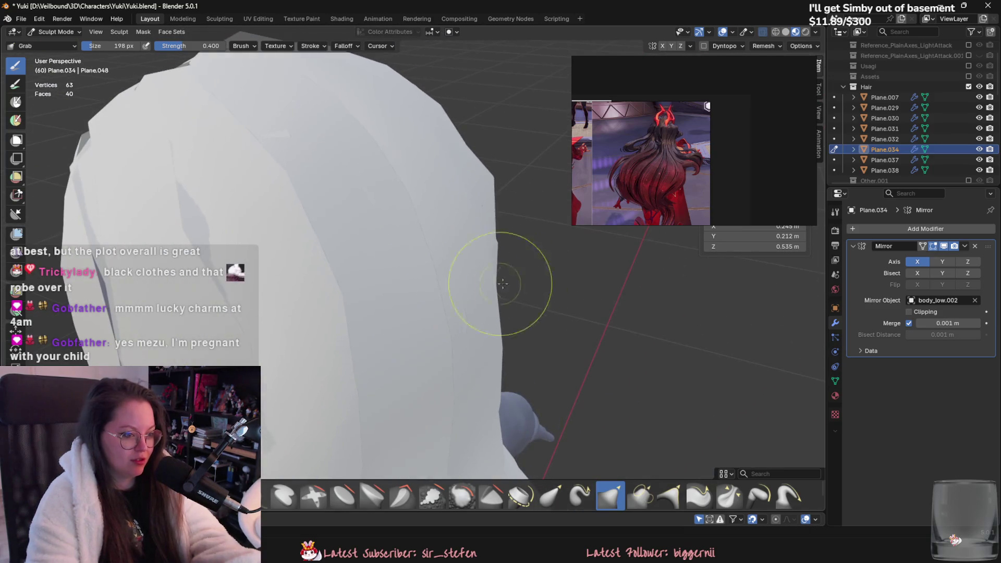
{"action": "mouse_move", "coordinate": [648, 272]}
{"action": "middle_mouse_down"}
{"action": "mouse_move", "coordinate": [359, 267]}
{"action": "mouse_move", "coordinate": [424, 335]}
{"action": "mouse_move", "coordinate": [339, 284]}
{"action": "middle_mouse_up"}
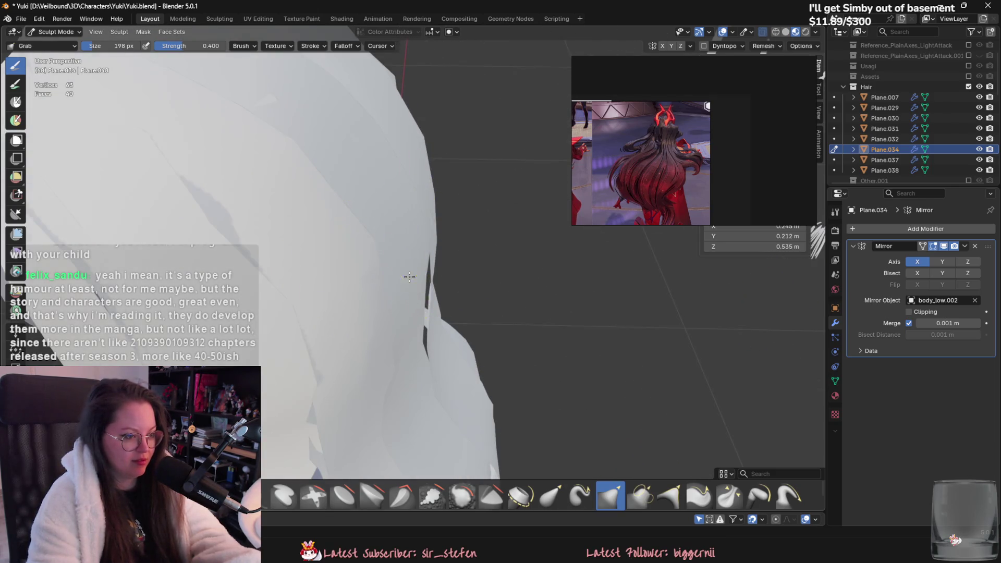
Hide Plane.038 to see behind it, then restore it and reselect Plane.034.
{"action": "left_click", "coordinate": [56, 32]}
{"action": "left_click", "coordinate": [52, 46]}
{"action": "left_click", "coordinate": [347, 220]}
{"action": "key", "text": "h"}
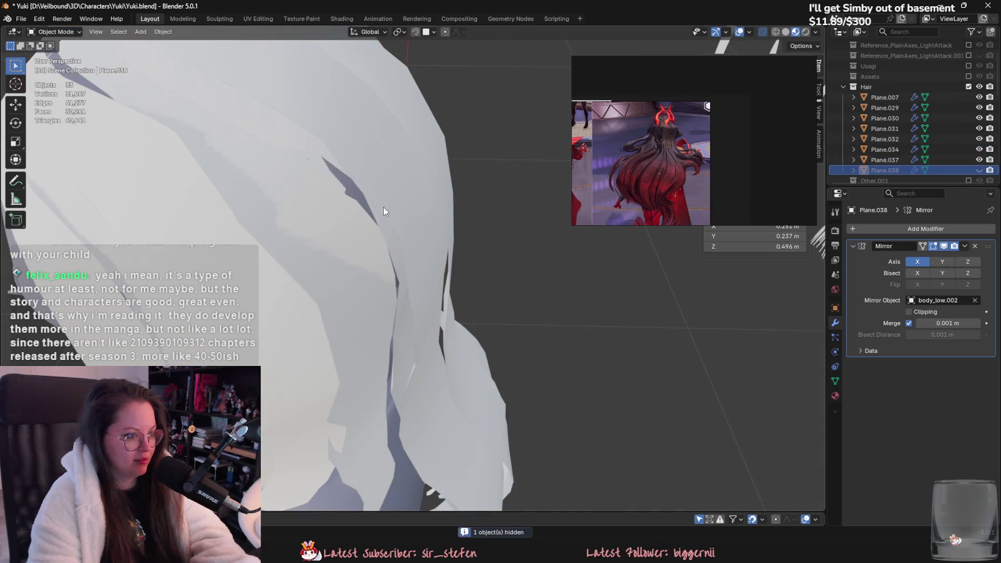
{"action": "left_click", "coordinate": [383, 208]}
{"action": "mouse_move", "coordinate": [384, 208]}
{"action": "middle_mouse_down"}
{"action": "mouse_move", "coordinate": [430, 195]}
{"action": "mouse_move", "coordinate": [445, 179]}
{"action": "mouse_move", "coordinate": [361, 219]}
{"action": "mouse_move", "coordinate": [277, 201]}
{"action": "mouse_move", "coordinate": [414, 239]}
{"action": "mouse_move", "coordinate": [320, 237]}
{"action": "mouse_move", "coordinate": [327, 256]}
{"action": "mouse_move", "coordinate": [509, 286]}
{"action": "mouse_move", "coordinate": [411, 264]}
{"action": "mouse_move", "coordinate": [203, 146]}
{"action": "middle_mouse_up"}
{"action": "key", "text": "ctrl+z"}
{"action": "left_click", "coordinate": [452, 276]}
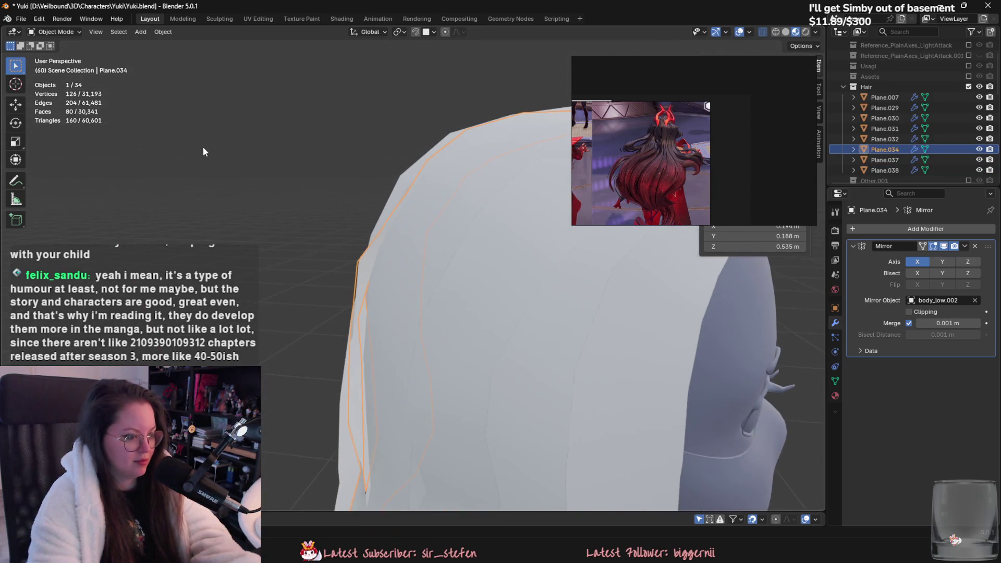
Resume sculpting Plane.034, pulling its side hair edge in closer to the head.
{"action": "left_click", "coordinate": [59, 32]}
{"action": "left_click", "coordinate": [68, 66]}
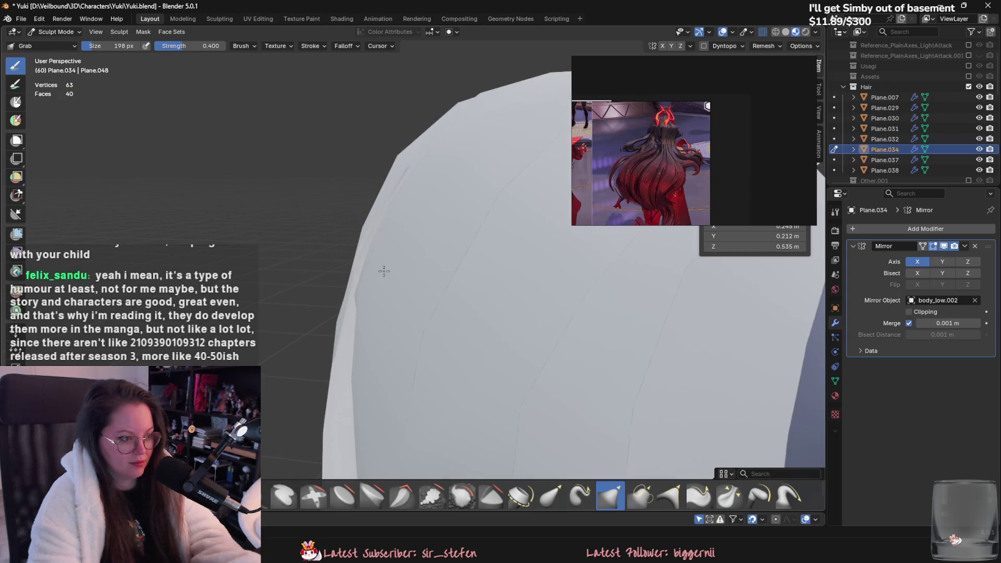
{"action": "mouse_move", "coordinate": [368, 358]}
{"action": "middle_mouse_down"}
{"action": "mouse_move", "coordinate": [379, 302]}
{"action": "mouse_move", "coordinate": [493, 319]}
{"action": "mouse_move", "coordinate": [568, 348]}
{"action": "middle_mouse_up"}
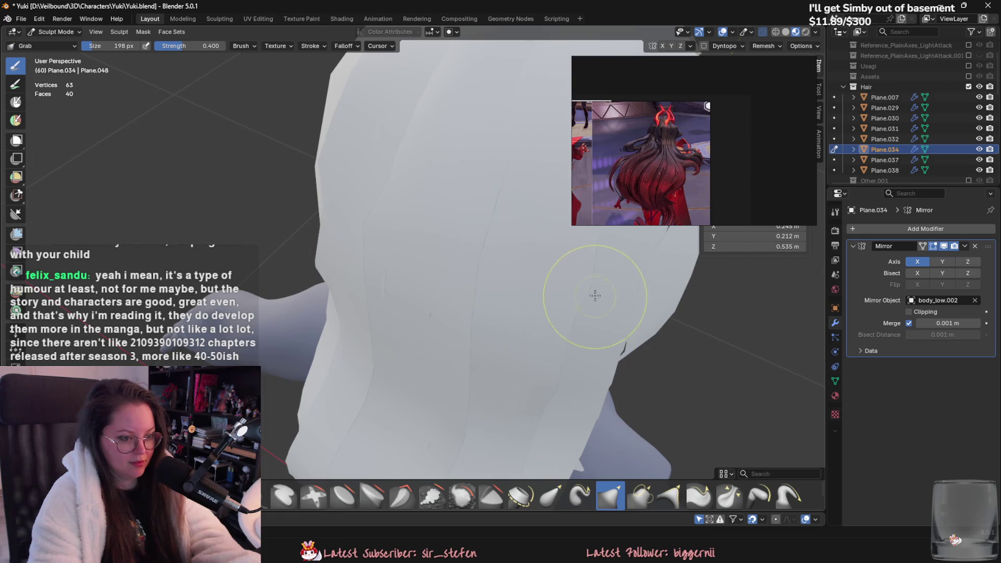
{"action": "mouse_move", "coordinate": [591, 279]}
{"action": "middle_mouse_down"}
{"action": "mouse_move", "coordinate": [518, 250]}
{"action": "mouse_move", "coordinate": [377, 307]}
{"action": "middle_mouse_up"}
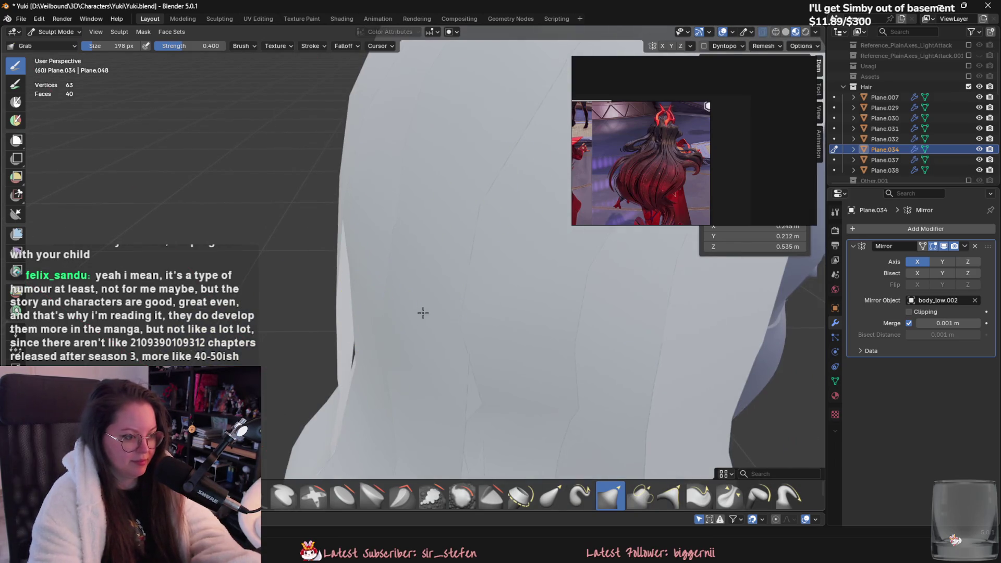
{"action": "middle_click_drag", "start_coordinate": [504, 307], "coordinate": [527, 358]}
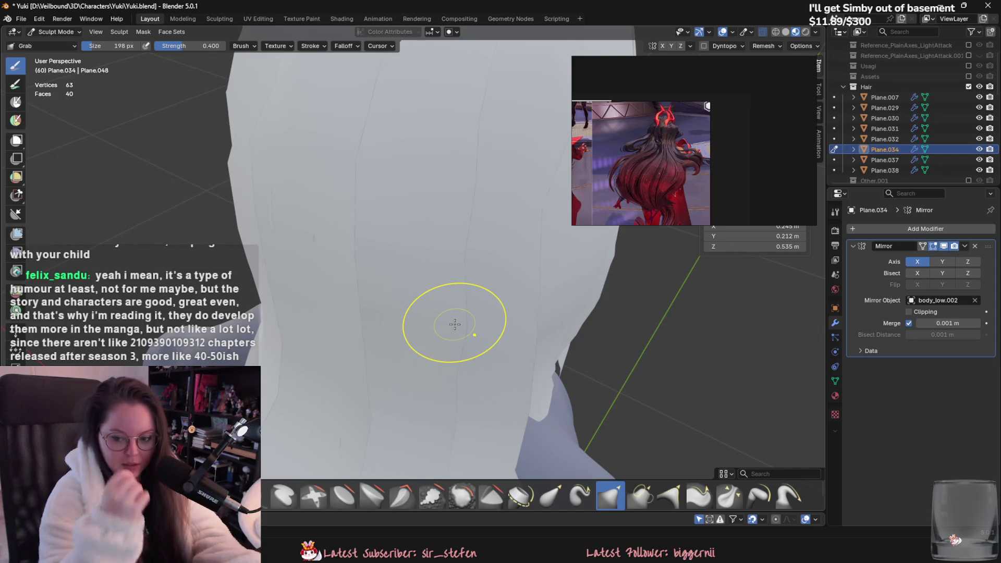
{"action": "mouse_move", "coordinate": [456, 178]}
{"action": "middle_mouse_down"}
{"action": "mouse_move", "coordinate": [570, 291]}
{"action": "mouse_move", "coordinate": [509, 257]}
{"action": "mouse_move", "coordinate": [543, 221]}
{"action": "middle_mouse_up"}
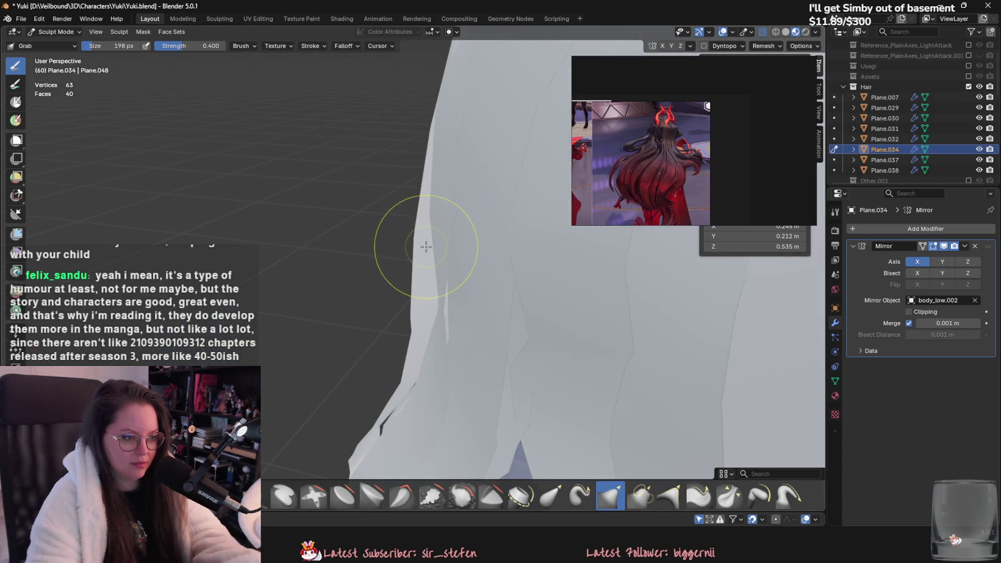
{"action": "middle_click_drag", "start_coordinate": [426, 247], "coordinate": [335, 239]}
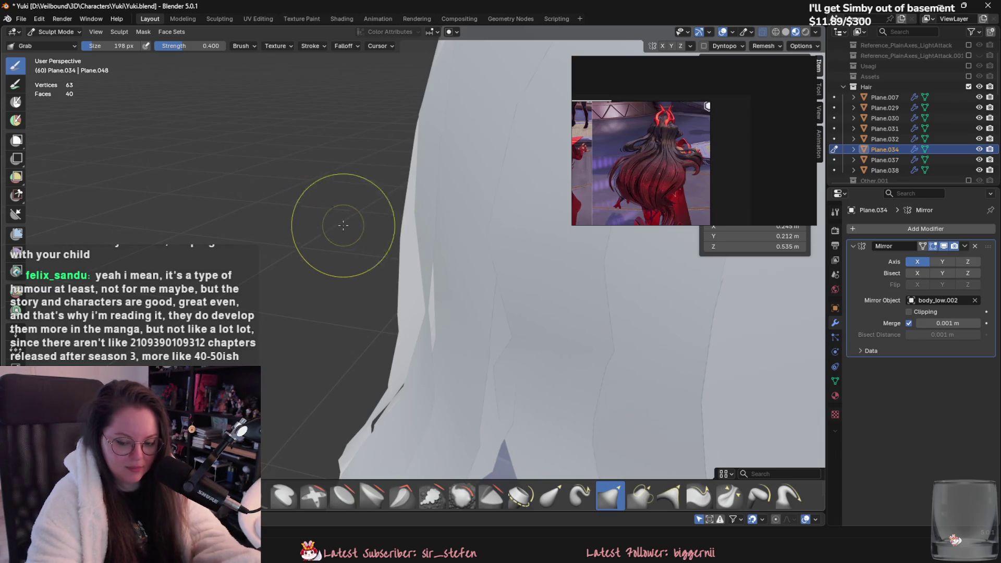
{"action": "mouse_move", "coordinate": [335, 224]}
{"action": "middle_mouse_down"}
{"action": "mouse_move", "coordinate": [436, 241]}
{"action": "mouse_move", "coordinate": [429, 254]}
{"action": "mouse_move", "coordinate": [386, 230]}
{"action": "mouse_move", "coordinate": [384, 189]}
{"action": "mouse_move", "coordinate": [420, 328]}
{"action": "mouse_move", "coordinate": [462, 414]}
{"action": "mouse_move", "coordinate": [392, 329]}
{"action": "mouse_move", "coordinate": [451, 336]}
{"action": "mouse_move", "coordinate": [365, 245]}
{"action": "middle_mouse_up"}
Switch sculpting to Plane.007 and grab its hair edge into shape, checking it from behind.
{"action": "left_click", "coordinate": [57, 31]}
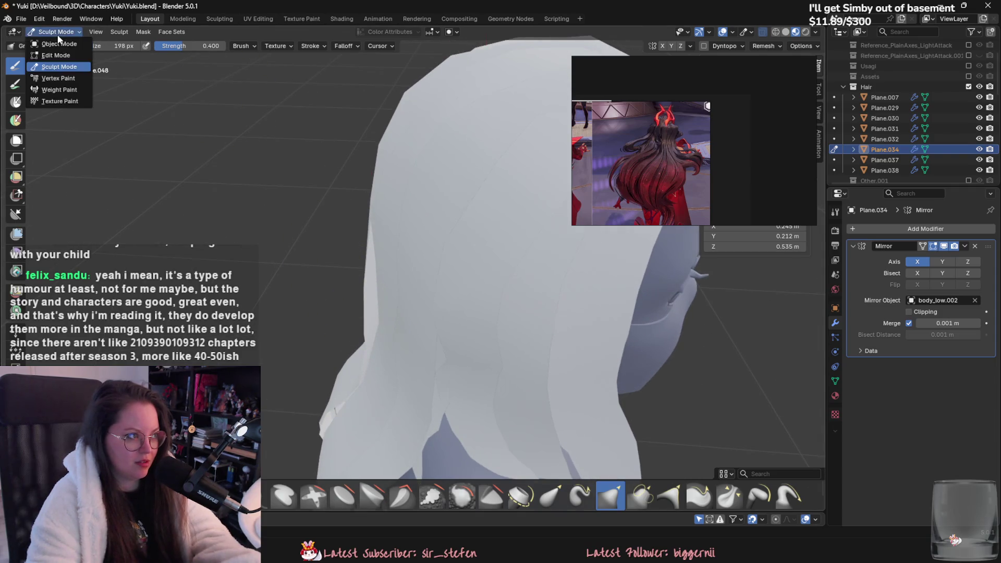
{"action": "key", "text": "alt+q"}
{"action": "left_click", "coordinate": [56, 32]}
{"action": "key", "text": "Escape"}
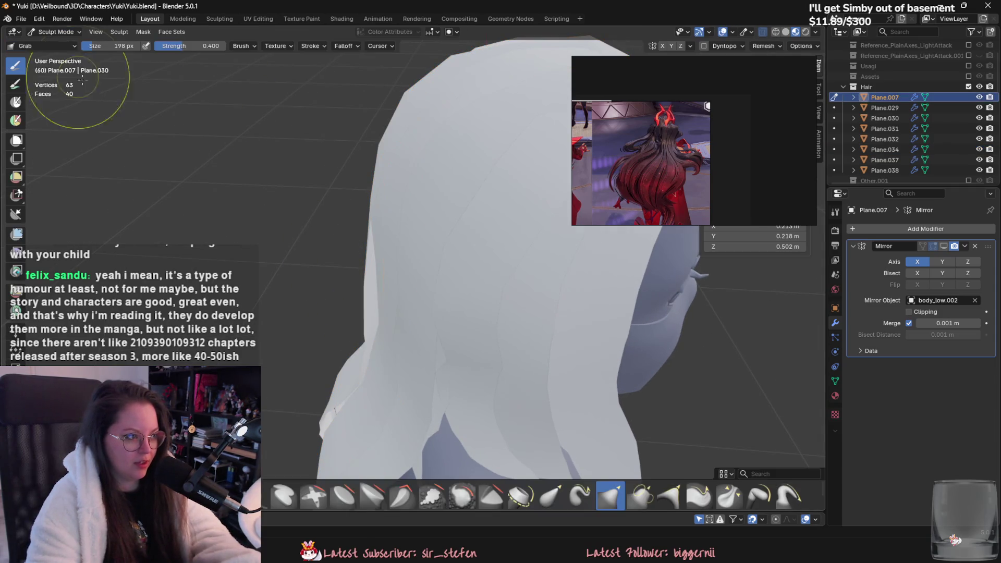
{"action": "left_click_drag", "start_coordinate": [381, 324], "coordinate": [385, 329]}
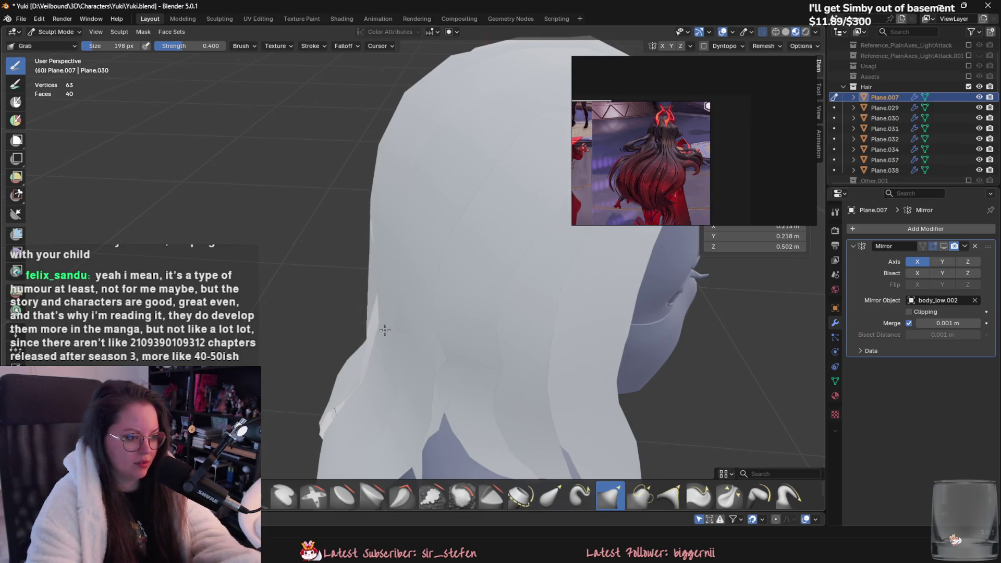
{"action": "mouse_move", "coordinate": [400, 328]}
{"action": "middle_mouse_down"}
{"action": "mouse_move", "coordinate": [371, 329]}
{"action": "mouse_move", "coordinate": [542, 358]}
{"action": "middle_mouse_up"}
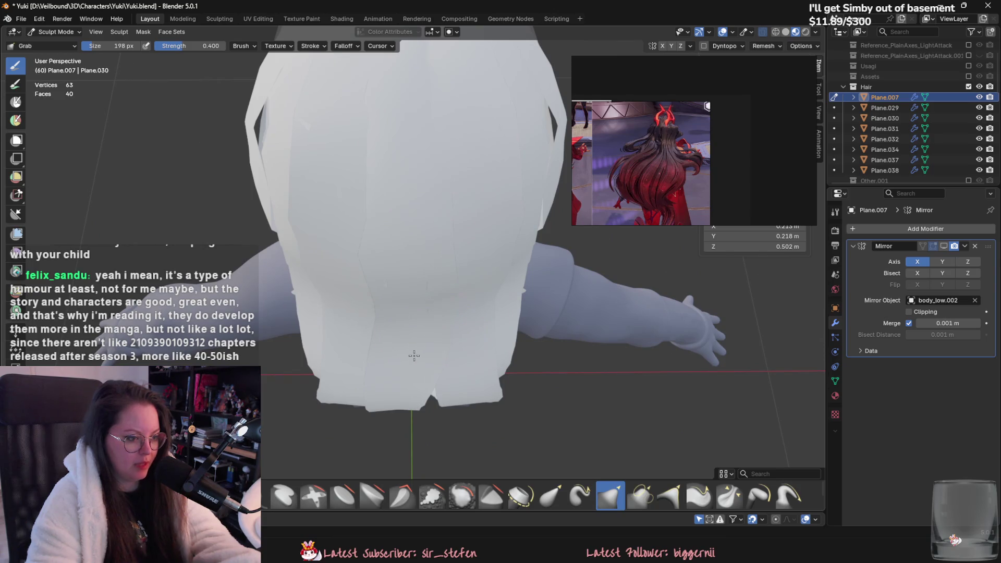
{"action": "mouse_move", "coordinate": [417, 312]}
{"action": "middle_mouse_down"}
{"action": "mouse_move", "coordinate": [399, 362]}
{"action": "mouse_move", "coordinate": [398, 334]}
{"action": "middle_mouse_up"}
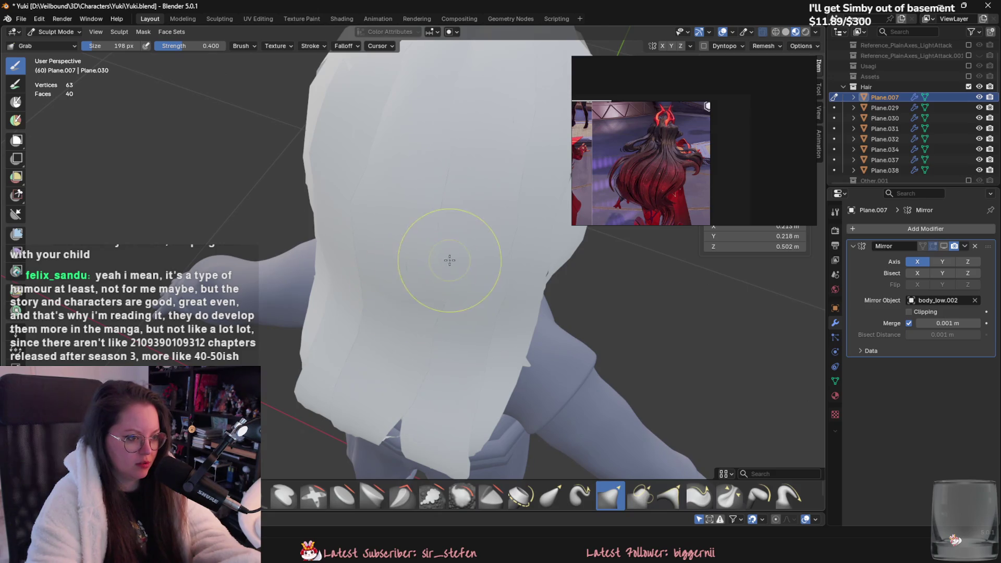
{"action": "mouse_move", "coordinate": [450, 260]}
{"action": "middle_mouse_down"}
{"action": "mouse_move", "coordinate": [398, 205]}
{"action": "mouse_move", "coordinate": [386, 216]}
{"action": "mouse_move", "coordinate": [585, 229]}
{"action": "middle_mouse_up"}
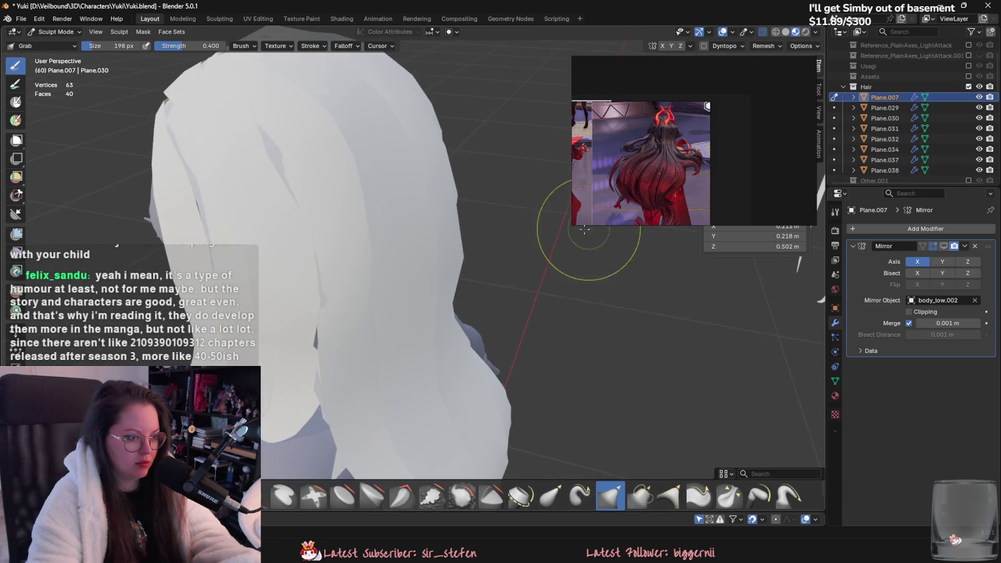
{"action": "mouse_move", "coordinate": [439, 266]}
{"action": "middle_mouse_down"}
{"action": "mouse_move", "coordinate": [335, 235]}
{"action": "mouse_move", "coordinate": [454, 220]}
{"action": "mouse_move", "coordinate": [439, 278]}
{"action": "middle_mouse_up"}
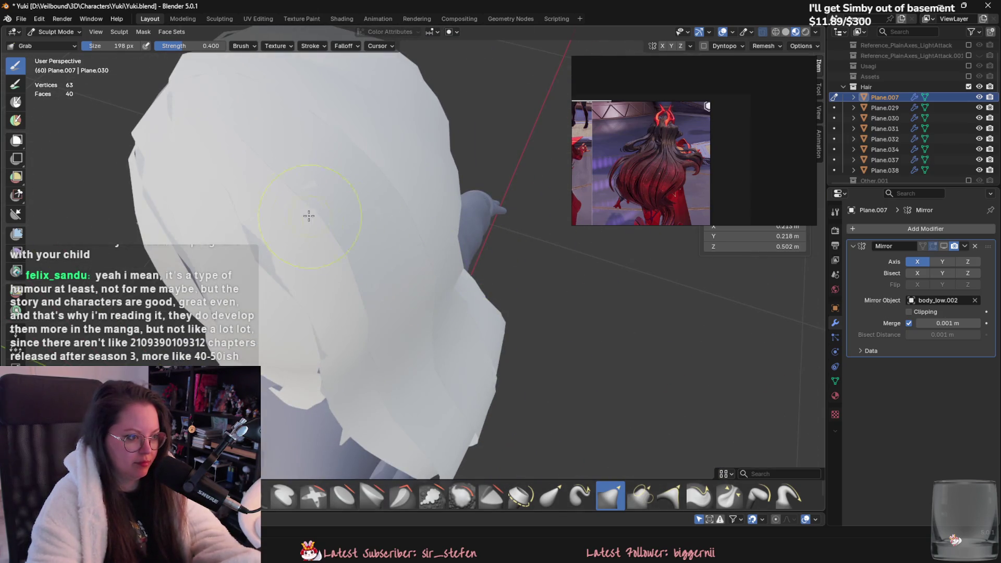
{"action": "mouse_move", "coordinate": [309, 216]}
{"action": "middle_mouse_down"}
{"action": "mouse_move", "coordinate": [391, 287]}
{"action": "mouse_move", "coordinate": [324, 265]}
{"action": "mouse_move", "coordinate": [357, 264]}
{"action": "mouse_move", "coordinate": [408, 322]}
{"action": "middle_mouse_up"}
Toggle Plane.007 to Object Mode and back into Sculpt Mode.
{"action": "left_click", "coordinate": [54, 32]}
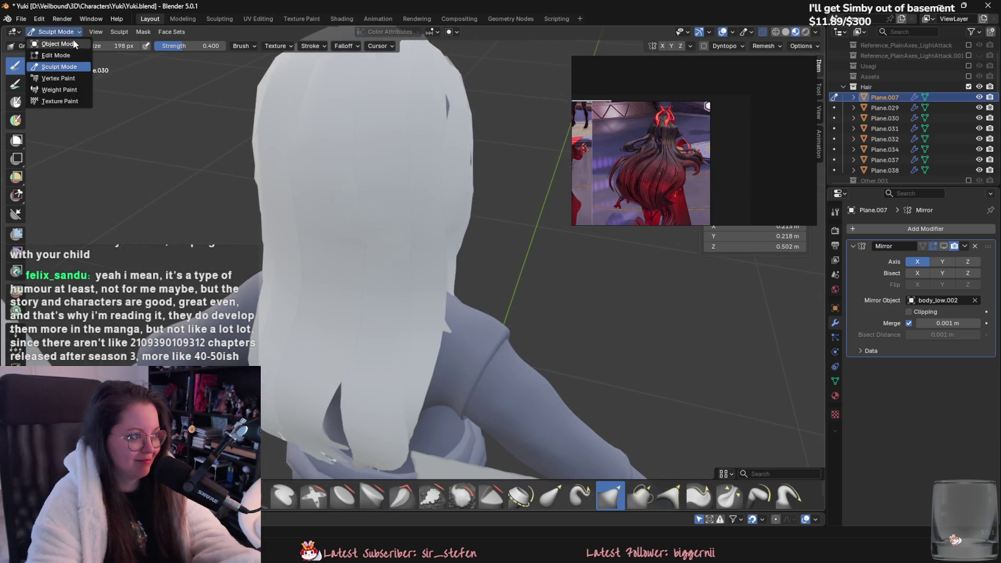
{"action": "left_click", "coordinate": [47, 55]}
{"action": "left_click", "coordinate": [54, 32]}
{"action": "left_click", "coordinate": [47, 68]}
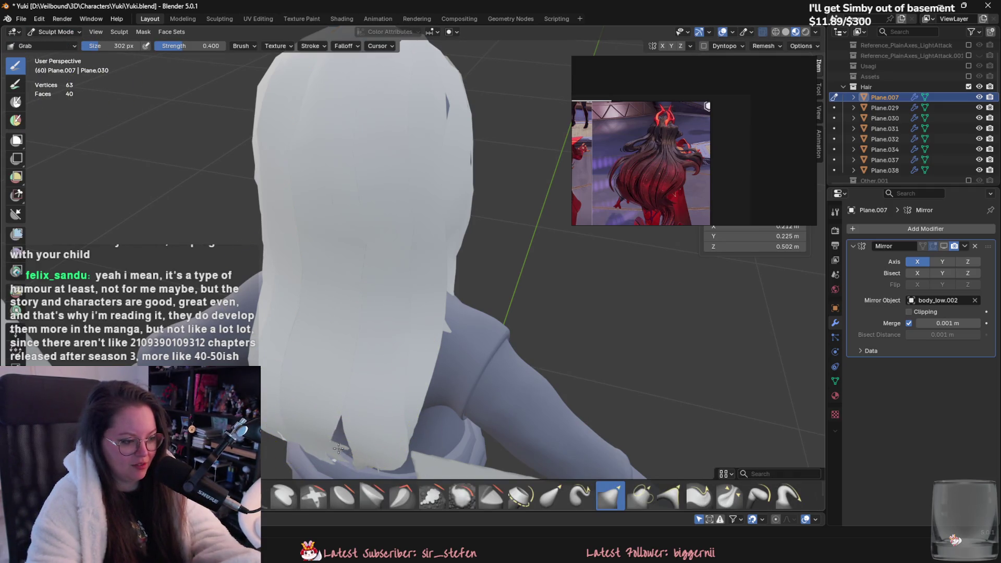
{"action": "mouse_move", "coordinate": [346, 436]}
{"action": "middle_mouse_down"}
{"action": "mouse_move", "coordinate": [458, 398]}
{"action": "mouse_move", "coordinate": [469, 368]}
{"action": "mouse_move", "coordinate": [347, 380]}
{"action": "mouse_move", "coordinate": [313, 358]}
{"action": "mouse_move", "coordinate": [297, 346]}
{"action": "mouse_move", "coordinate": [386, 318]}
{"action": "mouse_move", "coordinate": [324, 268]}
{"action": "middle_mouse_up"}
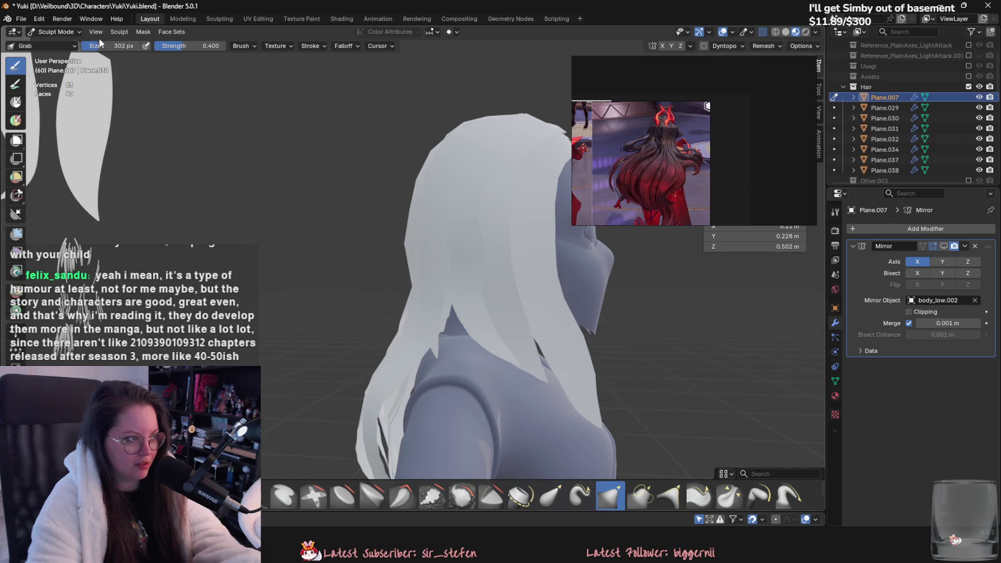
Select Plane.030, enter Sculpt Mode, and pull its side hair strand outward.
{"action": "left_click", "coordinate": [54, 32]}
{"action": "left_click", "coordinate": [50, 46]}
{"action": "left_click", "coordinate": [434, 302]}
{"action": "mouse_move", "coordinate": [434, 301]}
{"action": "middle_mouse_down"}
{"action": "mouse_move", "coordinate": [413, 330]}
{"action": "mouse_move", "coordinate": [365, 292]}
{"action": "middle_mouse_up"}
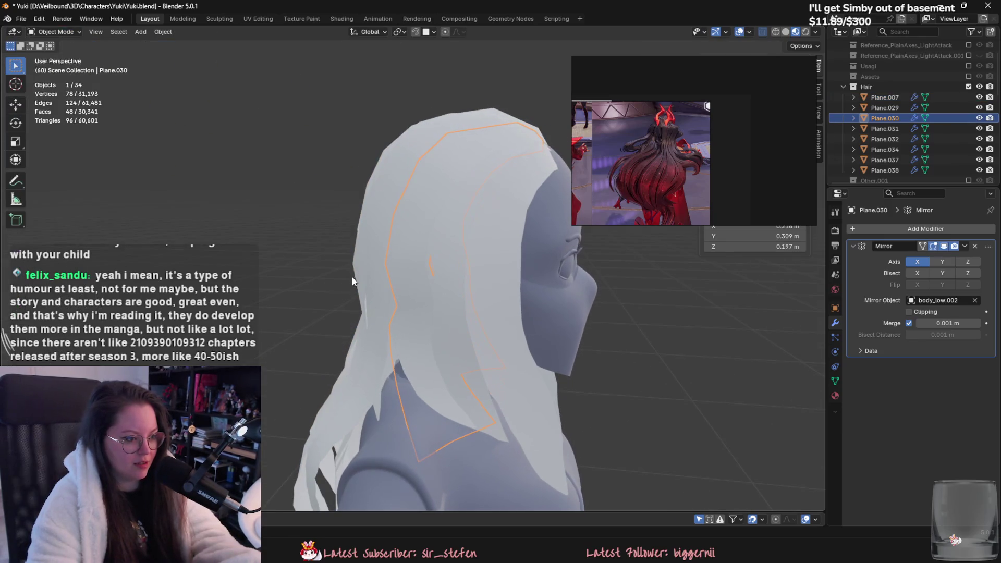
{"action": "left_click", "coordinate": [55, 32]}
{"action": "left_click", "coordinate": [52, 69]}
{"action": "middle_click_drag", "start_coordinate": [280, 277], "coordinate": [412, 404]}
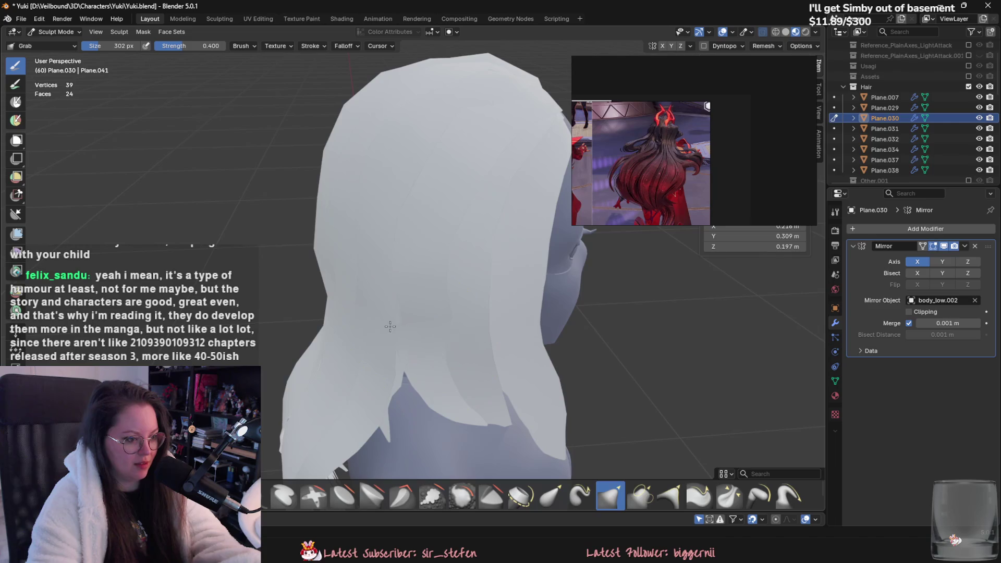
{"action": "mouse_move", "coordinate": [407, 366]}
{"action": "middle_mouse_down"}
{"action": "mouse_move", "coordinate": [406, 353]}
{"action": "mouse_move", "coordinate": [433, 366]}
{"action": "mouse_move", "coordinate": [458, 357]}
{"action": "middle_mouse_up"}
{"action": "mouse_move", "coordinate": [458, 357]}
{"action": "left_mouse_down"}
{"action": "mouse_move", "coordinate": [486, 282]}
{"action": "mouse_move", "coordinate": [442, 305]}
{"action": "left_mouse_up"}
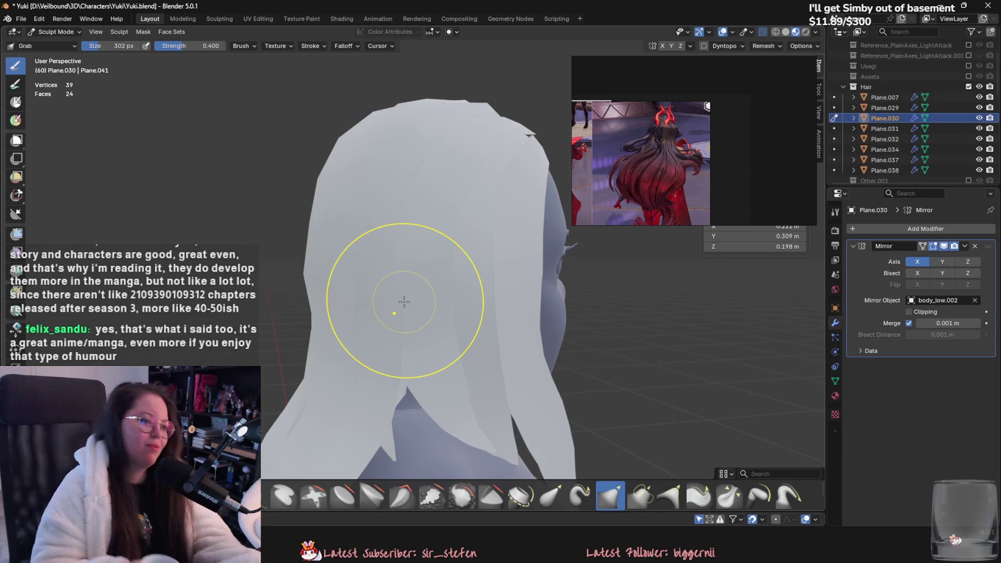
Shrink the Grab brush to 228 px.
{"action": "middle_click_drag", "start_coordinate": [405, 301], "coordinate": [444, 301]}
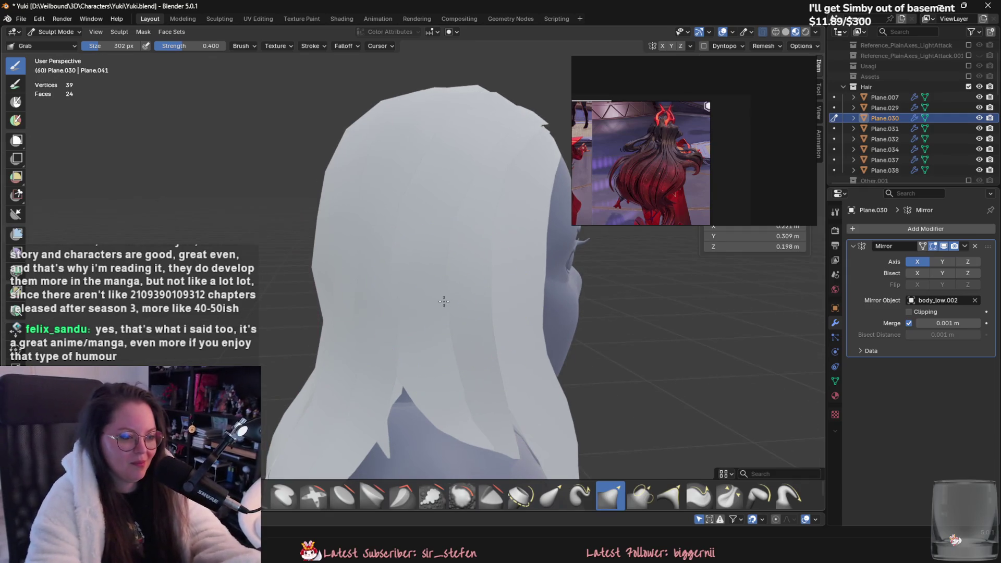
{"action": "mouse_move", "coordinate": [413, 391]}
{"action": "middle_mouse_down"}
{"action": "mouse_move", "coordinate": [396, 416]}
{"action": "mouse_move", "coordinate": [387, 414]}
{"action": "middle_mouse_up"}
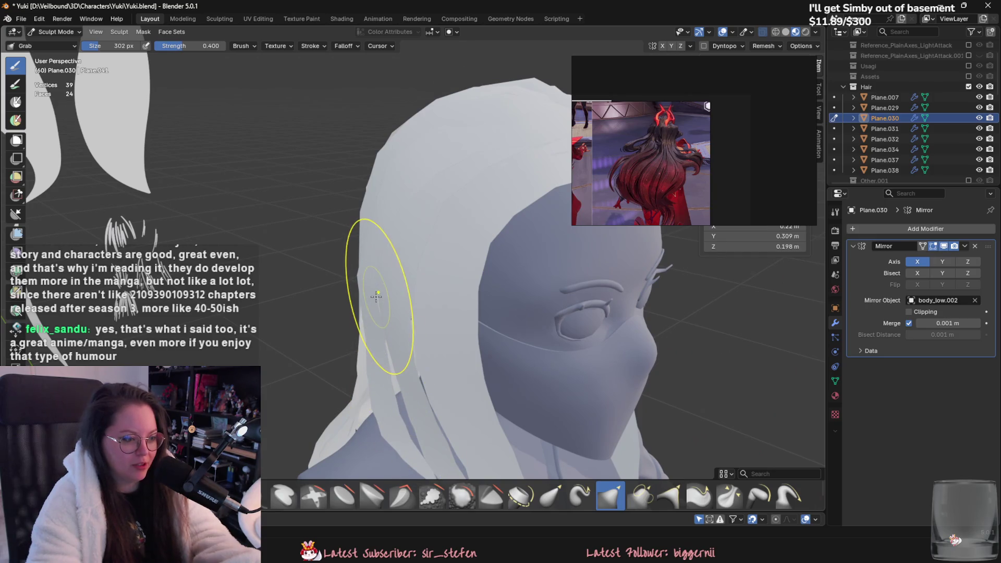
{"action": "mouse_move", "coordinate": [376, 296]}
{"action": "middle_mouse_down"}
{"action": "mouse_move", "coordinate": [374, 319]}
{"action": "mouse_move", "coordinate": [375, 281]}
{"action": "middle_mouse_up"}
{"action": "key", "text": "f"}
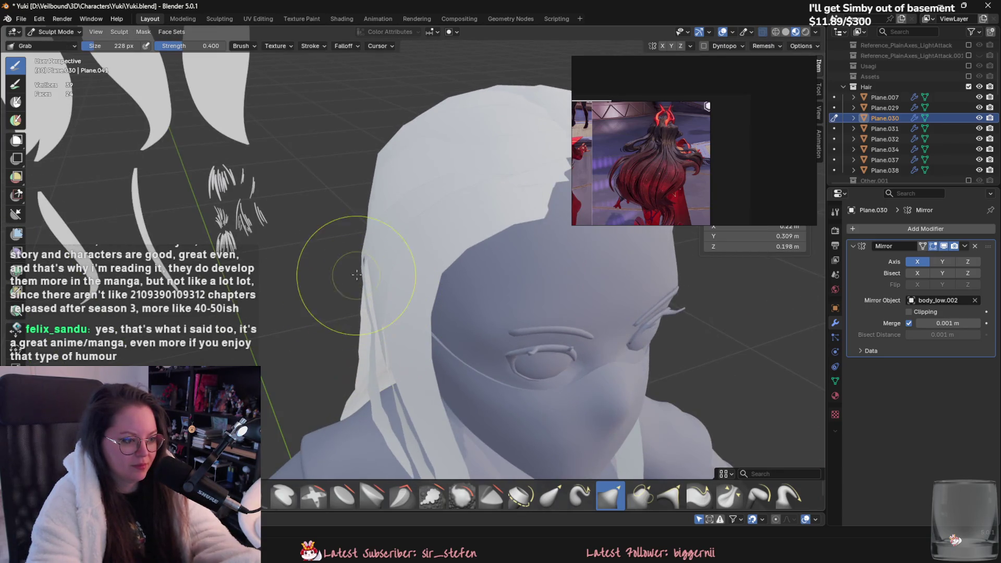
{"action": "left_click", "coordinate": [364, 258]}
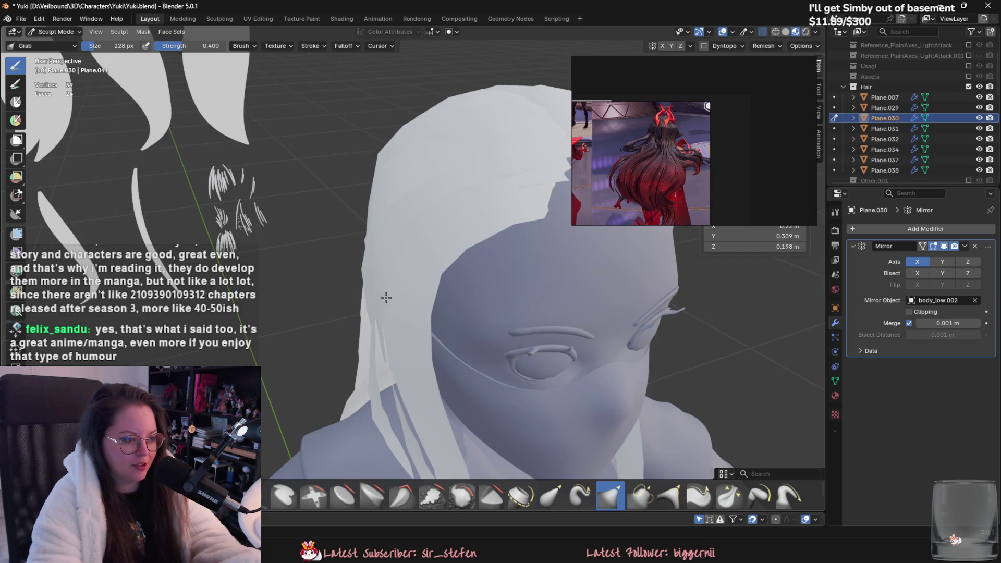
Return to Object Mode and select the Plane.031 hair card.
{"action": "middle_click_drag", "start_coordinate": [386, 298], "coordinate": [474, 323]}
{"action": "mouse_move", "coordinate": [425, 288]}
{"action": "middle_mouse_down"}
{"action": "mouse_move", "coordinate": [405, 303]}
{"action": "mouse_move", "coordinate": [380, 302]}
{"action": "mouse_move", "coordinate": [406, 403]}
{"action": "mouse_move", "coordinate": [386, 387]}
{"action": "mouse_move", "coordinate": [438, 344]}
{"action": "middle_mouse_up"}
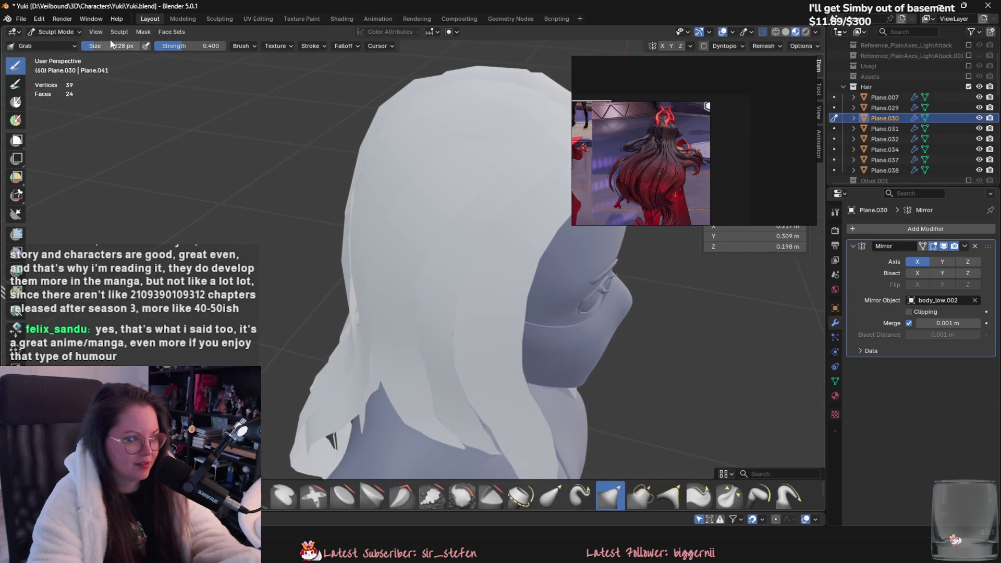
{"action": "left_click", "coordinate": [55, 32]}
{"action": "left_click", "coordinate": [52, 47]}
{"action": "left_click", "coordinate": [440, 315]}
Briefly sculpt Plane.031, view its mesh in Edit Mode, then return to Object Mode.
{"action": "left_click", "coordinate": [55, 32]}
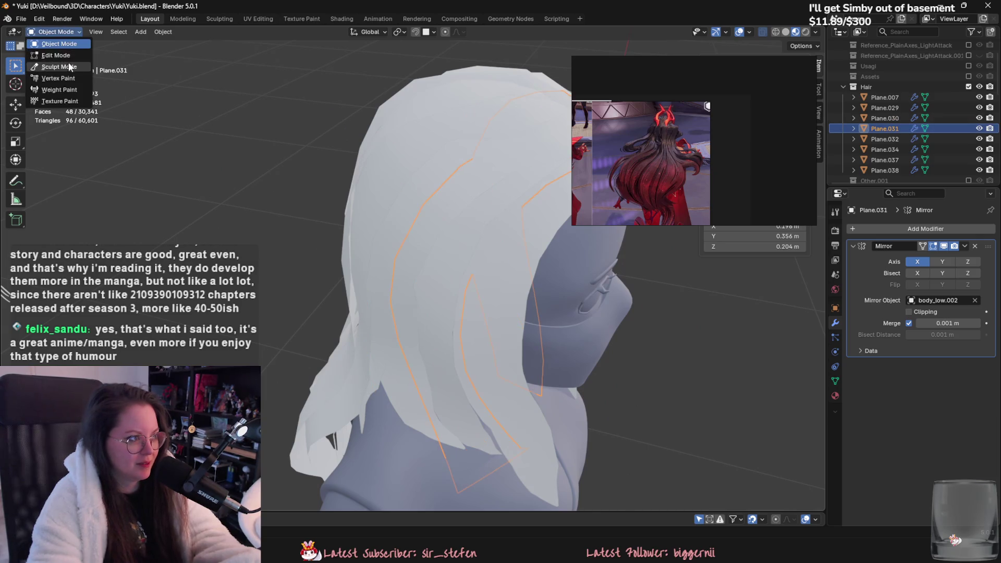
{"action": "left_click", "coordinate": [52, 66]}
{"action": "mouse_move", "coordinate": [433, 364]}
{"action": "middle_mouse_down"}
{"action": "mouse_move", "coordinate": [418, 374]}
{"action": "mouse_move", "coordinate": [422, 399]}
{"action": "middle_mouse_up"}
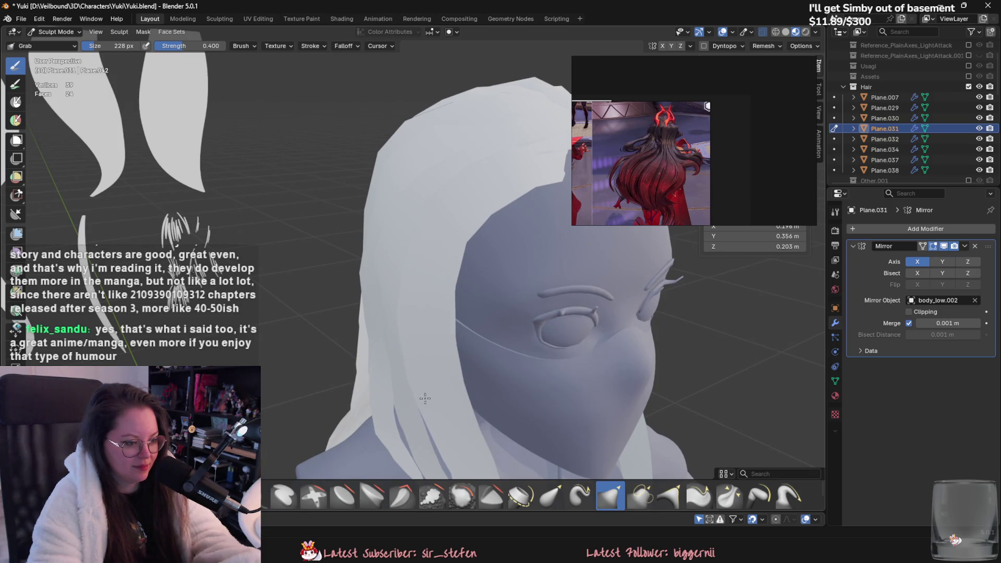
{"action": "middle_click_drag", "start_coordinate": [413, 408], "coordinate": [393, 395]}
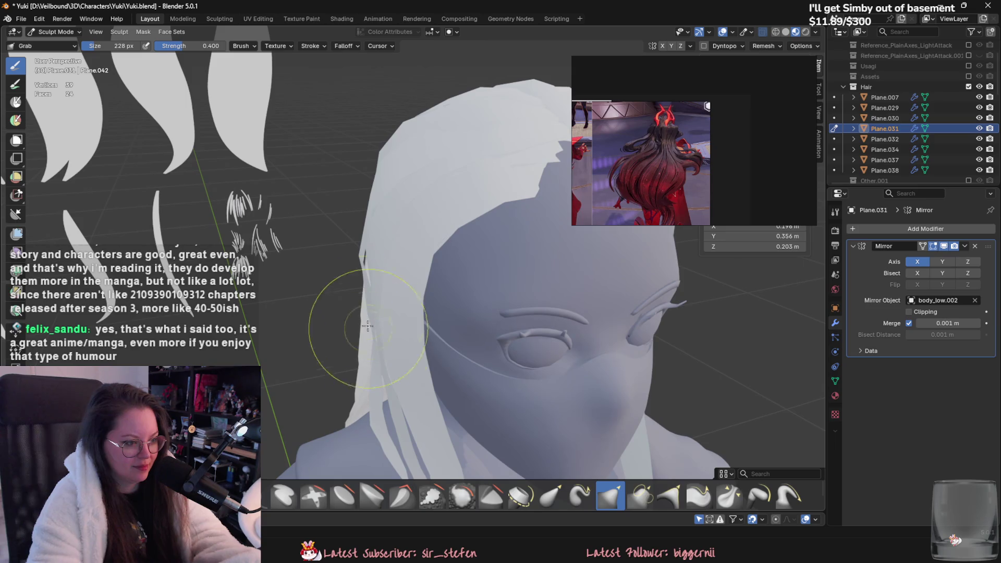
{"action": "mouse_move", "coordinate": [384, 336]}
{"action": "middle_mouse_down"}
{"action": "mouse_move", "coordinate": [398, 240]}
{"action": "mouse_move", "coordinate": [440, 263]}
{"action": "mouse_move", "coordinate": [324, 258]}
{"action": "middle_mouse_up"}
{"action": "left_click", "coordinate": [40, 36]}
{"action": "left_click", "coordinate": [53, 67]}
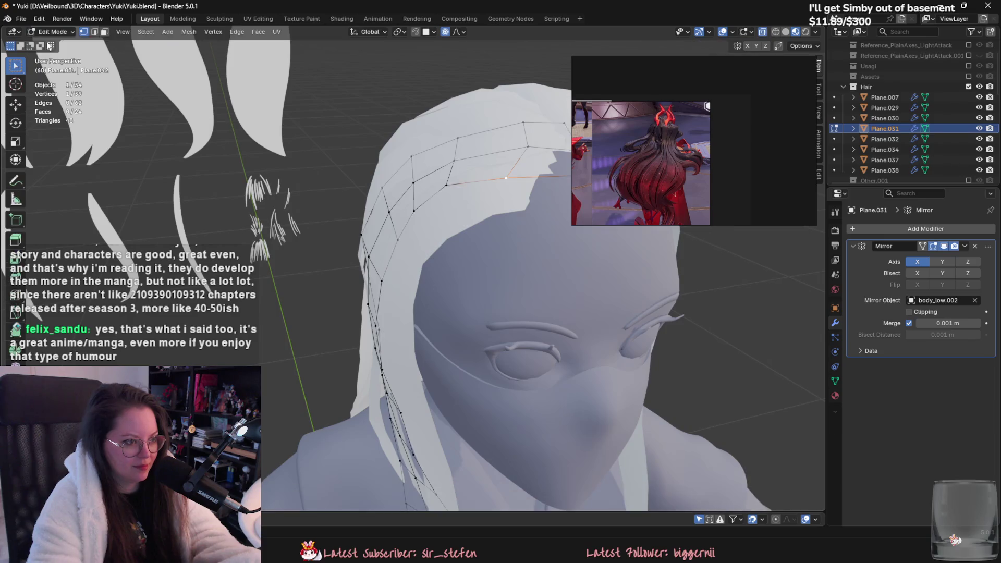
{"action": "left_click", "coordinate": [46, 32]}
{"action": "left_click", "coordinate": [52, 54]}
Select Plane.030, enter Sculpt Mode, and nudge its edge beside the face.
{"action": "left_click", "coordinate": [357, 261]}
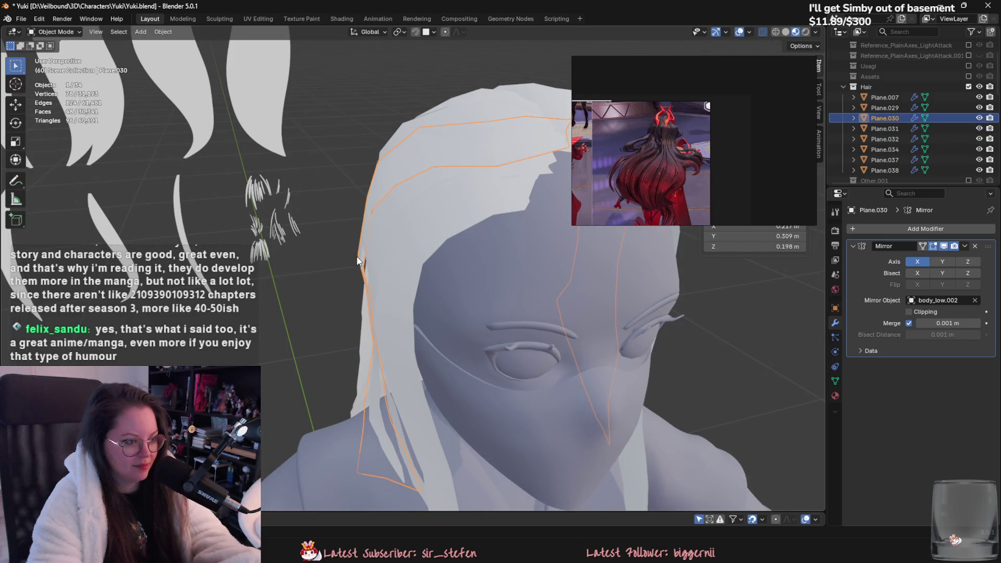
{"action": "left_click", "coordinate": [73, 32]}
{"action": "left_click", "coordinate": [75, 69]}
{"action": "left_click_drag", "start_coordinate": [367, 266], "coordinate": [372, 268]}
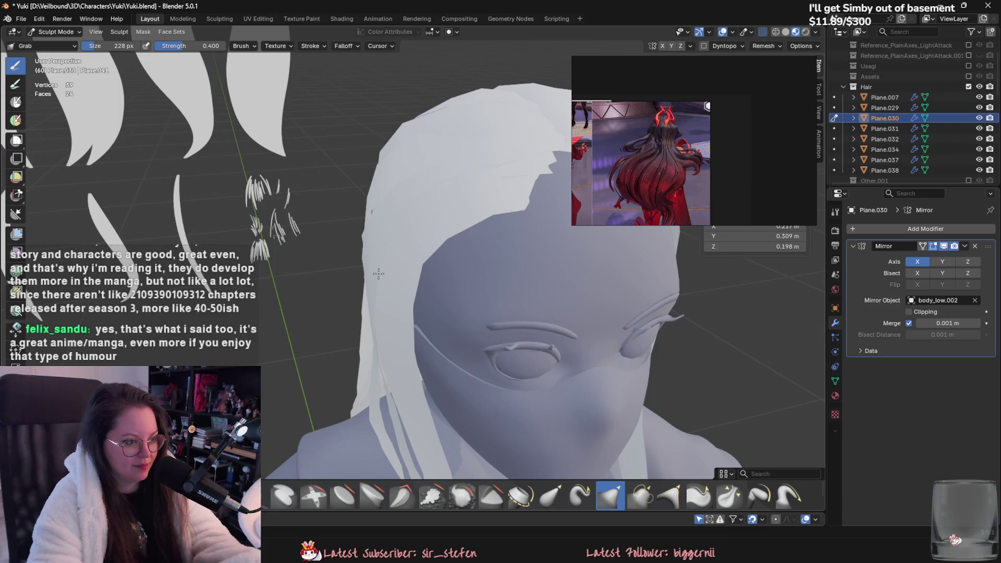
{"action": "middle_click_drag", "start_coordinate": [386, 290], "coordinate": [432, 308]}
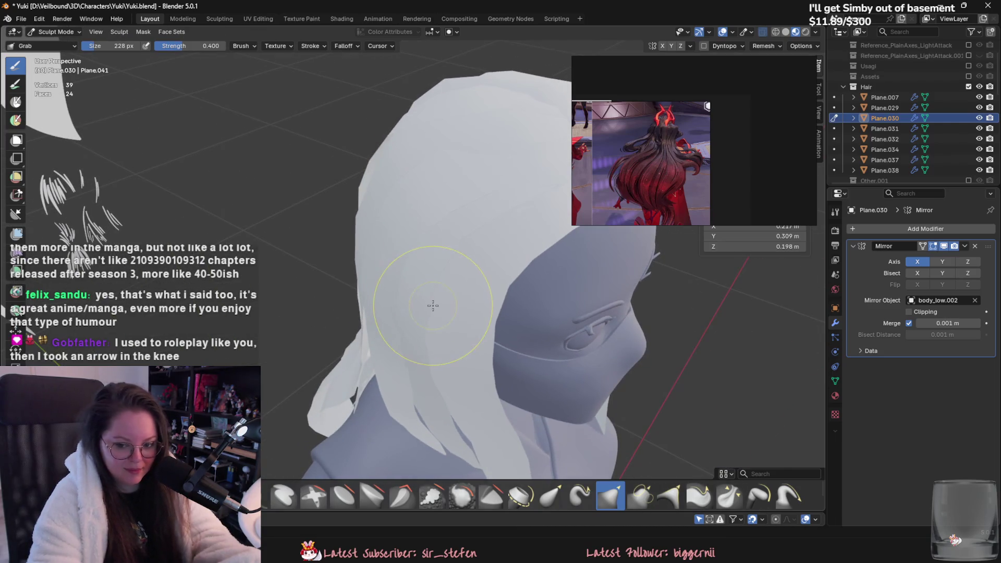
{"action": "middle_click_drag", "start_coordinate": [380, 206], "coordinate": [425, 197]}
Select Plane.031 in Object Mode and enter Sculpt Mode on it.
{"action": "left_click", "coordinate": [55, 32]}
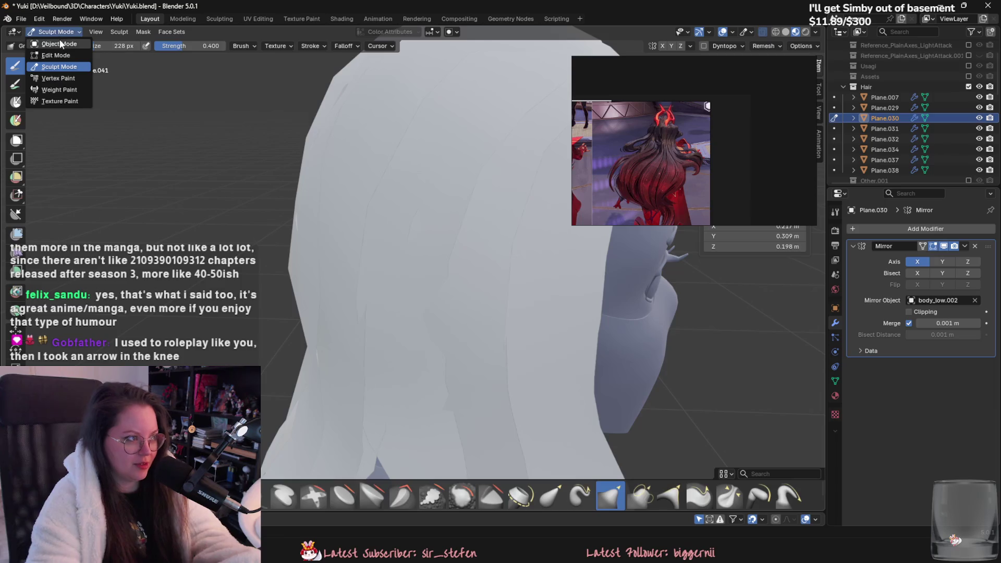
{"action": "left_click", "coordinate": [59, 44]}
{"action": "left_click", "coordinate": [324, 128]}
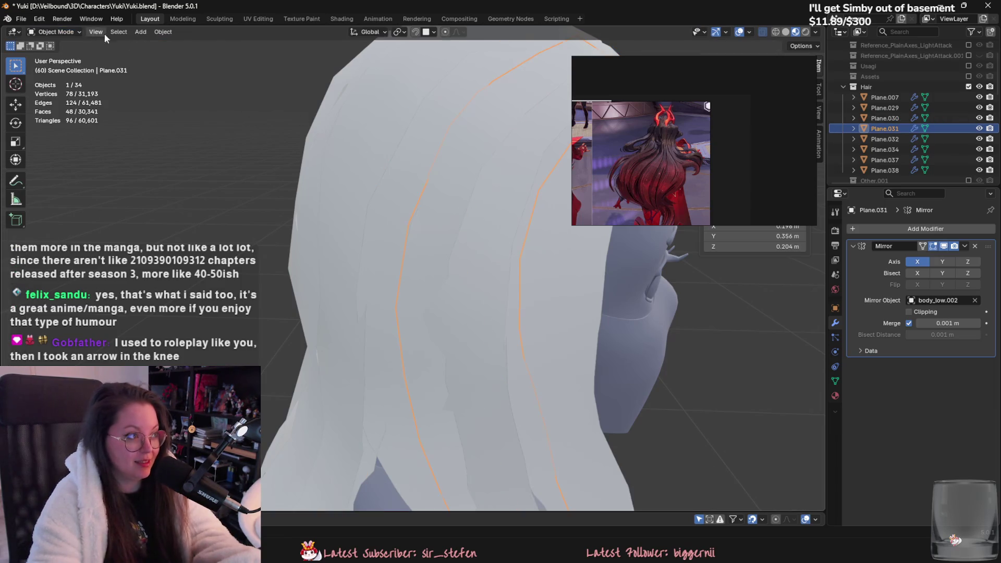
{"action": "left_click", "coordinate": [54, 32]}
{"action": "left_click", "coordinate": [54, 67]}
{"action": "mouse_move", "coordinate": [425, 196]}
{"action": "middle_mouse_down"}
{"action": "mouse_move", "coordinate": [387, 239]}
{"action": "mouse_move", "coordinate": [400, 240]}
{"action": "mouse_move", "coordinate": [395, 253]}
{"action": "mouse_move", "coordinate": [411, 211]}
{"action": "middle_mouse_up"}
{"action": "scroll", "coordinate": [404, 232], "scroll_direction": "down", "scroll_amount": 5}
Back in Object Mode, inspect Plane.032 and then select Plane.030.
{"action": "left_click", "coordinate": [54, 32]}
{"action": "left_click", "coordinate": [55, 44]}
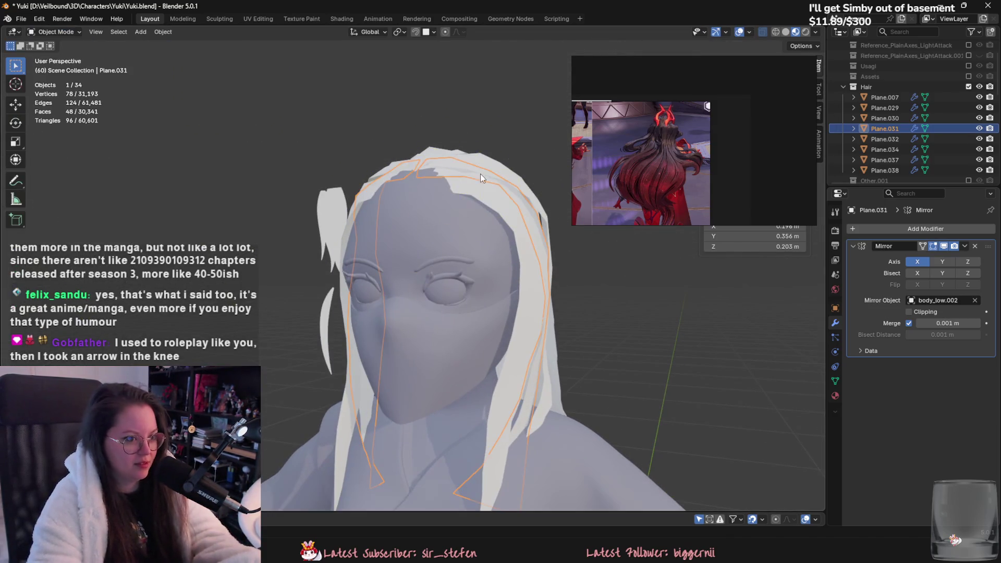
{"action": "left_click", "coordinate": [536, 193]}
{"action": "mouse_move", "coordinate": [536, 193]}
{"action": "middle_mouse_down"}
{"action": "mouse_move", "coordinate": [535, 230]}
{"action": "mouse_move", "coordinate": [434, 274]}
{"action": "mouse_move", "coordinate": [509, 271]}
{"action": "mouse_move", "coordinate": [466, 222]}
{"action": "middle_mouse_up"}
{"action": "left_click", "coordinate": [534, 231]}
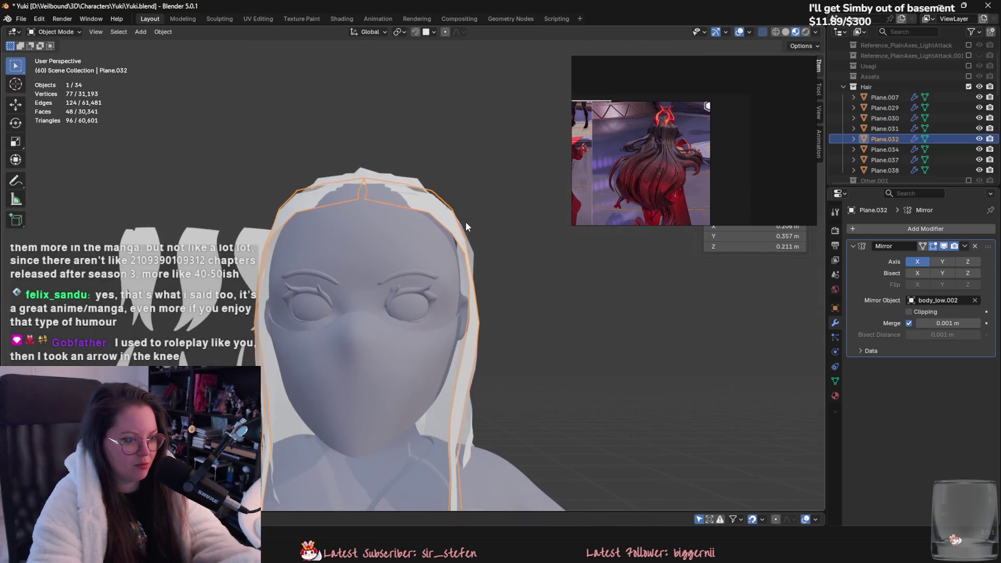
{"action": "left_click", "coordinate": [465, 221]}
Start sculpting Plane.030 and enlarge the Grab brush to 368 px.
{"action": "left_click", "coordinate": [57, 31]}
{"action": "left_click", "coordinate": [59, 66]}
{"action": "mouse_move", "coordinate": [313, 204]}
{"action": "middle_mouse_down"}
{"action": "mouse_move", "coordinate": [424, 235]}
{"action": "mouse_move", "coordinate": [480, 268]}
{"action": "mouse_move", "coordinate": [445, 295]}
{"action": "mouse_move", "coordinate": [465, 313]}
{"action": "mouse_move", "coordinate": [458, 320]}
{"action": "mouse_move", "coordinate": [443, 271]}
{"action": "middle_mouse_up"}
{"action": "scroll", "coordinate": [464, 255], "scroll_direction": "up", "scroll_amount": 2}
{"action": "left_click", "coordinate": [464, 255]}
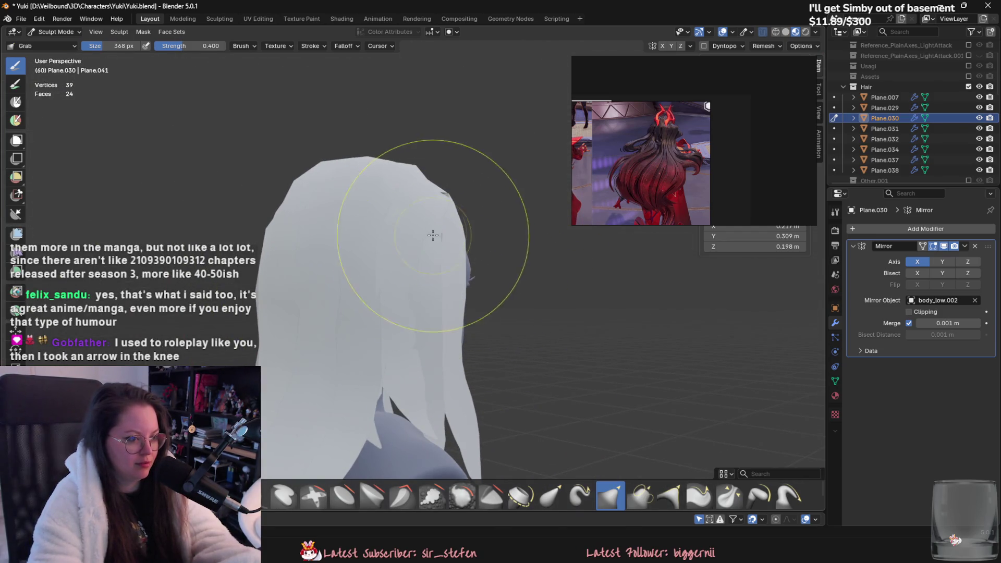
Inspect Plane.030 from all sides, then grab its strand beside the face into a new shape.
{"action": "middle_click_drag", "start_coordinate": [411, 214], "coordinate": [391, 260]}
{"action": "scroll", "coordinate": [372, 311], "scroll_direction": "up", "scroll_amount": 5}
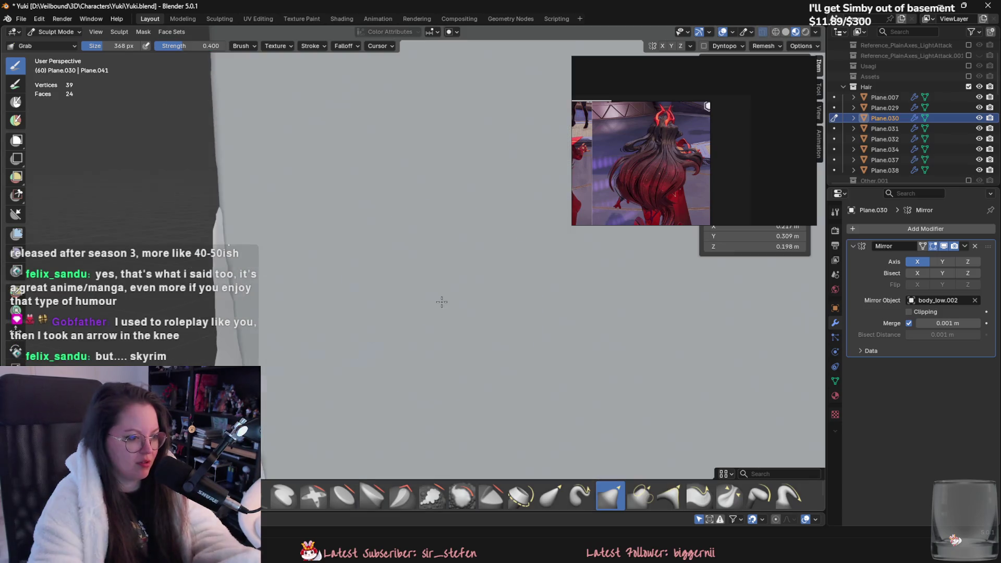
{"action": "scroll", "coordinate": [373, 311], "scroll_direction": "down", "scroll_amount": 3}
{"action": "middle_click_drag", "start_coordinate": [372, 311], "coordinate": [313, 324]}
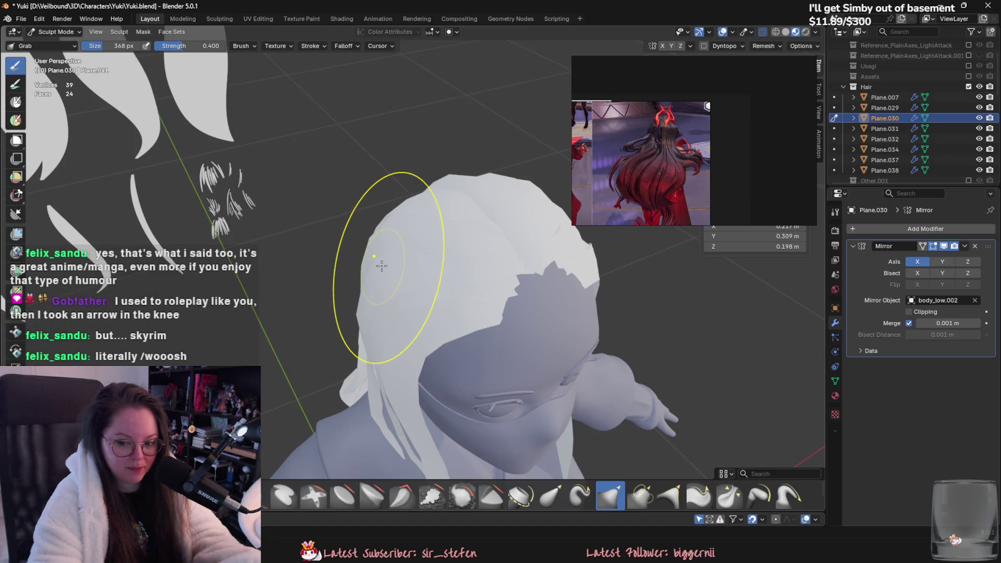
{"action": "mouse_move", "coordinate": [373, 261]}
{"action": "middle_mouse_down"}
{"action": "mouse_move", "coordinate": [388, 264]}
{"action": "mouse_move", "coordinate": [370, 237]}
{"action": "middle_mouse_up"}
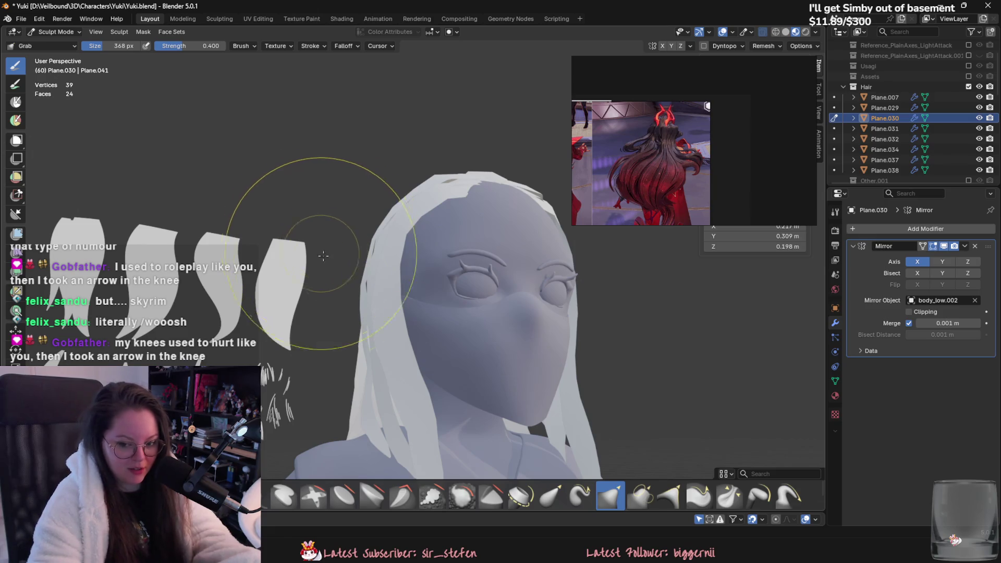
{"action": "middle_click_drag", "start_coordinate": [324, 255], "coordinate": [454, 412]}
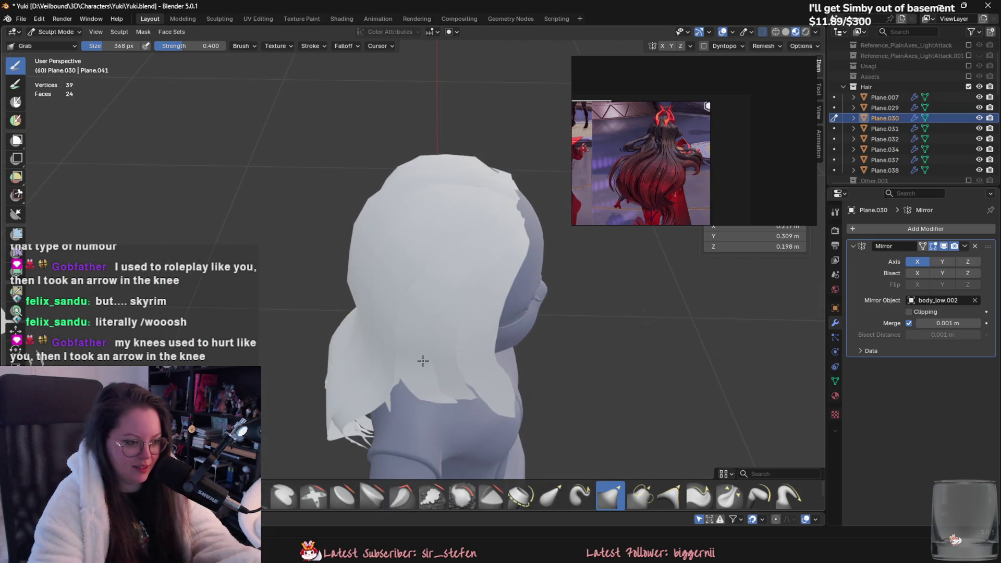
{"action": "mouse_move", "coordinate": [423, 360]}
{"action": "middle_mouse_down"}
{"action": "mouse_move", "coordinate": [395, 355]}
{"action": "mouse_move", "coordinate": [360, 313]}
{"action": "mouse_move", "coordinate": [436, 306]}
{"action": "mouse_move", "coordinate": [370, 287]}
{"action": "middle_mouse_up"}
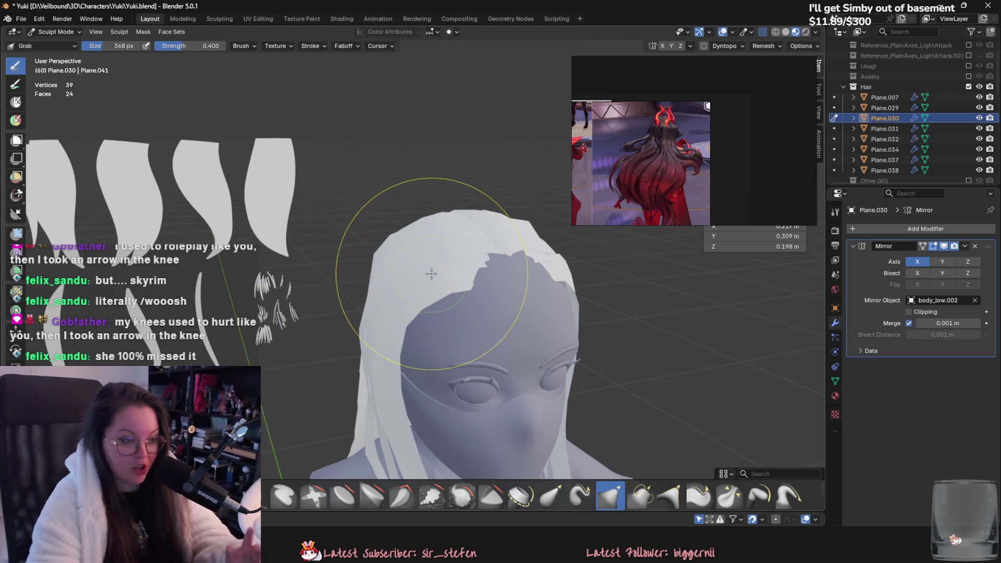
{"action": "mouse_move", "coordinate": [420, 292]}
{"action": "middle_mouse_down"}
{"action": "mouse_move", "coordinate": [379, 313]}
{"action": "mouse_move", "coordinate": [453, 351]}
{"action": "mouse_move", "coordinate": [481, 313]}
{"action": "mouse_move", "coordinate": [521, 297]}
{"action": "mouse_move", "coordinate": [511, 371]}
{"action": "mouse_move", "coordinate": [485, 240]}
{"action": "mouse_move", "coordinate": [299, 241]}
{"action": "mouse_move", "coordinate": [350, 284]}
{"action": "mouse_move", "coordinate": [379, 333]}
{"action": "mouse_move", "coordinate": [482, 331]}
{"action": "mouse_move", "coordinate": [438, 386]}
{"action": "middle_mouse_up"}
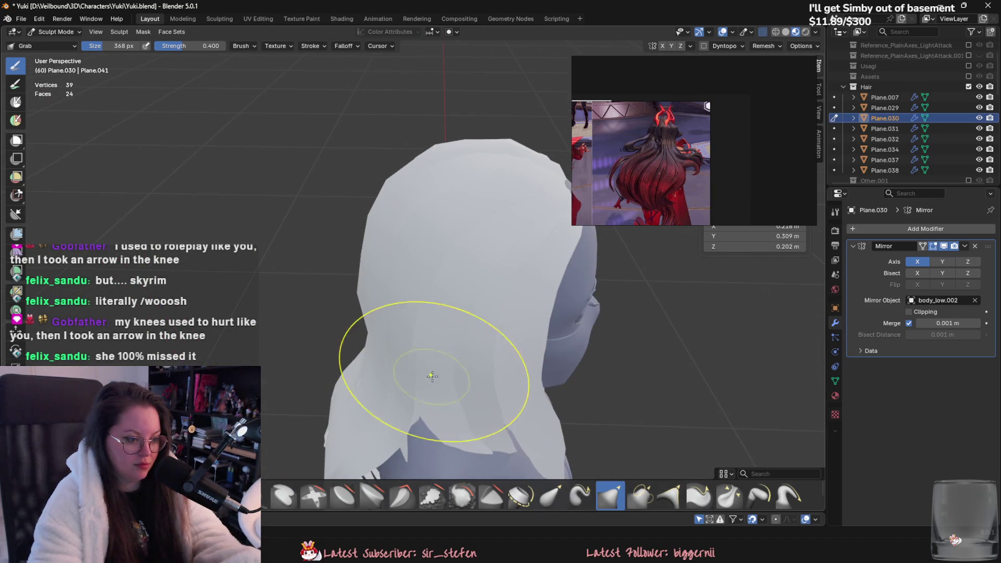
{"action": "middle_click_drag", "start_coordinate": [438, 351], "coordinate": [415, 388]}
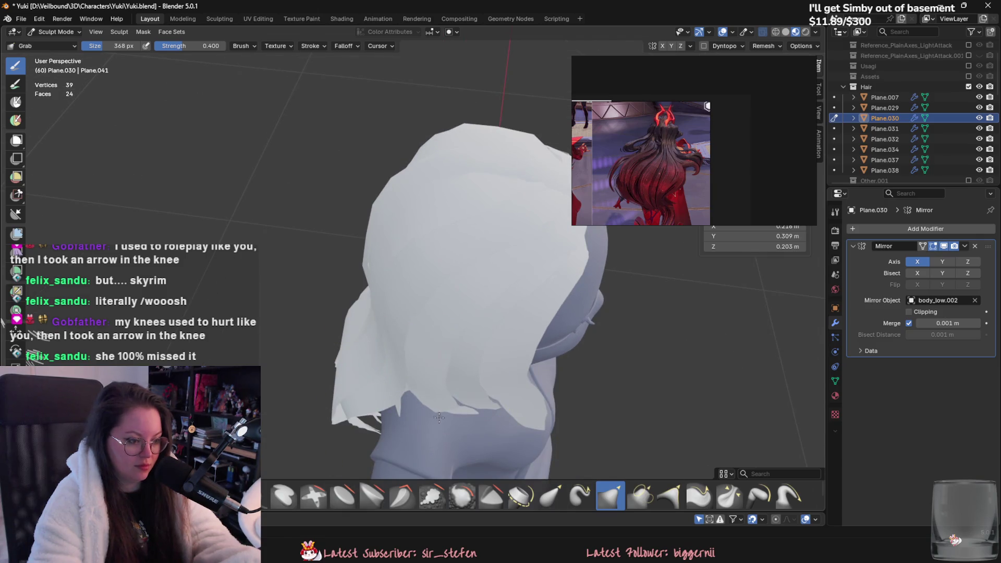
{"action": "mouse_move", "coordinate": [445, 422]}
{"action": "middle_mouse_down"}
{"action": "mouse_move", "coordinate": [449, 313]}
{"action": "mouse_move", "coordinate": [406, 272]}
{"action": "mouse_move", "coordinate": [516, 226]}
{"action": "mouse_move", "coordinate": [485, 225]}
{"action": "mouse_move", "coordinate": [468, 241]}
{"action": "middle_mouse_up"}
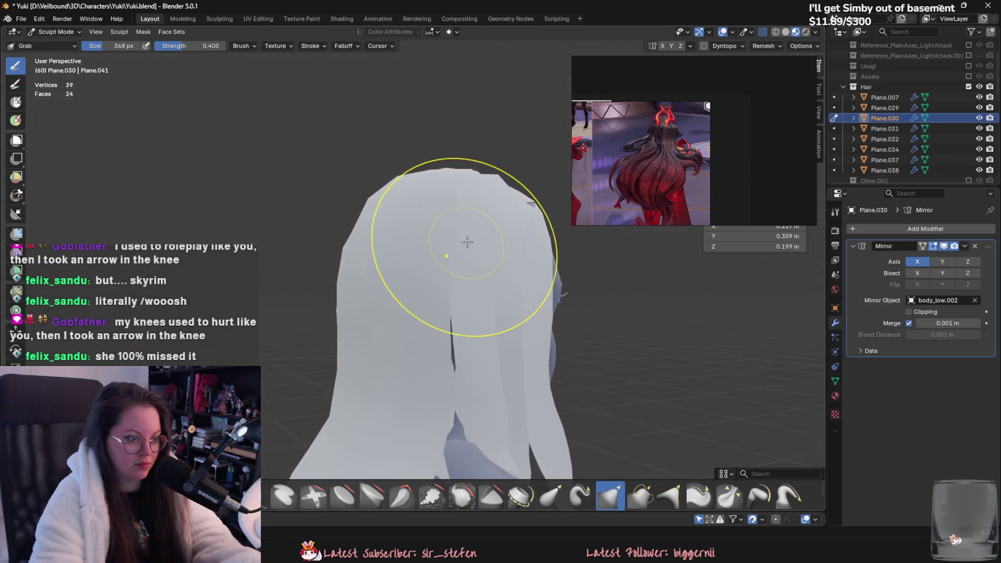
{"action": "mouse_move", "coordinate": [464, 206]}
{"action": "middle_mouse_down"}
{"action": "mouse_move", "coordinate": [438, 354]}
{"action": "mouse_move", "coordinate": [433, 338]}
{"action": "mouse_move", "coordinate": [464, 287]}
{"action": "mouse_move", "coordinate": [368, 351]}
{"action": "mouse_move", "coordinate": [285, 354]}
{"action": "mouse_move", "coordinate": [323, 360]}
{"action": "mouse_move", "coordinate": [313, 362]}
{"action": "mouse_move", "coordinate": [459, 346]}
{"action": "mouse_move", "coordinate": [381, 340]}
{"action": "middle_mouse_up"}
{"action": "mouse_move", "coordinate": [359, 355]}
{"action": "left_mouse_down"}
{"action": "mouse_move", "coordinate": [365, 342]}
{"action": "mouse_move", "coordinate": [355, 339]}
{"action": "left_mouse_up"}
Resize the Grab brush smaller, then larger, settling at 168 px.
{"action": "key", "text": "f"}
{"action": "left_click", "coordinate": [348, 342]}
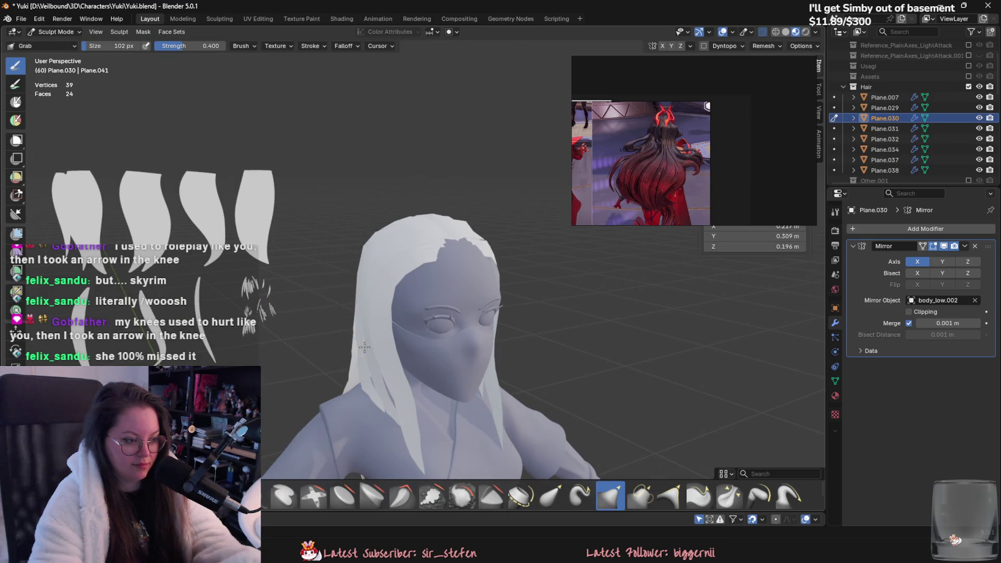
{"action": "mouse_move", "coordinate": [342, 346]}
{"action": "middle_mouse_down"}
{"action": "mouse_move", "coordinate": [400, 365]}
{"action": "mouse_move", "coordinate": [434, 339]}
{"action": "mouse_move", "coordinate": [428, 375]}
{"action": "middle_mouse_up"}
{"action": "scroll", "coordinate": [439, 307], "scroll_direction": "up", "scroll_amount": 2}
{"action": "key", "text": "f"}
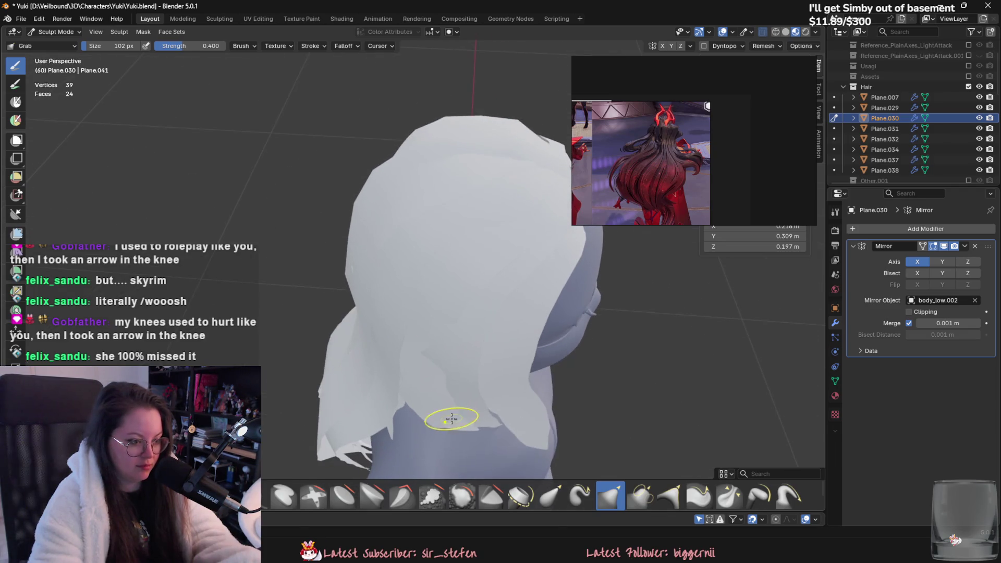
{"action": "left_click", "coordinate": [476, 402]}
{"action": "scroll", "coordinate": [487, 388], "scroll_direction": "up", "scroll_amount": 3}
Pull Plane.030's back and side hair strands into a smoother drape around the neck.
{"action": "middle_click_drag", "start_coordinate": [488, 389], "coordinate": [503, 382]}
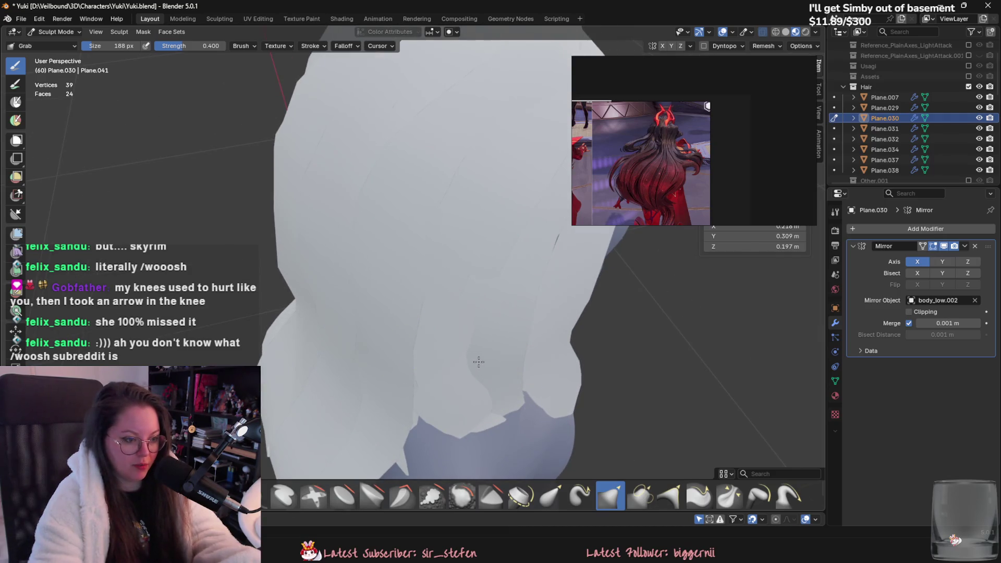
{"action": "scroll", "coordinate": [479, 362], "scroll_direction": "down", "scroll_amount": 3}
{"action": "mouse_move", "coordinate": [456, 339]}
{"action": "middle_mouse_down"}
{"action": "mouse_move", "coordinate": [457, 292]}
{"action": "mouse_move", "coordinate": [455, 308]}
{"action": "mouse_move", "coordinate": [425, 297]}
{"action": "mouse_move", "coordinate": [420, 329]}
{"action": "mouse_move", "coordinate": [402, 349]}
{"action": "middle_mouse_up"}
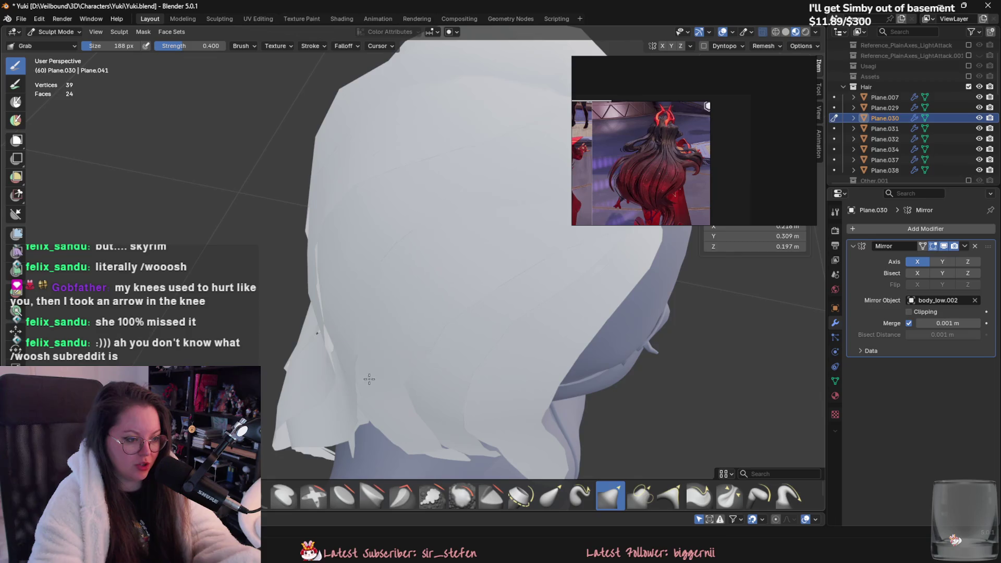
{"action": "mouse_move", "coordinate": [353, 397]}
{"action": "middle_mouse_down"}
{"action": "mouse_move", "coordinate": [409, 290]}
{"action": "mouse_move", "coordinate": [397, 346]}
{"action": "mouse_move", "coordinate": [438, 353]}
{"action": "mouse_move", "coordinate": [402, 425]}
{"action": "mouse_move", "coordinate": [376, 302]}
{"action": "middle_mouse_up"}
{"action": "mouse_move", "coordinate": [376, 380]}
{"action": "middle_mouse_down"}
{"action": "mouse_move", "coordinate": [434, 392]}
{"action": "mouse_move", "coordinate": [456, 335]}
{"action": "mouse_move", "coordinate": [396, 385]}
{"action": "middle_mouse_up"}
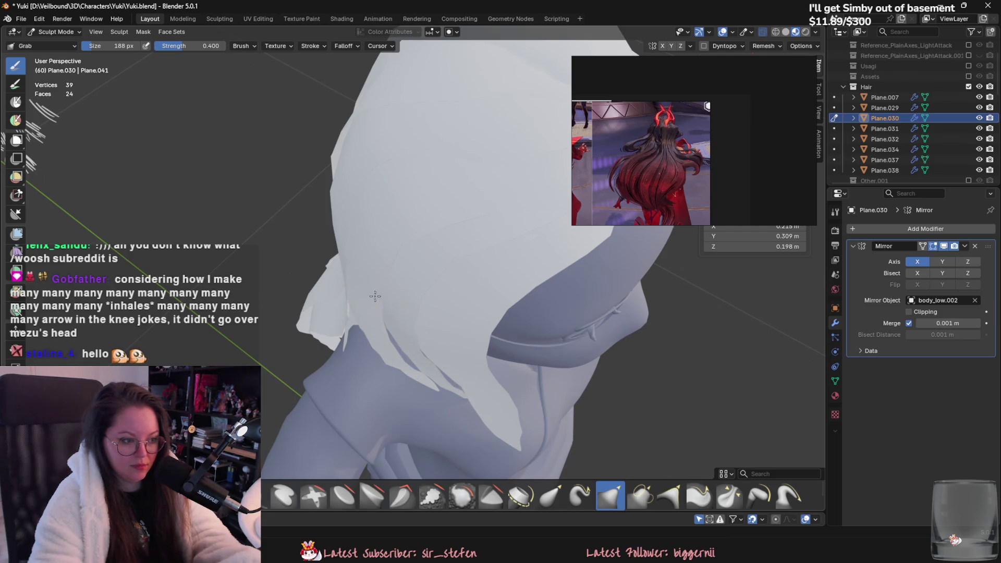
{"action": "middle_click_drag", "start_coordinate": [395, 298], "coordinate": [428, 294]}
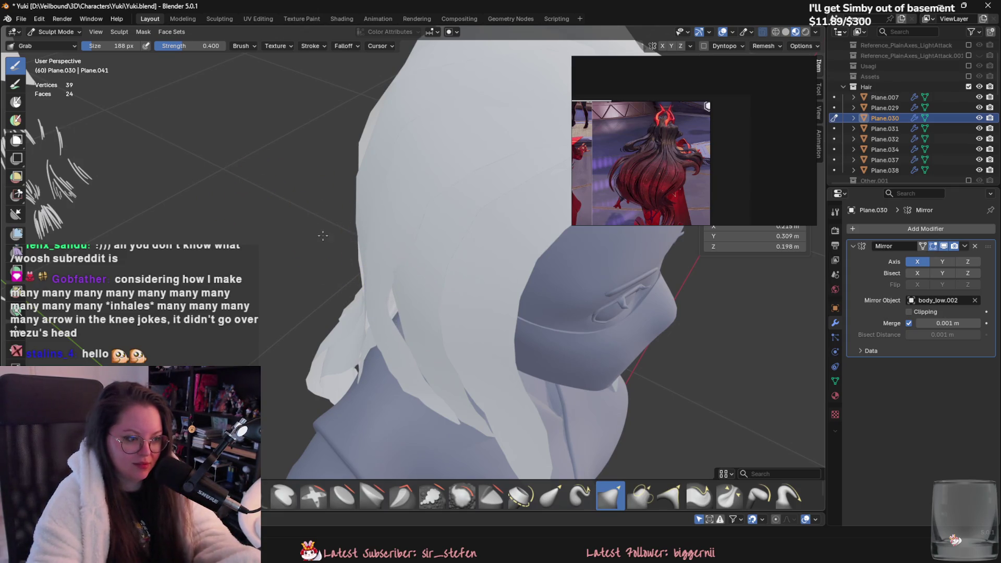
{"action": "mouse_move", "coordinate": [391, 300]}
{"action": "middle_mouse_down"}
{"action": "mouse_move", "coordinate": [397, 314]}
{"action": "mouse_move", "coordinate": [429, 252]}
{"action": "mouse_move", "coordinate": [474, 221]}
{"action": "mouse_move", "coordinate": [475, 201]}
{"action": "mouse_move", "coordinate": [446, 257]}
{"action": "mouse_move", "coordinate": [456, 296]}
{"action": "mouse_move", "coordinate": [382, 262]}
{"action": "mouse_move", "coordinate": [410, 279]}
{"action": "mouse_move", "coordinate": [396, 399]}
{"action": "mouse_move", "coordinate": [391, 327]}
{"action": "middle_mouse_up"}
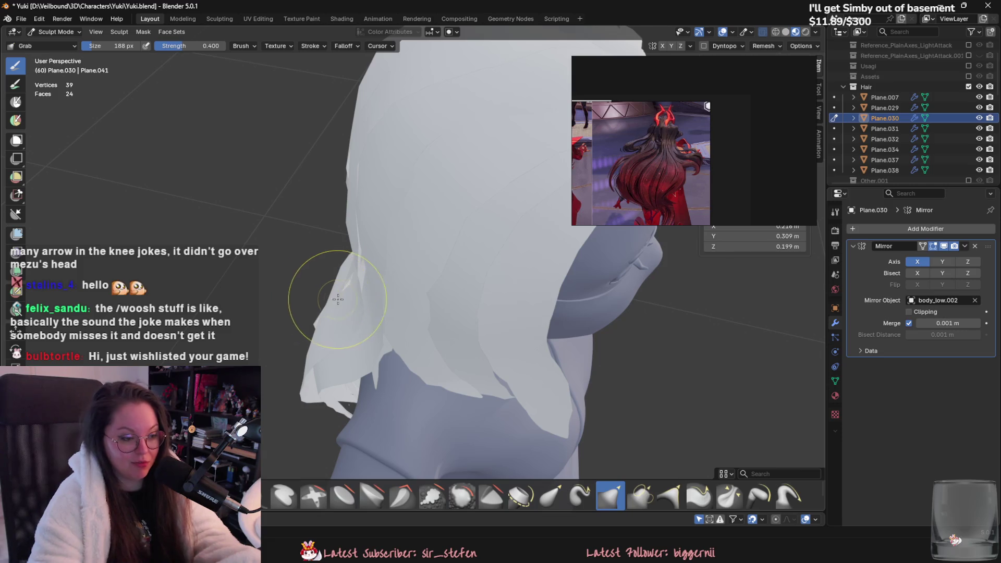
{"action": "mouse_move", "coordinate": [338, 299]}
{"action": "middle_mouse_down"}
{"action": "mouse_move", "coordinate": [436, 290]}
{"action": "mouse_move", "coordinate": [358, 288]}
{"action": "middle_mouse_up"}
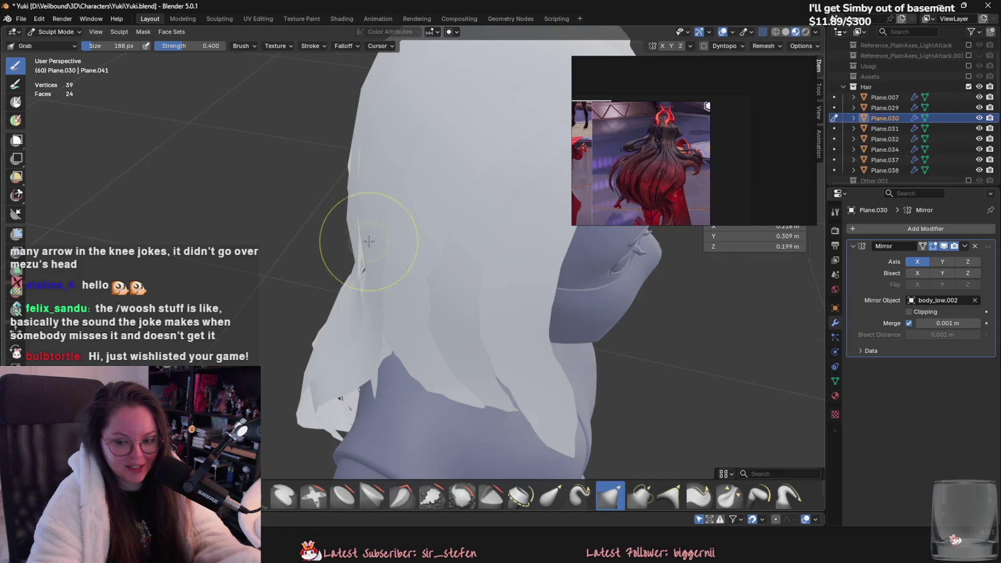
{"action": "middle_click_drag", "start_coordinate": [369, 242], "coordinate": [369, 190]}
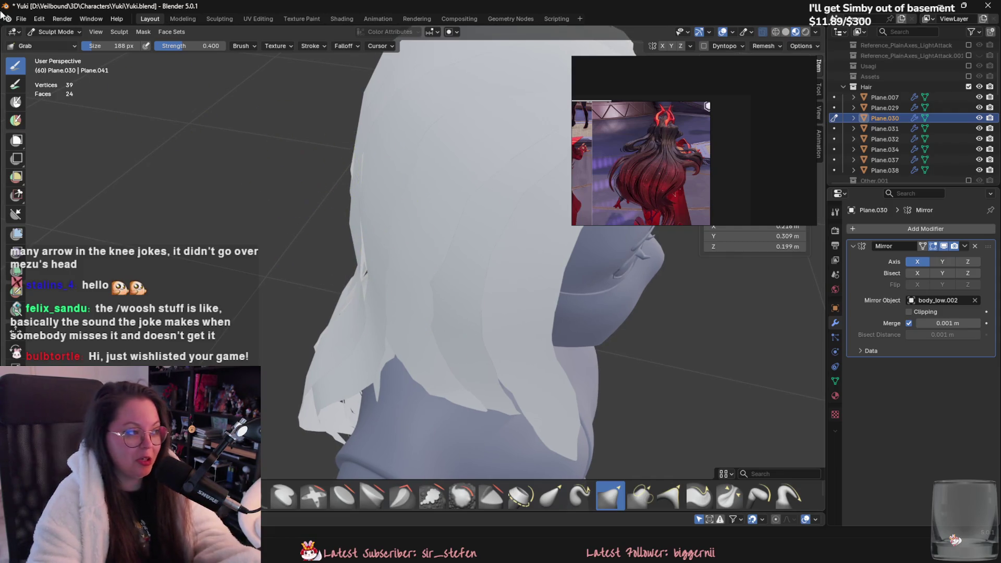
Select Plane.038 in Object Mode and switch it into Sculpt Mode with the whole character in view.
{"action": "left_click", "coordinate": [46, 33]}
{"action": "left_click", "coordinate": [57, 44]}
{"action": "left_click", "coordinate": [367, 295]}
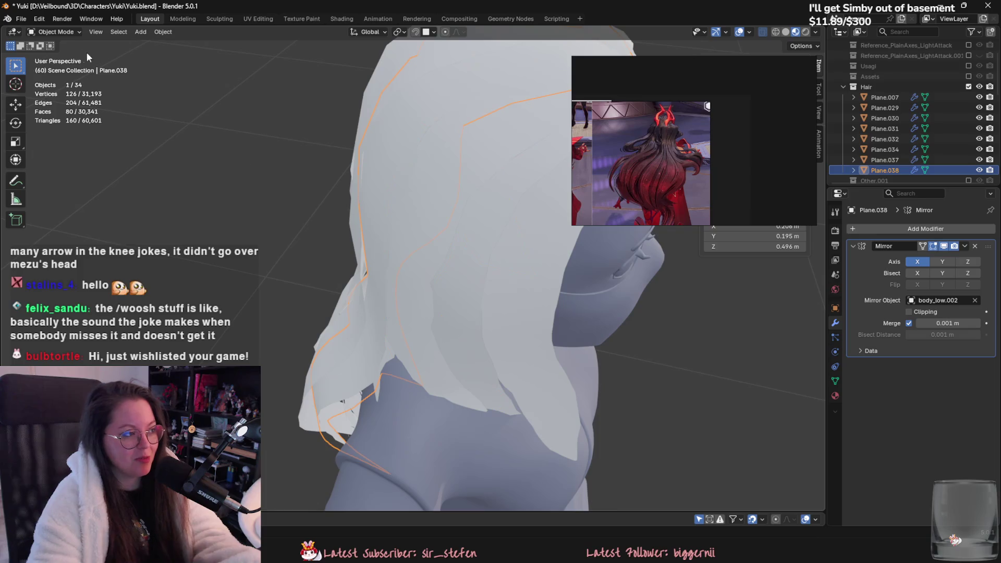
{"action": "left_click", "coordinate": [60, 33]}
{"action": "left_click", "coordinate": [58, 66]}
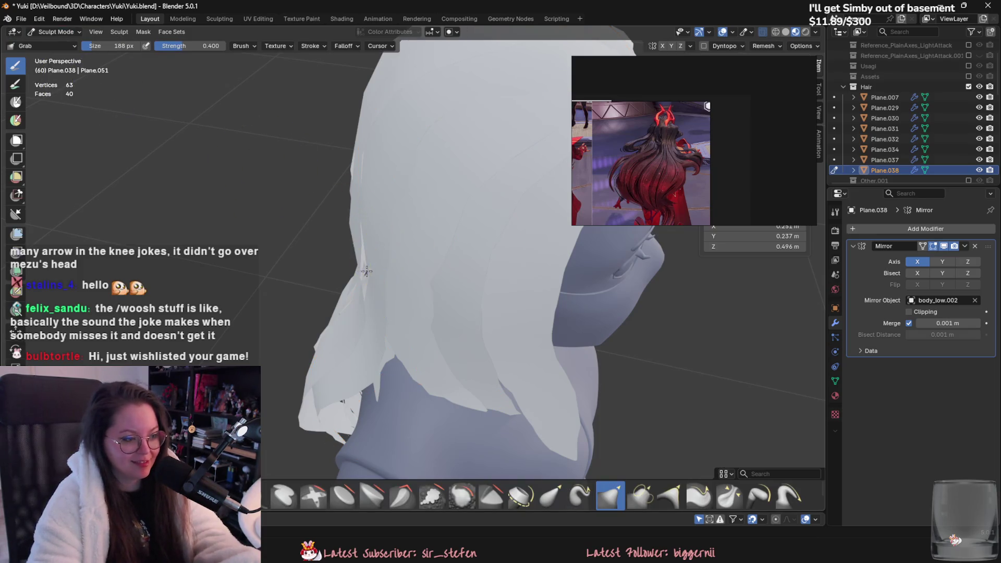
{"action": "mouse_move", "coordinate": [369, 297]}
{"action": "middle_mouse_down"}
{"action": "mouse_move", "coordinate": [468, 346]}
{"action": "mouse_move", "coordinate": [464, 225]}
{"action": "mouse_move", "coordinate": [481, 284]}
{"action": "mouse_move", "coordinate": [406, 240]}
{"action": "mouse_move", "coordinate": [444, 169]}
{"action": "mouse_move", "coordinate": [370, 274]}
{"action": "middle_mouse_up"}
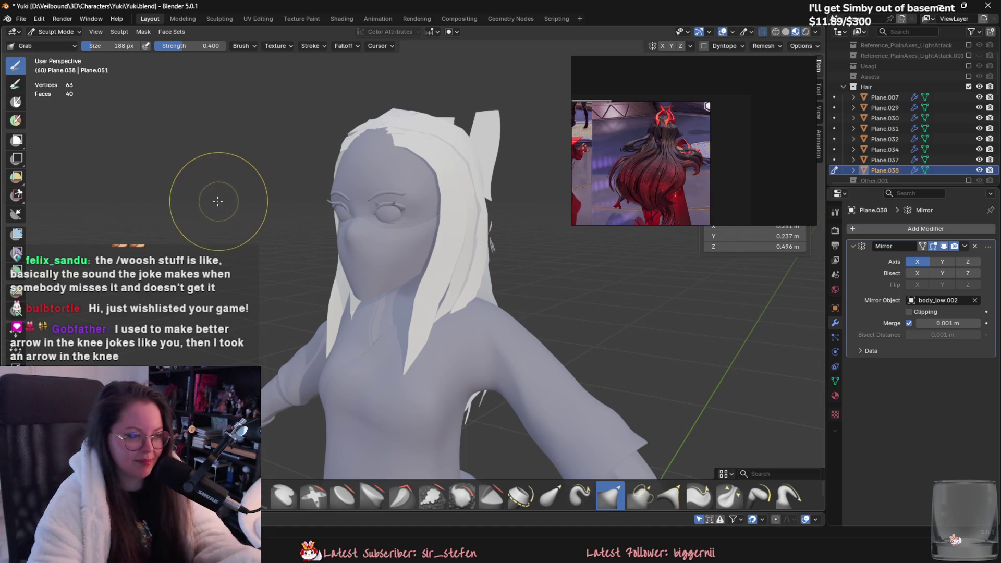
{"action": "mouse_move", "coordinate": [212, 207]}
{"action": "middle_mouse_down"}
{"action": "mouse_move", "coordinate": [251, 244]}
{"action": "mouse_move", "coordinate": [354, 250]}
{"action": "mouse_move", "coordinate": [480, 235]}
{"action": "mouse_move", "coordinate": [501, 255]}
{"action": "middle_mouse_up"}
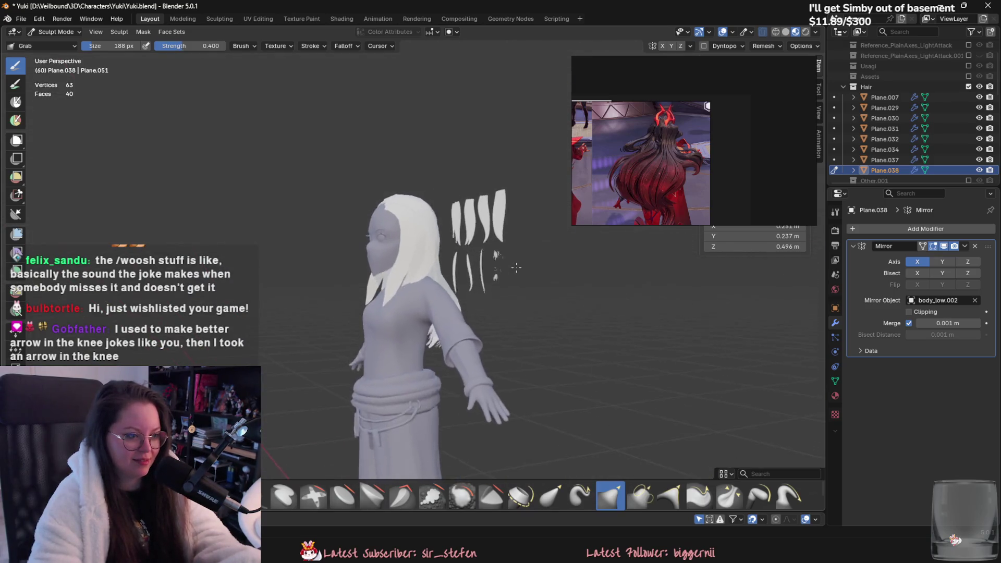
{"action": "scroll", "coordinate": [515, 279], "scroll_direction": "up", "scroll_amount": 2}
Return to Object Mode and select the Plane.015 hair card.
{"action": "left_click", "coordinate": [56, 32]}
{"action": "left_click", "coordinate": [52, 44]}
{"action": "scroll", "coordinate": [338, 145], "scroll_direction": "up", "scroll_amount": 2}
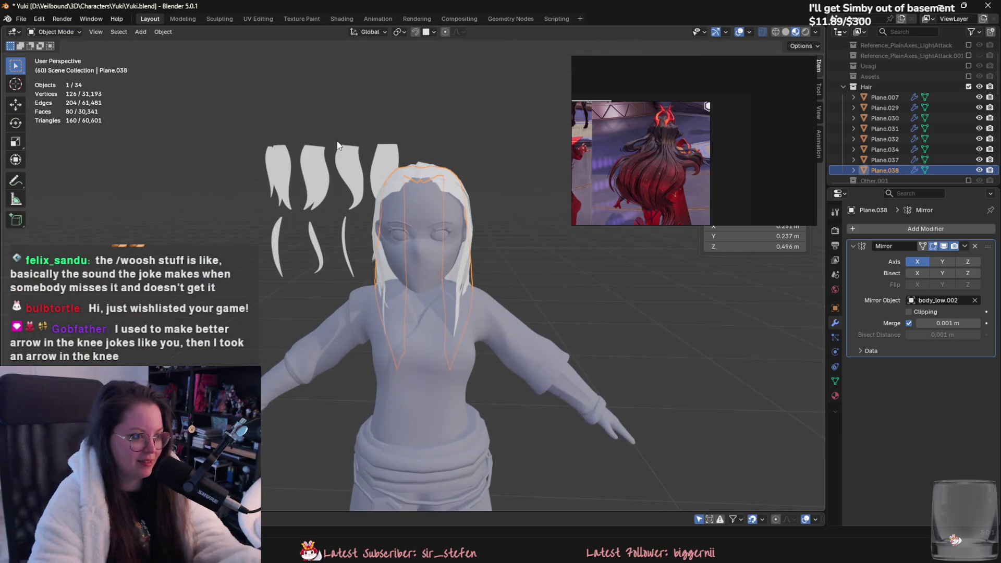
{"action": "left_click", "coordinate": [272, 233]}
{"action": "middle_click_drag", "start_coordinate": [271, 232], "coordinate": [286, 173]}
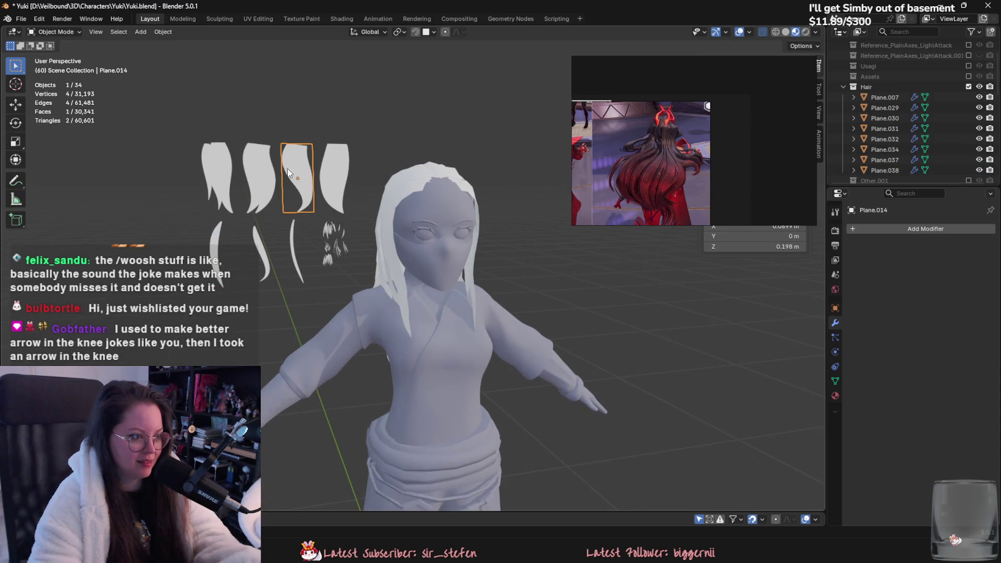
{"action": "left_click", "coordinate": [326, 166]}
{"action": "left_click", "coordinate": [258, 160]}
{"action": "left_click", "coordinate": [224, 163]}
{"action": "mouse_move", "coordinate": [224, 162]}
{"action": "middle_mouse_down"}
{"action": "mouse_move", "coordinate": [277, 183]}
{"action": "mouse_move", "coordinate": [345, 182]}
{"action": "mouse_move", "coordinate": [414, 158]}
{"action": "mouse_move", "coordinate": [410, 190]}
{"action": "mouse_move", "coordinate": [477, 169]}
{"action": "mouse_move", "coordinate": [513, 224]}
{"action": "mouse_move", "coordinate": [450, 227]}
{"action": "mouse_move", "coordinate": [471, 196]}
{"action": "mouse_move", "coordinate": [420, 293]}
{"action": "mouse_move", "coordinate": [421, 259]}
{"action": "mouse_move", "coordinate": [404, 237]}
{"action": "mouse_move", "coordinate": [377, 264]}
{"action": "middle_mouse_up"}
{"action": "left_click", "coordinate": [513, 224]}
Duplicate Plane.015 and snap the copy to the 3D cursor at the feet.
{"action": "key", "text": "shift+d"}
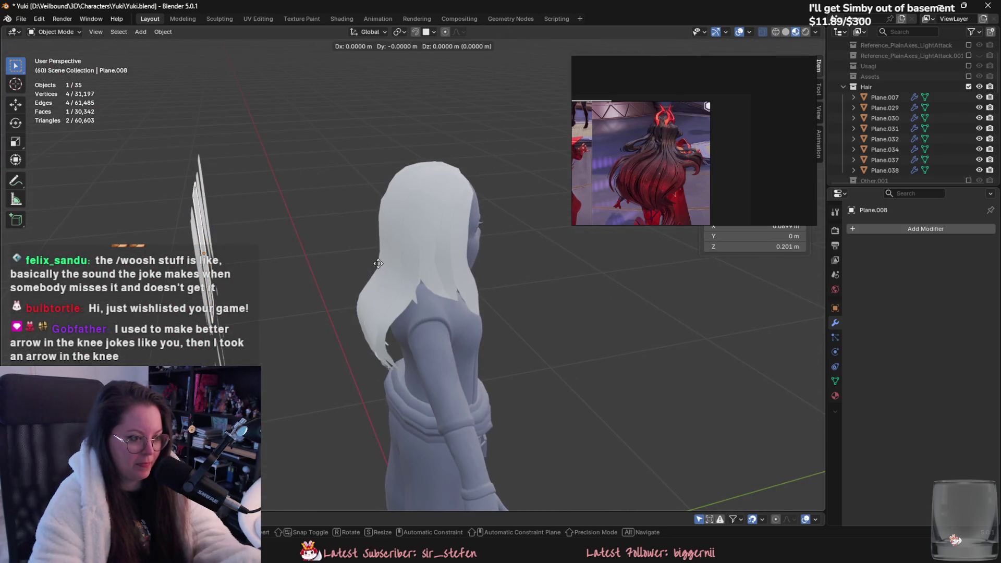
{"action": "left_click", "coordinate": [492, 248]}
{"action": "mouse_move", "coordinate": [492, 248]}
{"action": "middle_mouse_down"}
{"action": "mouse_move", "coordinate": [498, 320]}
{"action": "mouse_move", "coordinate": [470, 282]}
{"action": "mouse_move", "coordinate": [380, 226]}
{"action": "middle_mouse_up"}
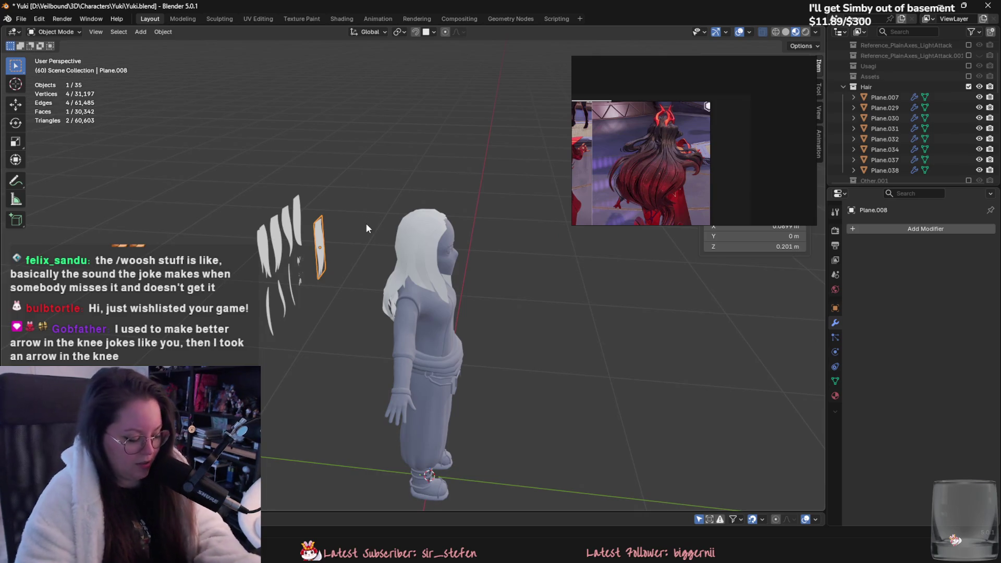
{"action": "key", "text": "shift+s"}
{"action": "left_click", "coordinate": [374, 178]}
{"action": "middle_click_drag", "start_coordinate": [374, 178], "coordinate": [361, 180]}
{"action": "scroll", "coordinate": [362, 181], "scroll_direction": "up", "scroll_amount": 3}
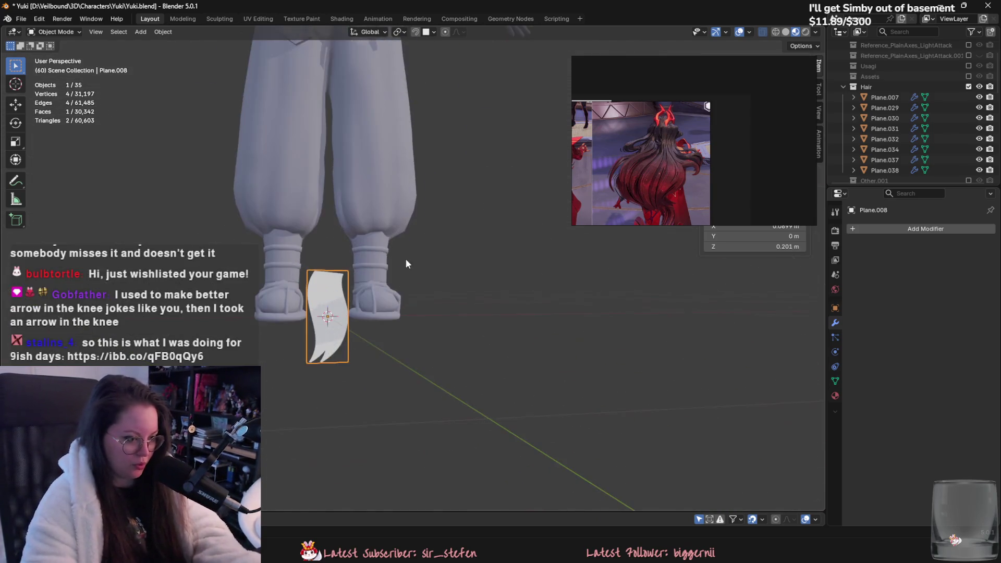
{"action": "middle_click_drag", "start_coordinate": [405, 261], "coordinate": [461, 266], "text": "shift"}
Rotate the duplicate 180° around Z and move it along X under the right foot.
{"action": "type", "text": "r180"}
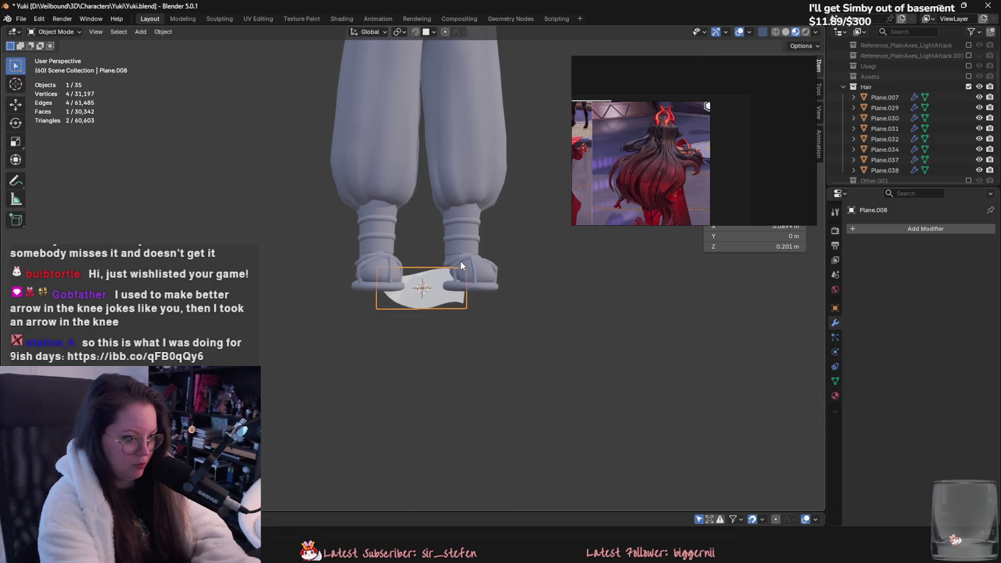
{"action": "type", "text": "z"}
{"action": "key", "text": "Return"}
{"action": "mouse_move", "coordinate": [471, 256]}
{"action": "middle_mouse_down"}
{"action": "mouse_move", "coordinate": [472, 308]}
{"action": "mouse_move", "coordinate": [441, 304]}
{"action": "middle_mouse_up"}
{"action": "key", "text": "s"}
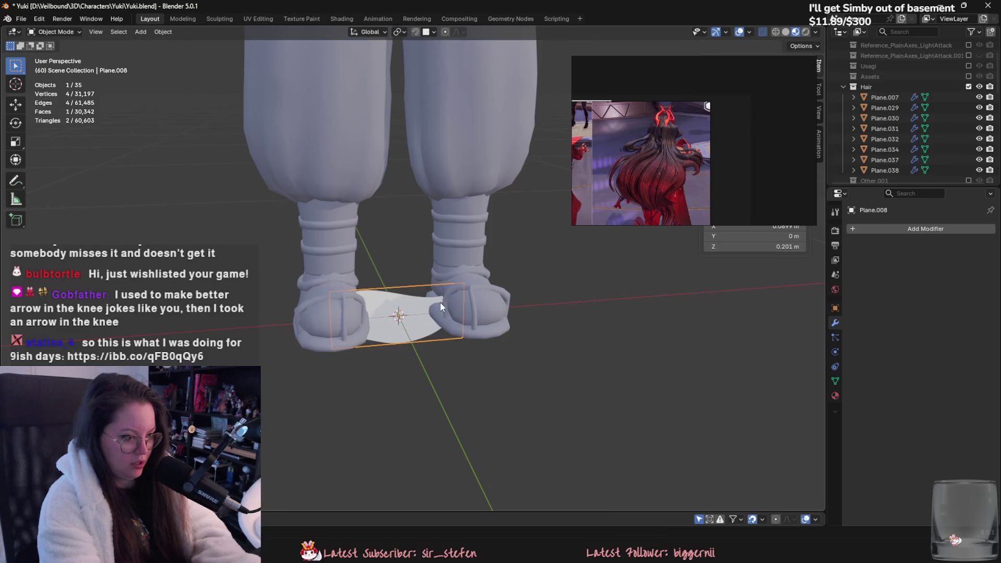
{"action": "key", "text": "Escape"}
{"action": "key", "text": "g"}
{"action": "key", "text": "x"}
{"action": "key", "text": "Return"}
Apply the duplicate card's transform to its mesh.
{"action": "key", "text": "ctrl+a"}
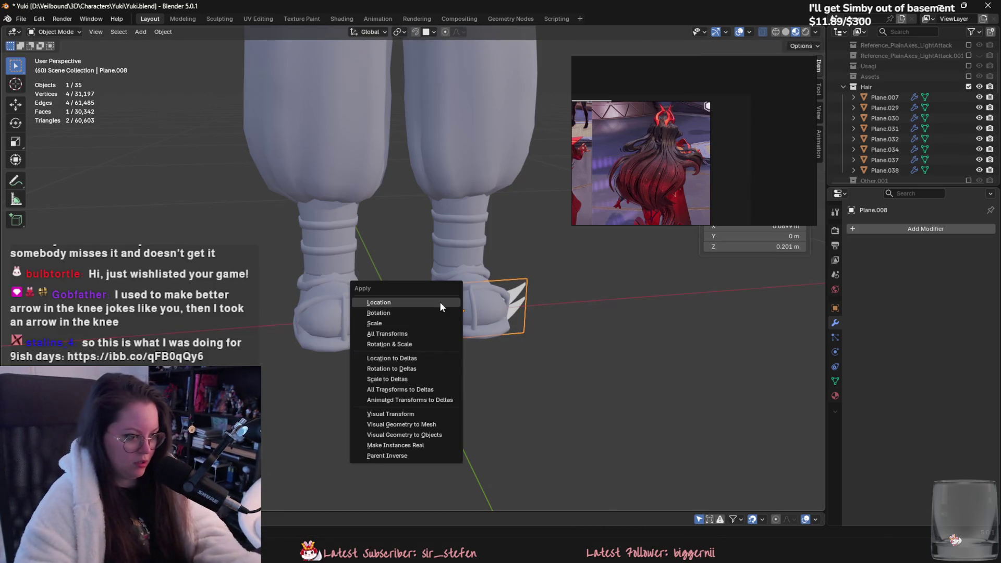
{"action": "left_click", "coordinate": [464, 342]}
{"action": "scroll", "coordinate": [465, 342], "scroll_direction": "up", "scroll_amount": 2}
Add a NURBS path curve at the character's feet from the Curve menu.
{"action": "left_click", "coordinate": [141, 32]}
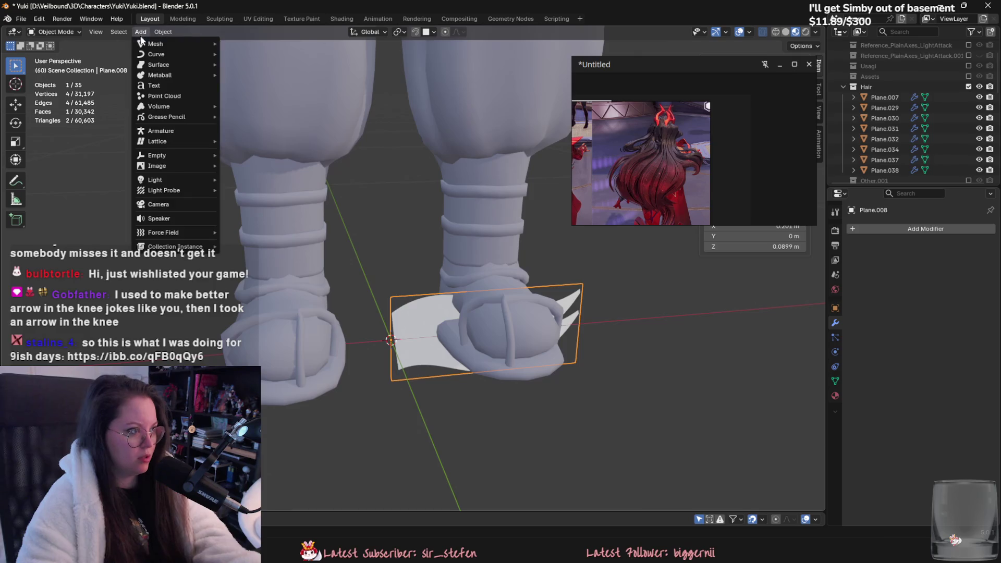
{"action": "mouse_move", "coordinate": [172, 44]}
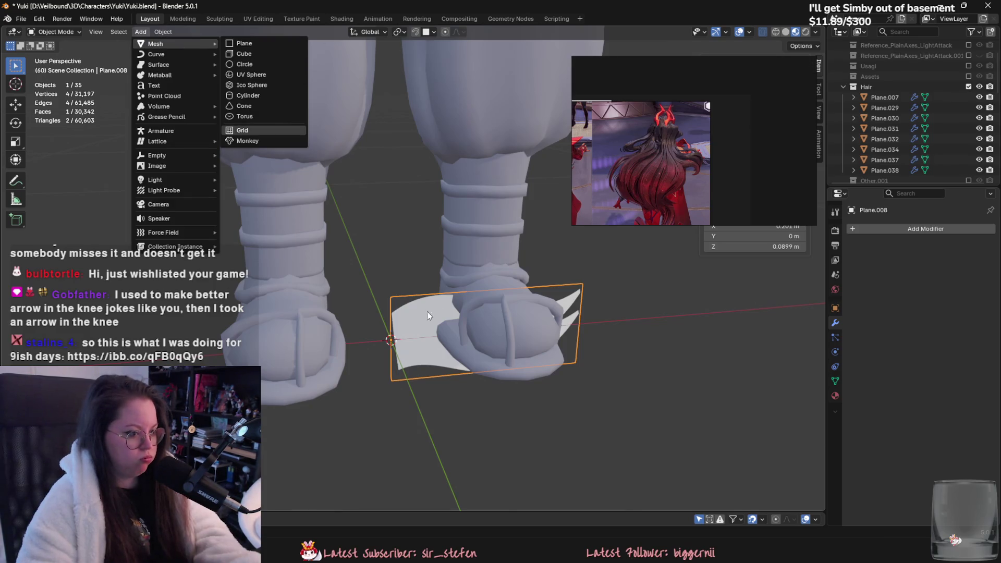
{"action": "scroll", "coordinate": [420, 321], "scroll_direction": "down", "scroll_amount": 4}
{"action": "scroll", "coordinate": [417, 270], "scroll_direction": "up", "scroll_amount": 4}
{"action": "mouse_move", "coordinate": [408, 238]}
{"action": "middle_mouse_down", "text": "shift"}
{"action": "mouse_move", "coordinate": [417, 270]}
{"action": "mouse_move", "coordinate": [395, 326]}
{"action": "middle_mouse_up", "text": "shift"}
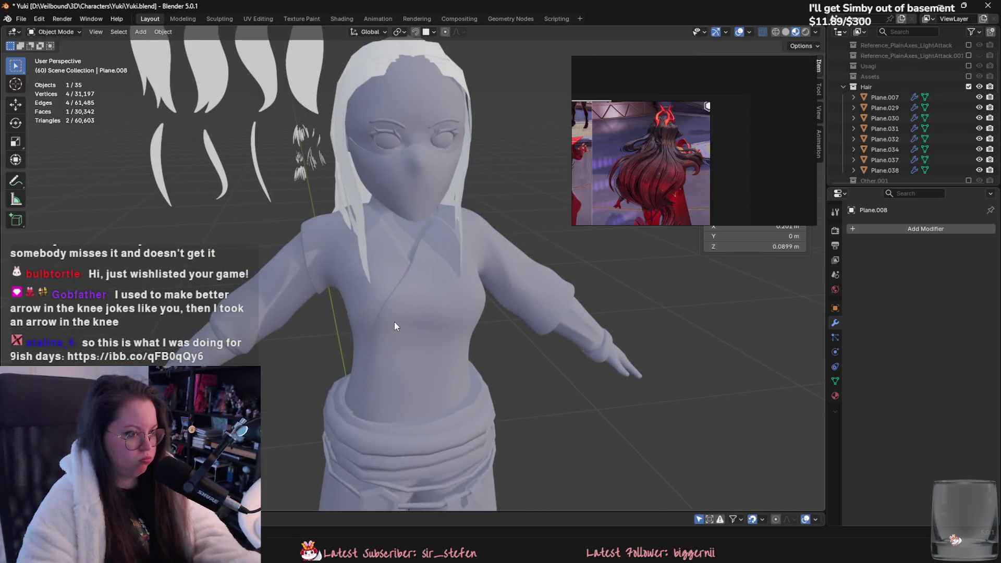
{"action": "scroll", "coordinate": [953, 97], "scroll_direction": "down", "scroll_amount": 5}
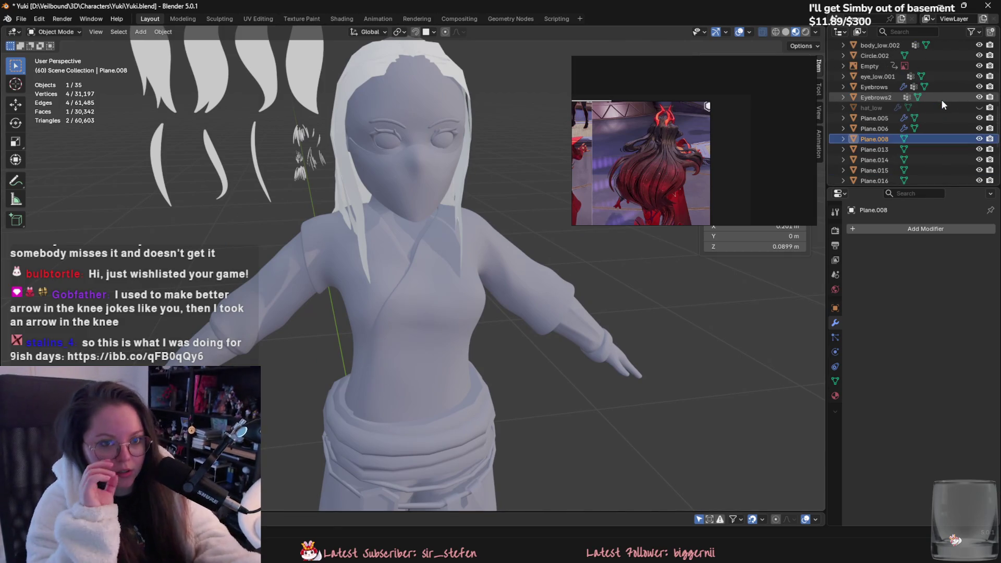
{"action": "scroll", "coordinate": [967, 99], "scroll_direction": "down", "scroll_amount": 5}
{"action": "scroll", "coordinate": [591, 255], "scroll_direction": "up", "scroll_amount": 3}
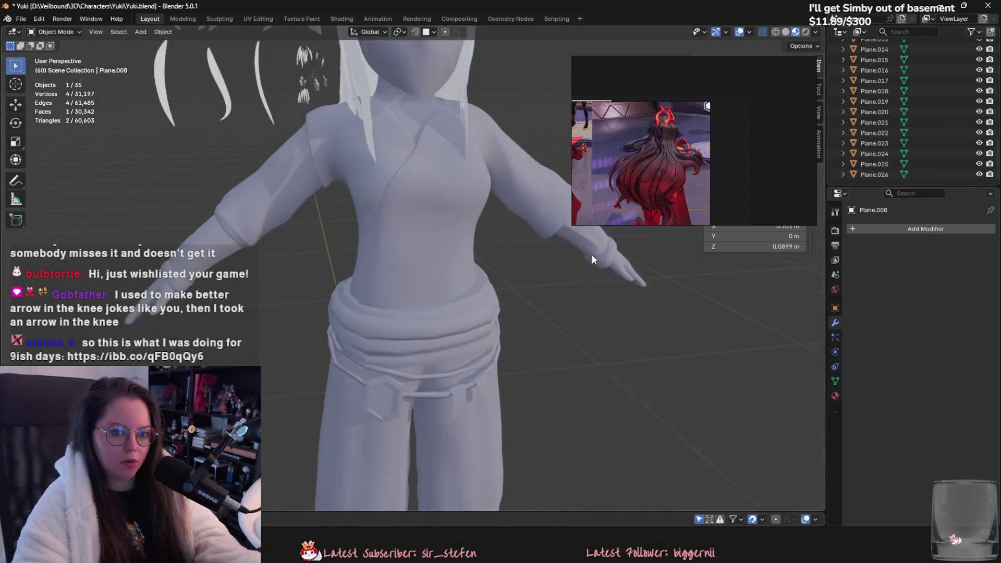
{"action": "middle_click_drag", "start_coordinate": [592, 254], "coordinate": [302, 76], "text": "shift"}
{"action": "left_click", "coordinate": [140, 31]}
{"action": "mouse_move", "coordinate": [172, 47]}
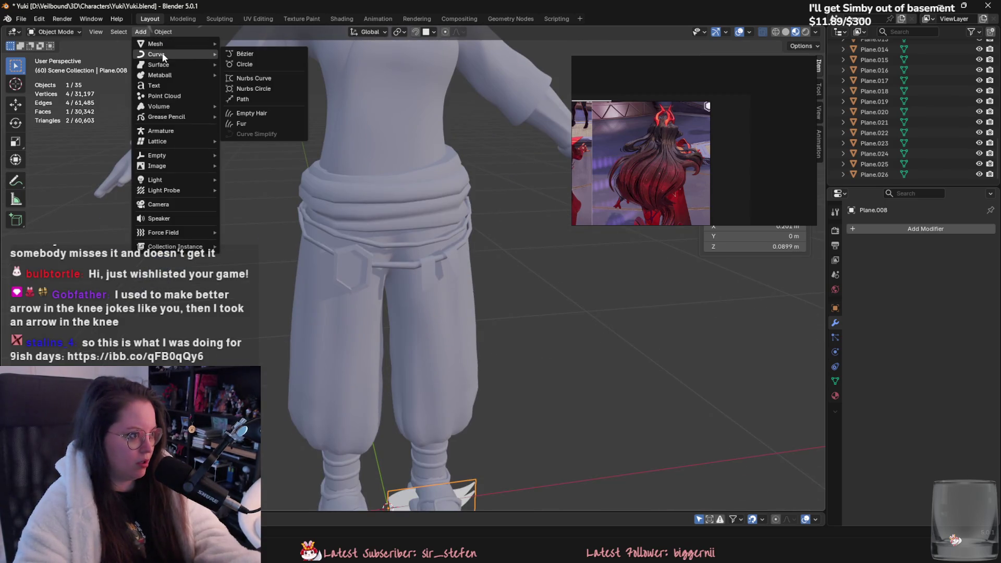
{"action": "left_click", "coordinate": [259, 99]}
Scale the new path down and slide it along X beside the hair card.
{"action": "scroll", "coordinate": [330, 178], "scroll_direction": "down", "scroll_amount": 3}
{"action": "key", "text": "s"}
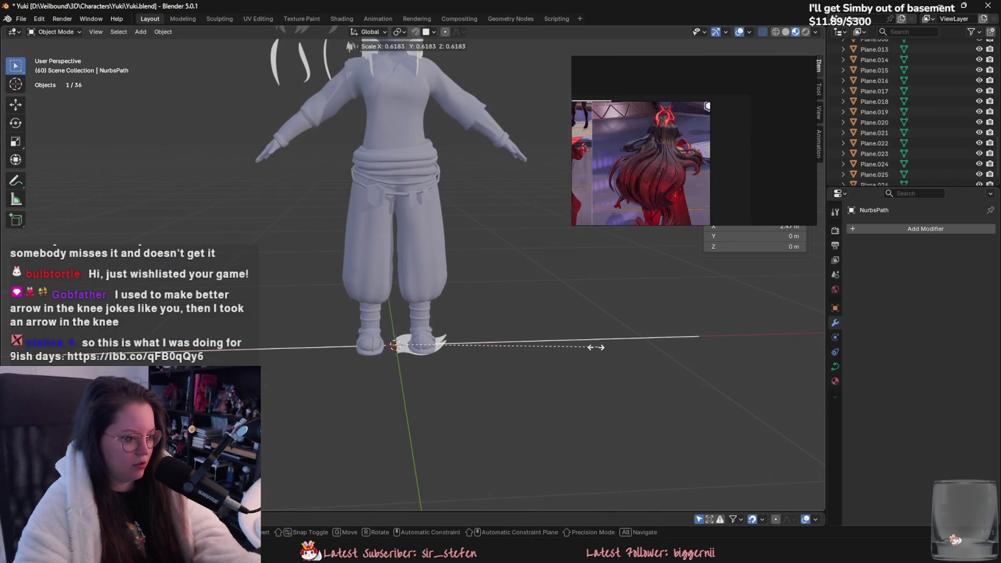
{"action": "left_click", "coordinate": [518, 348]}
{"action": "key", "text": "g"}
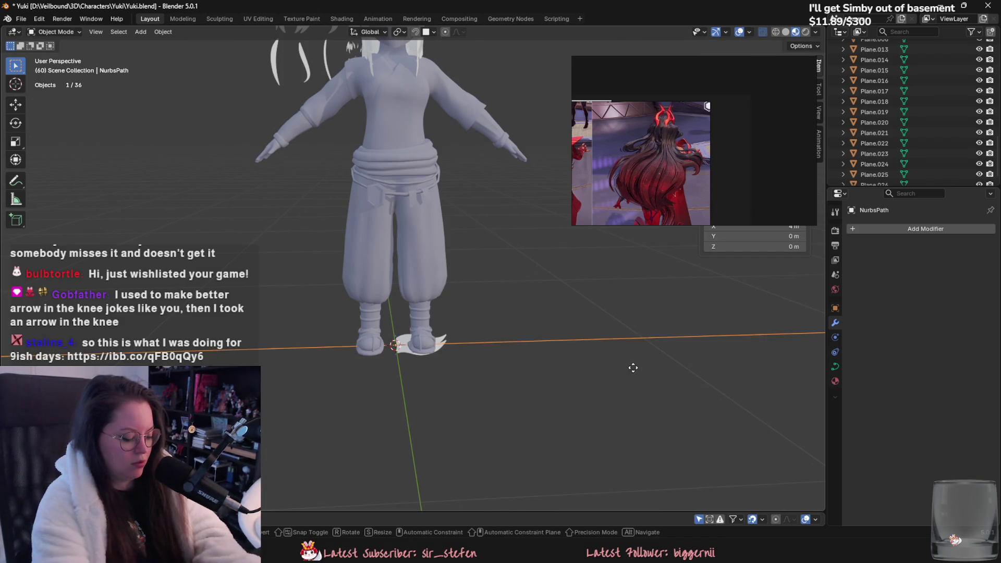
{"action": "key", "text": "x"}
{"action": "key", "text": "Return"}
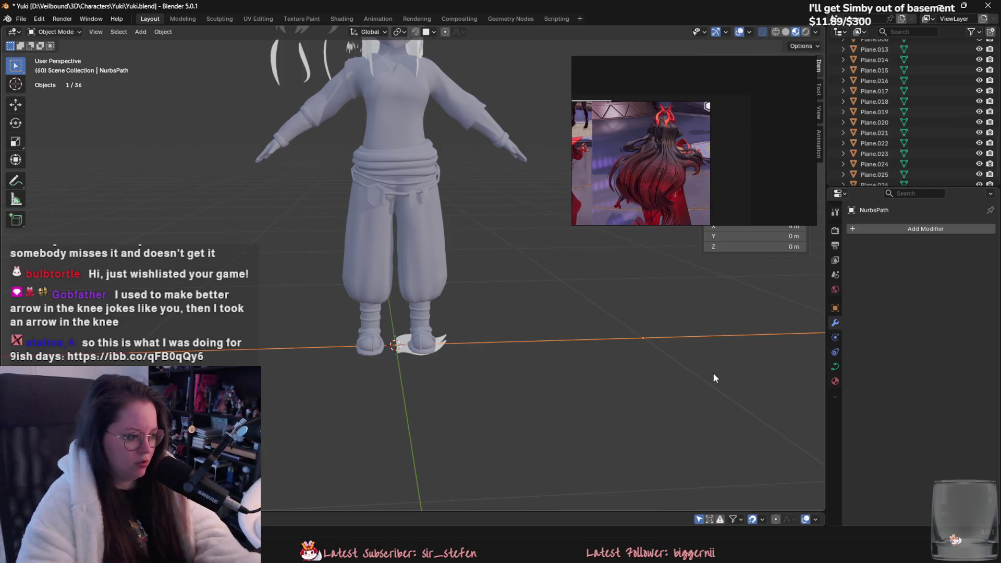
{"action": "key", "text": "g"}
{"action": "key", "text": "x"}
{"action": "key", "text": "Return"}
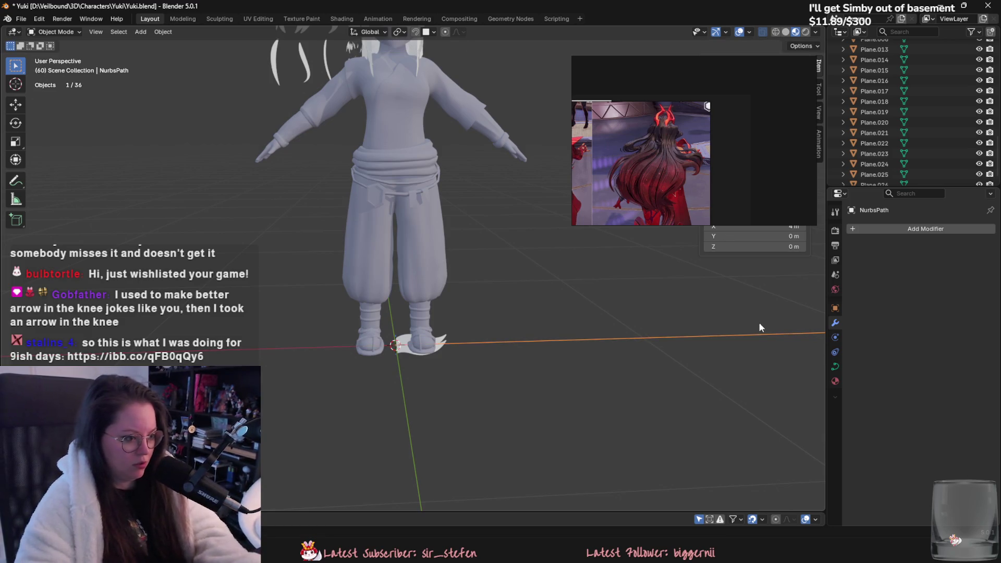
Shrink the path to about 0.2 m long, then select the Plane.008 hair card.
{"action": "key", "text": "ctrl+a"}
{"action": "left_click", "coordinate": [552, 352]}
{"action": "key", "text": "s"}
{"action": "left_click", "coordinate": [411, 346]}
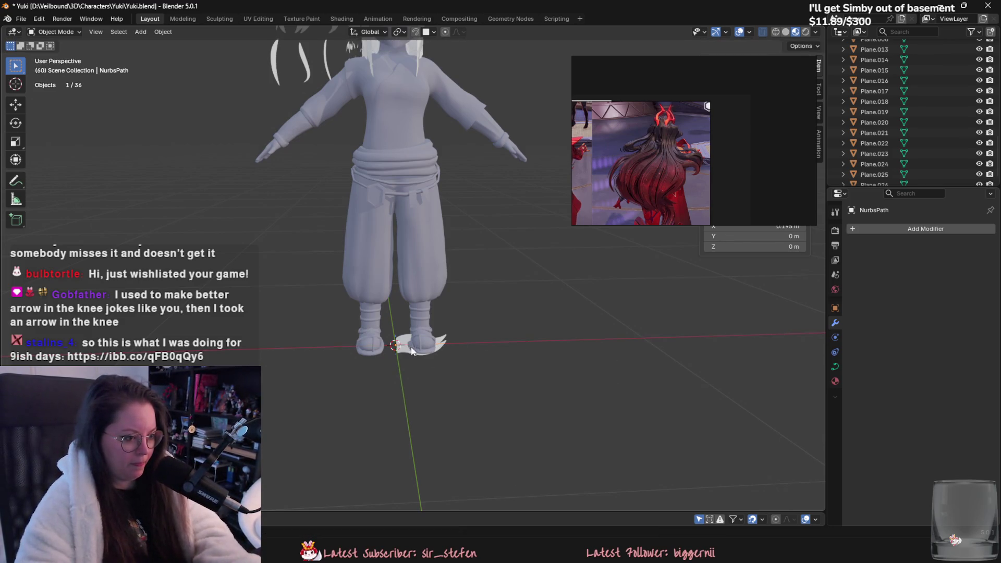
{"action": "scroll", "coordinate": [412, 346], "scroll_direction": "up", "scroll_amount": 8}
{"action": "key", "text": "s"}
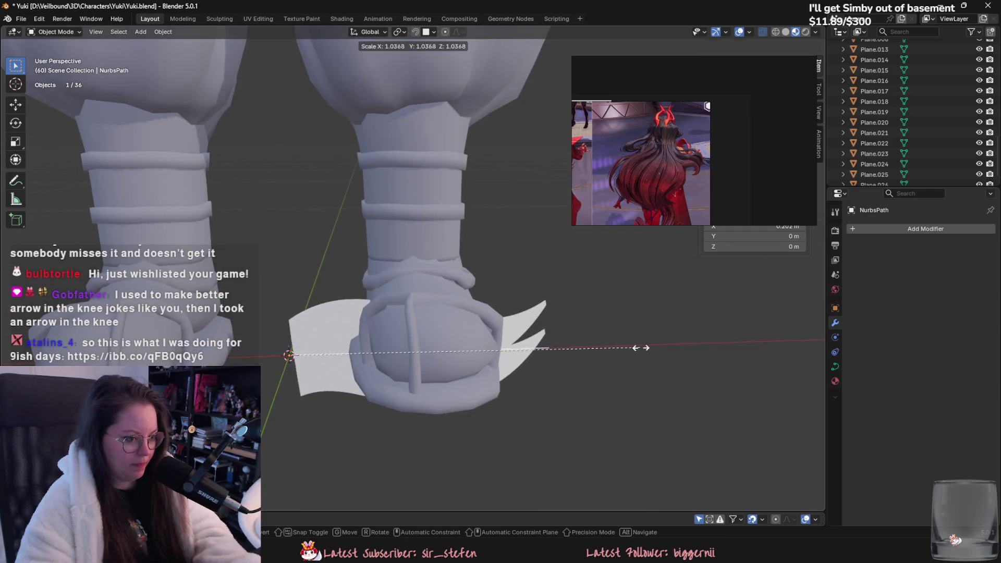
{"action": "left_click", "coordinate": [642, 349]}
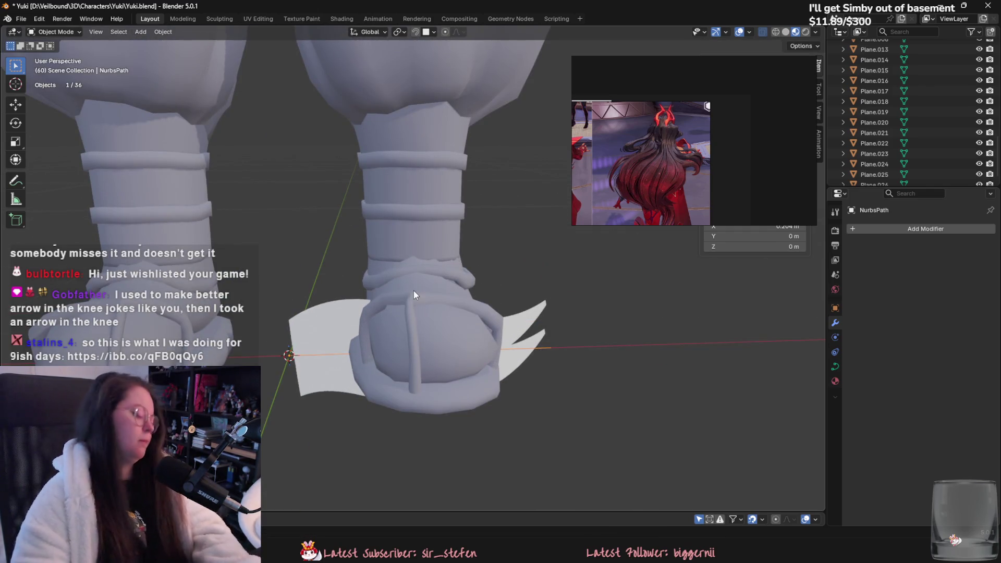
{"action": "left_click", "coordinate": [332, 330]}
{"action": "left_click", "coordinate": [905, 229]}
Add a Curve modifier to Plane.008 with NurbsPath as its target.
{"action": "mouse_move", "coordinate": [903, 239]}
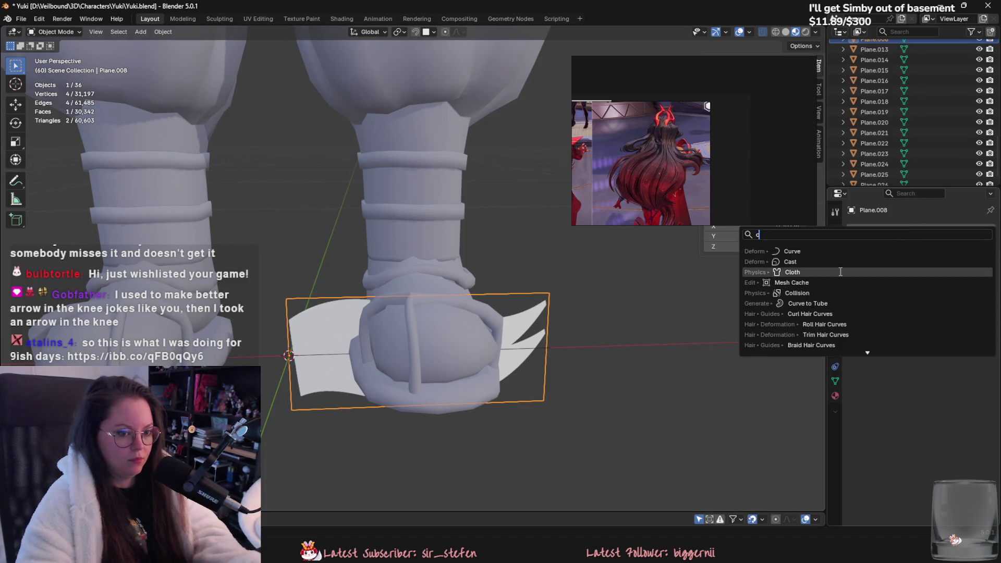
{"action": "left_click", "coordinate": [899, 264]}
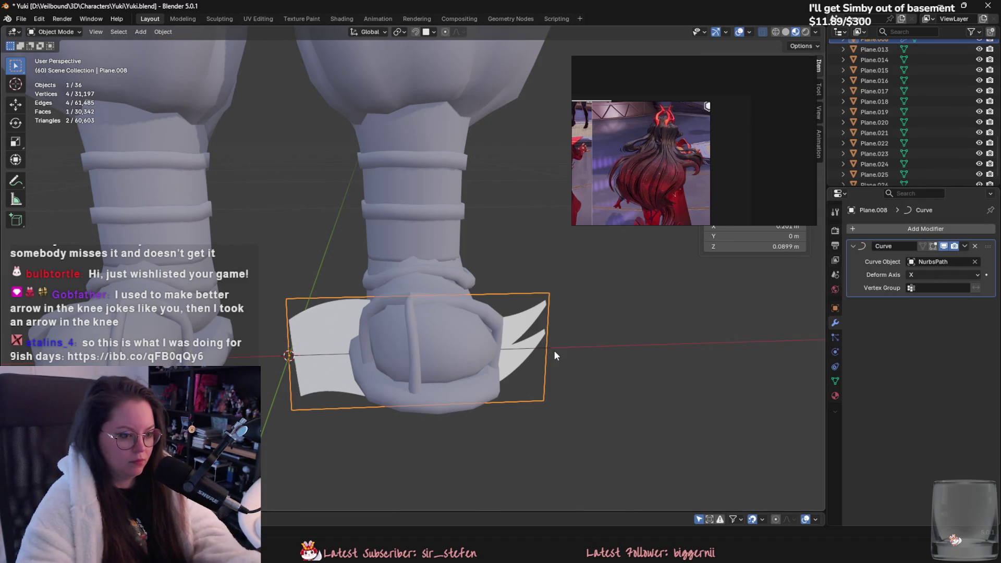
{"action": "scroll", "coordinate": [553, 347], "scroll_direction": "down", "scroll_amount": 4}
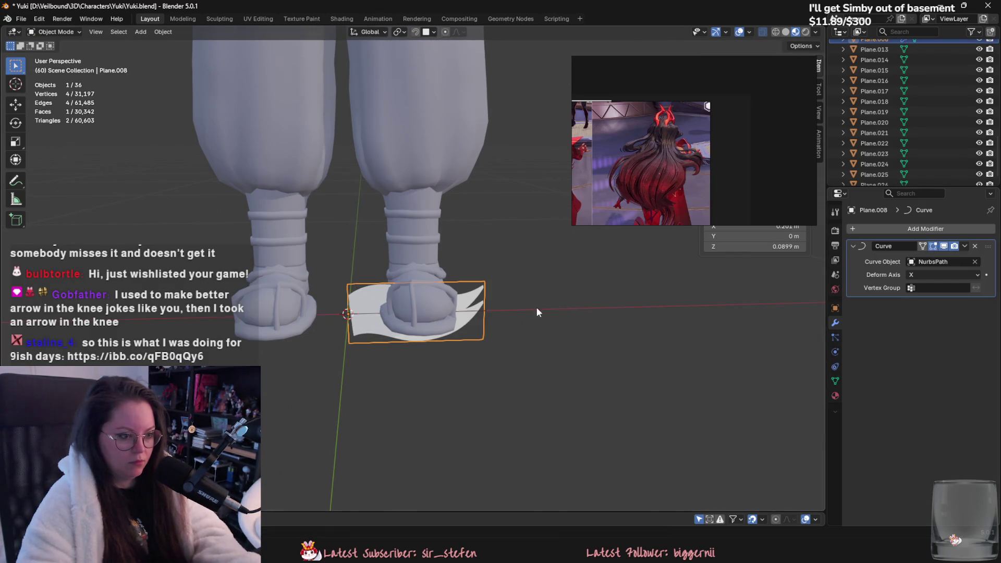
{"action": "left_click", "coordinate": [487, 312]}
Edit the path, select all its points and rotate them 90° on X to stand upright.
{"action": "key", "text": "Tab"}
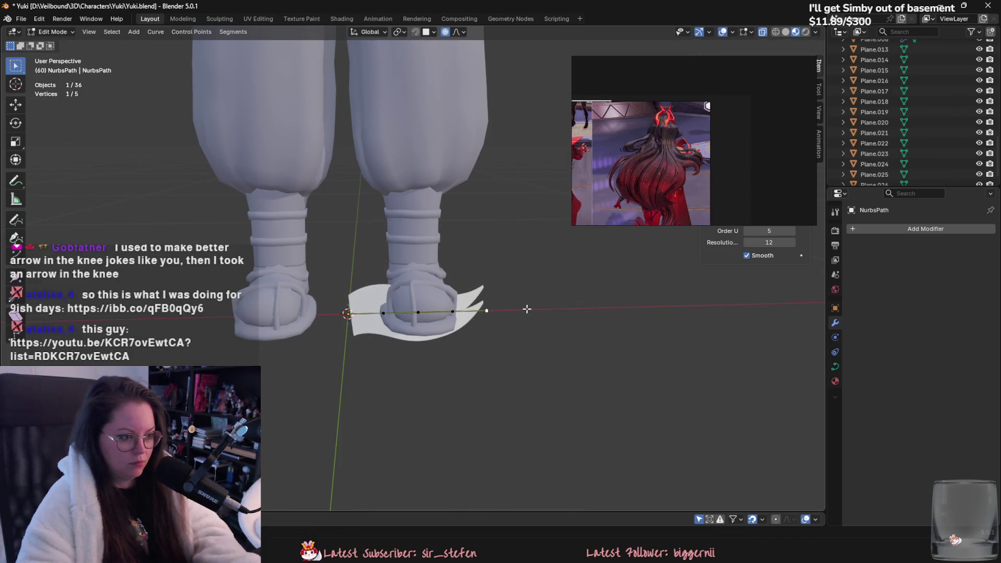
{"action": "key", "text": "a"}
{"action": "scroll", "coordinate": [537, 323], "scroll_direction": "down", "scroll_amount": 5}
{"action": "scroll", "coordinate": [526, 331], "scroll_direction": "down", "scroll_amount": 3}
{"action": "mouse_move", "coordinate": [525, 331]}
{"action": "middle_mouse_down"}
{"action": "mouse_move", "coordinate": [431, 339]}
{"action": "mouse_move", "coordinate": [493, 354]}
{"action": "middle_mouse_up"}
{"action": "scroll", "coordinate": [469, 324], "scroll_direction": "up", "scroll_amount": 4}
{"action": "key", "text": "r"}
{"action": "key", "text": "x"}
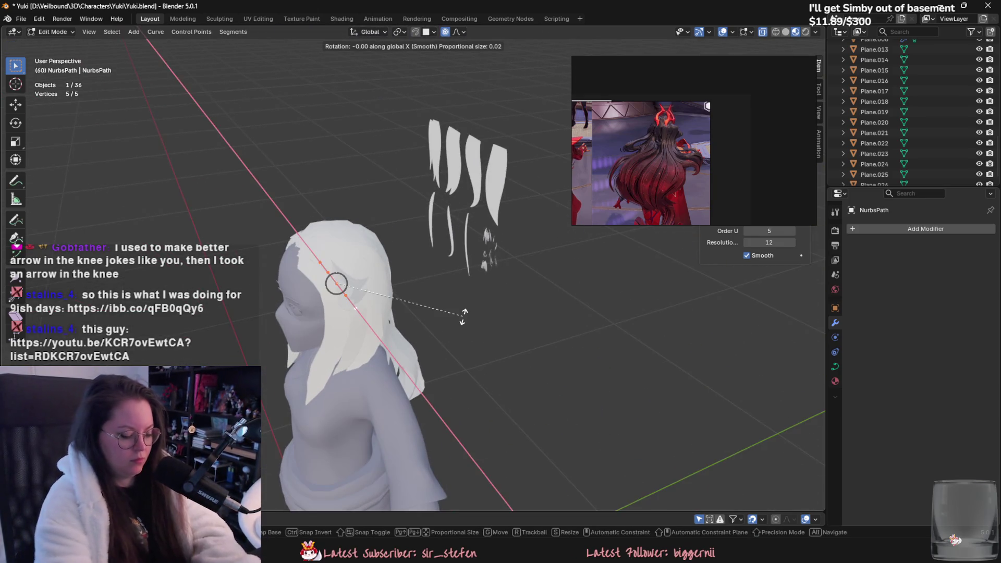
{"action": "key", "text": "Return"}
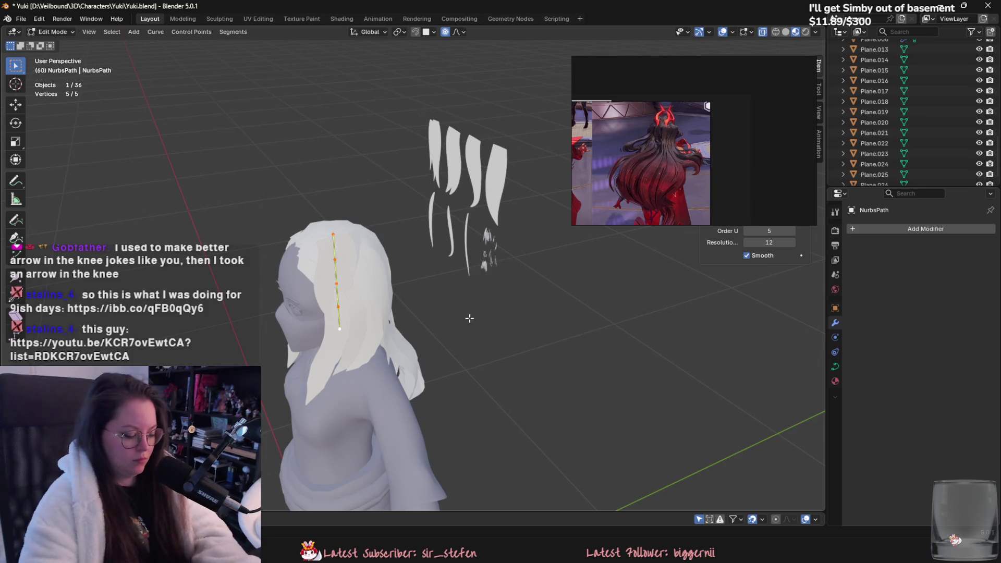
Move the path points over the head with proportional editing and adjust their tilt.
{"action": "middle_click_drag", "start_coordinate": [477, 313], "coordinate": [485, 321]}
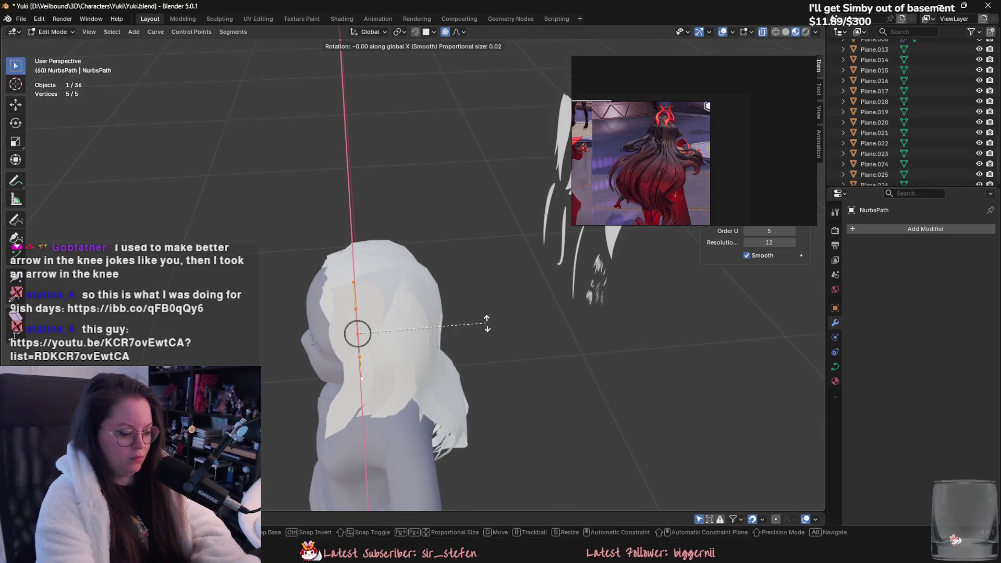
{"action": "key", "text": "g"}
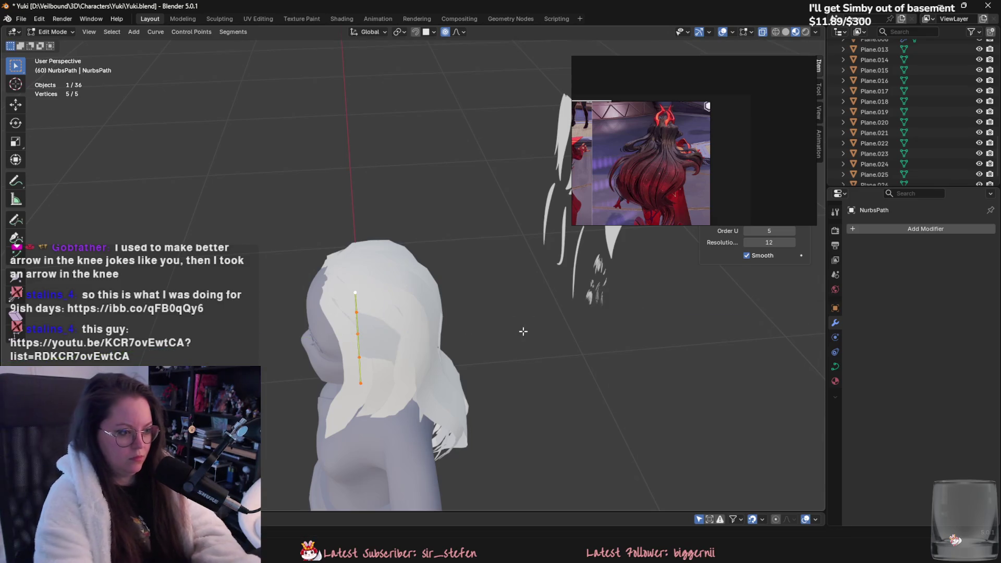
{"action": "mouse_move", "coordinate": [511, 330]}
{"action": "middle_mouse_down", "text": "alt"}
{"action": "mouse_move", "coordinate": [437, 350]}
{"action": "mouse_move", "coordinate": [474, 254]}
{"action": "mouse_move", "coordinate": [431, 253]}
{"action": "mouse_move", "coordinate": [514, 308]}
{"action": "middle_mouse_up", "text": "alt"}
{"action": "left_click", "coordinate": [437, 350]}
{"action": "key", "text": "ctrl+t"}
{"action": "left_click", "coordinate": [475, 254]}
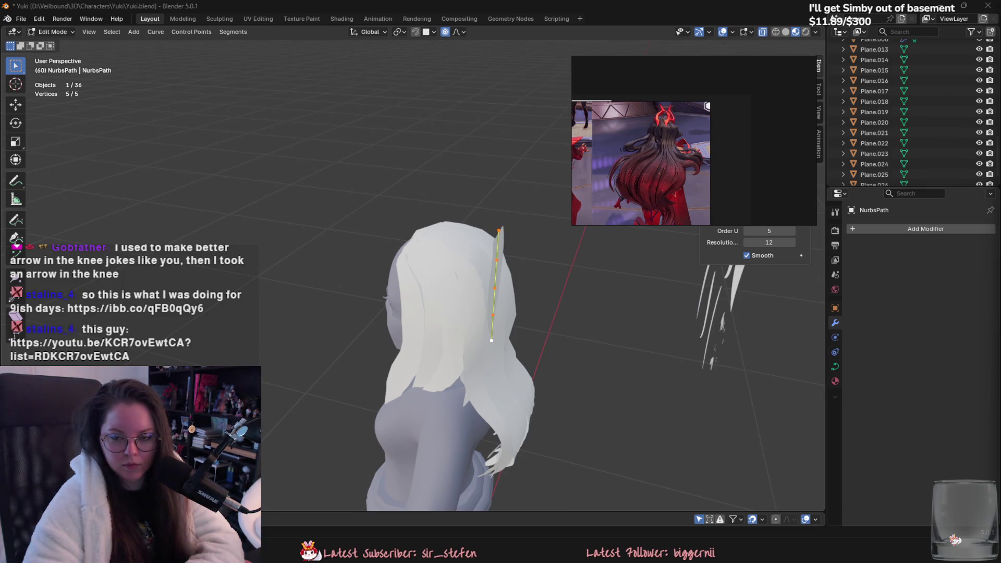
{"action": "key", "text": "alt+Tab"}
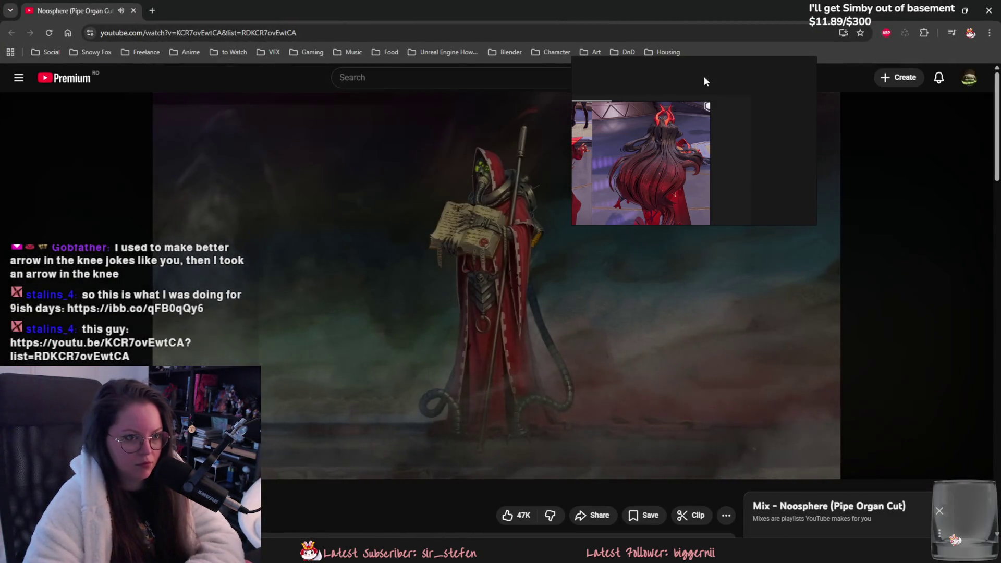
Move the reference window aside, pause and resume the Noosphere video, and return to its tab.
{"action": "left_click_drag", "start_coordinate": [703, 76], "coordinate": [1000, 76]}
{"action": "left_click", "coordinate": [497, 315]}
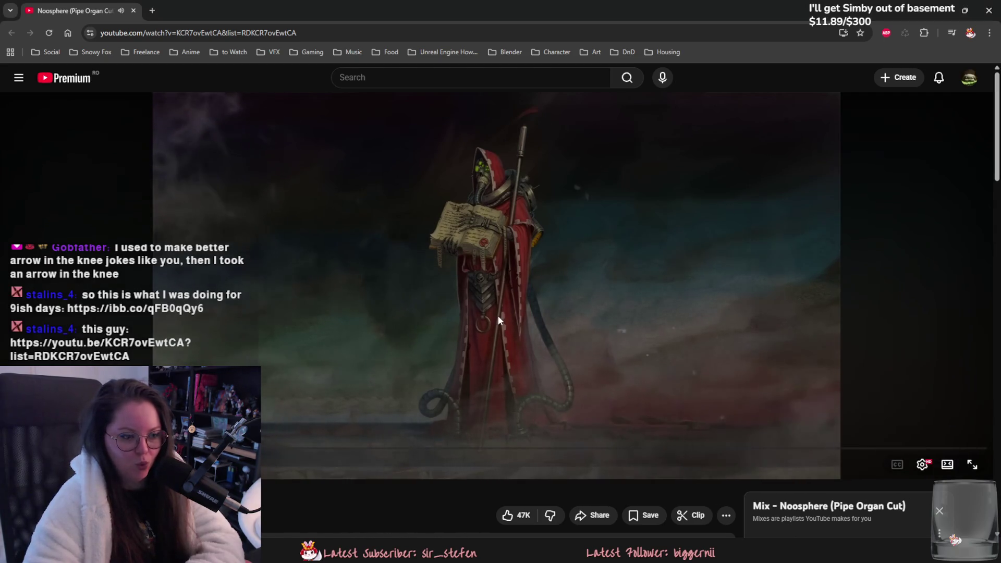
{"action": "scroll", "coordinate": [171, 312], "scroll_direction": "down", "scroll_amount": 1}
{"action": "left_click", "coordinate": [171, 311]}
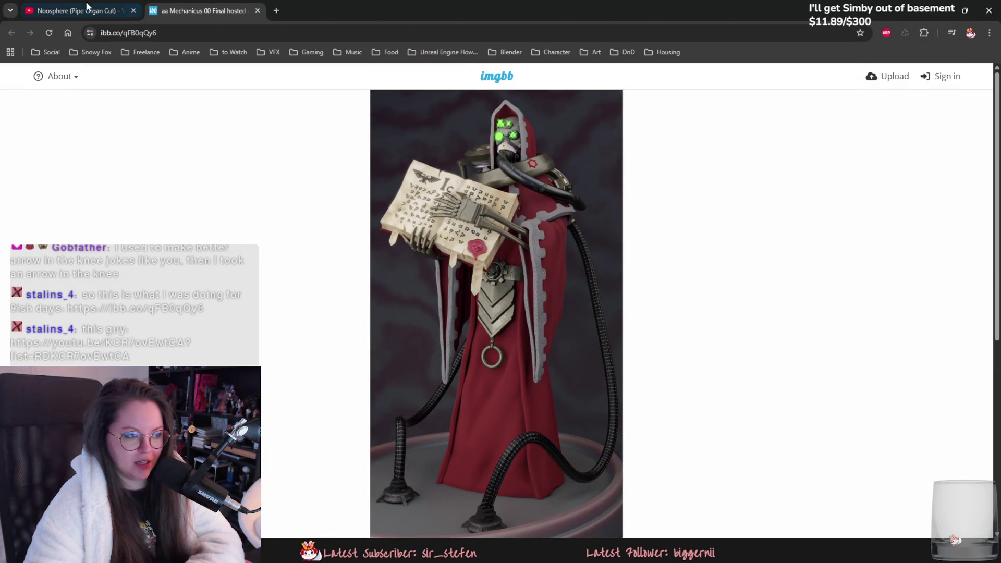
{"action": "left_click", "coordinate": [88, 7]}
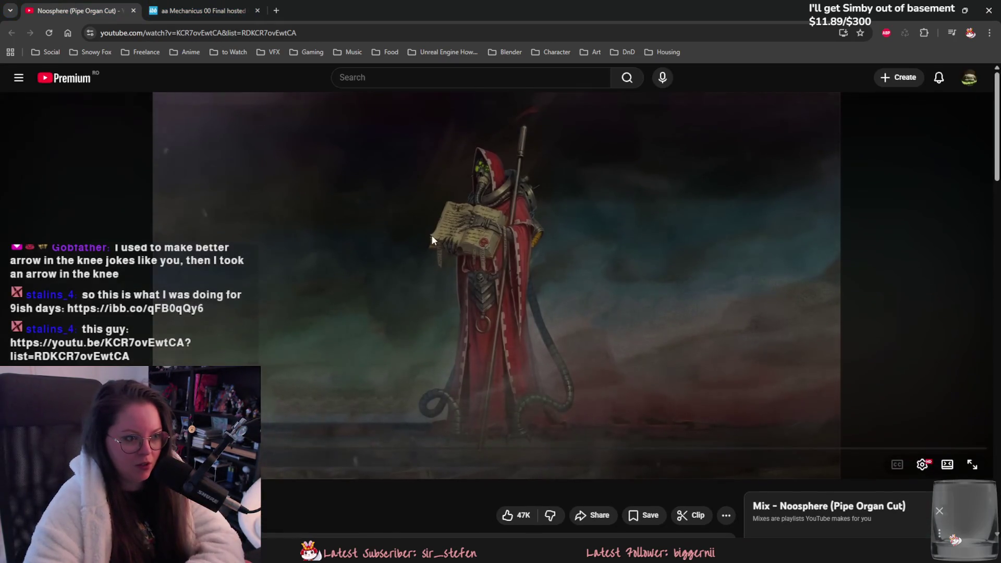
View the Mechanicus render full size in the ibb.co tab and scroll through it.
{"action": "left_click", "coordinate": [236, 5]}
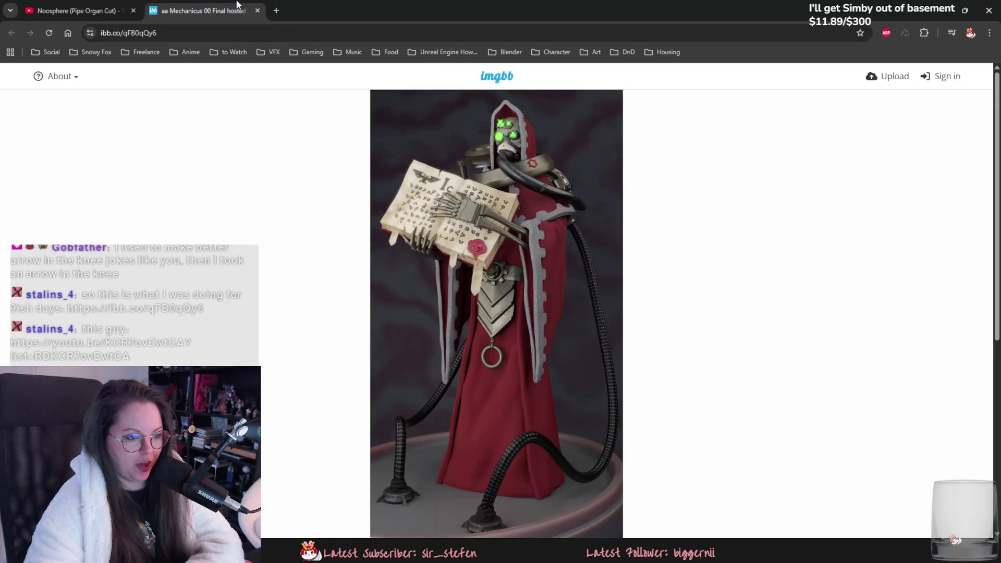
{"action": "left_click", "coordinate": [497, 157]}
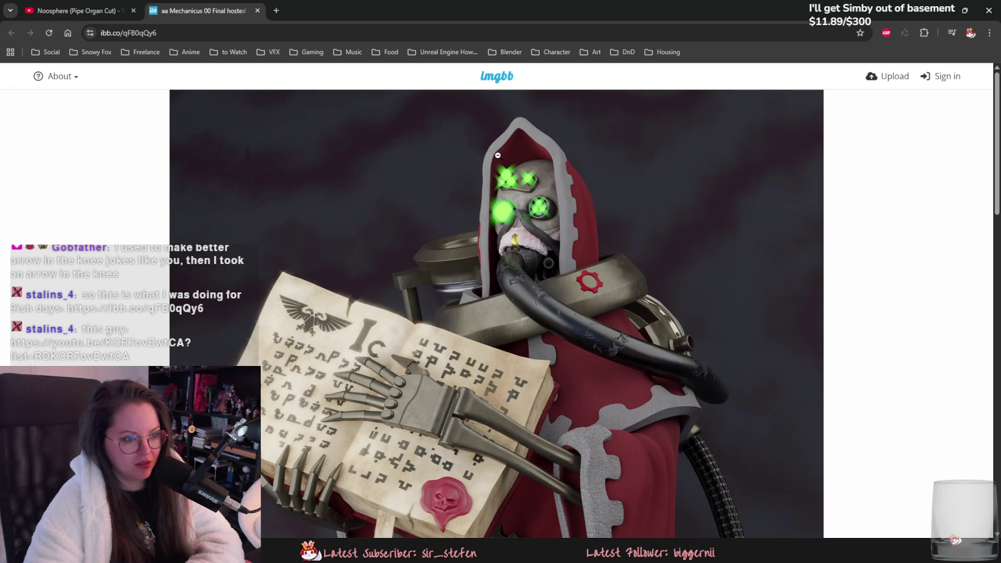
{"action": "scroll", "coordinate": [479, 152], "scroll_direction": "down", "scroll_amount": 2}
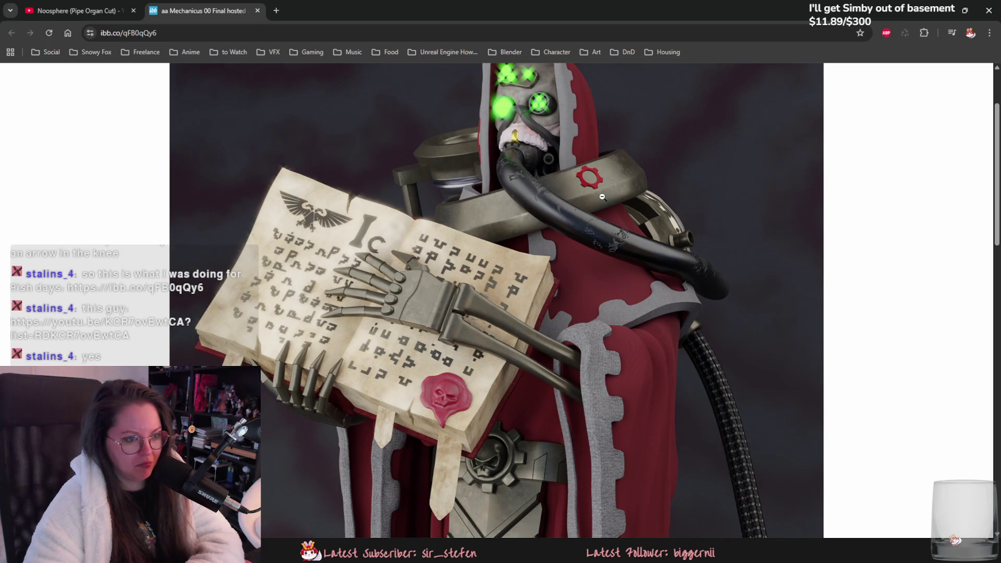
{"action": "scroll", "coordinate": [602, 196], "scroll_direction": "down", "scroll_amount": 2}
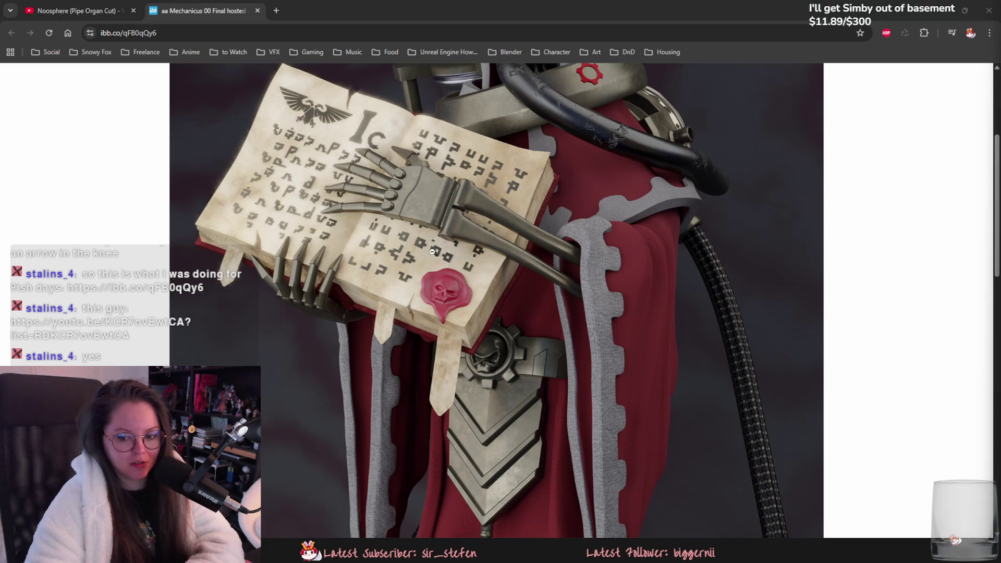
{"action": "scroll", "coordinate": [433, 252], "scroll_direction": "down", "scroll_amount": 1}
{"action": "scroll", "coordinate": [388, 249], "scroll_direction": "down", "scroll_amount": 1}
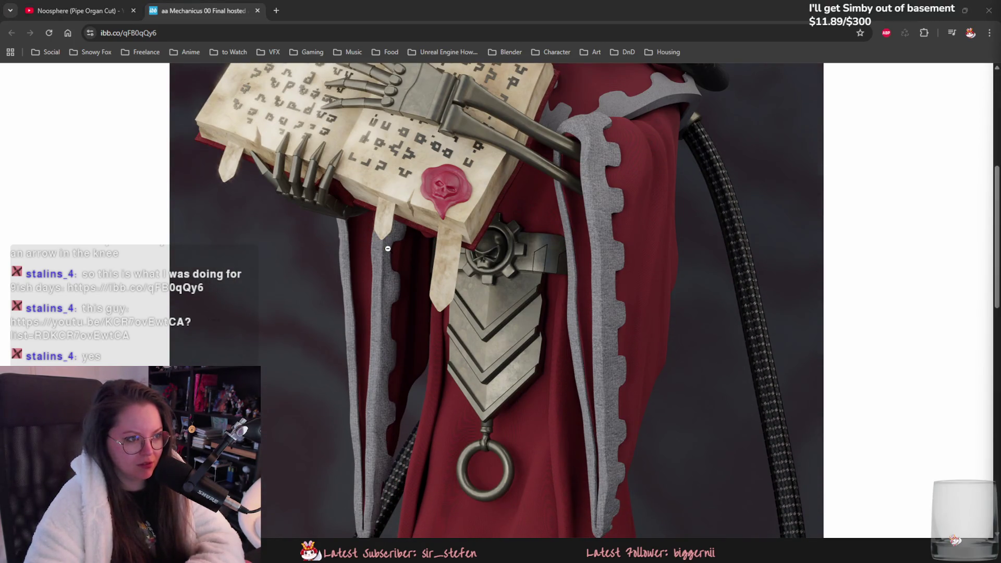
{"action": "scroll", "coordinate": [388, 249], "scroll_direction": "down", "scroll_amount": 5}
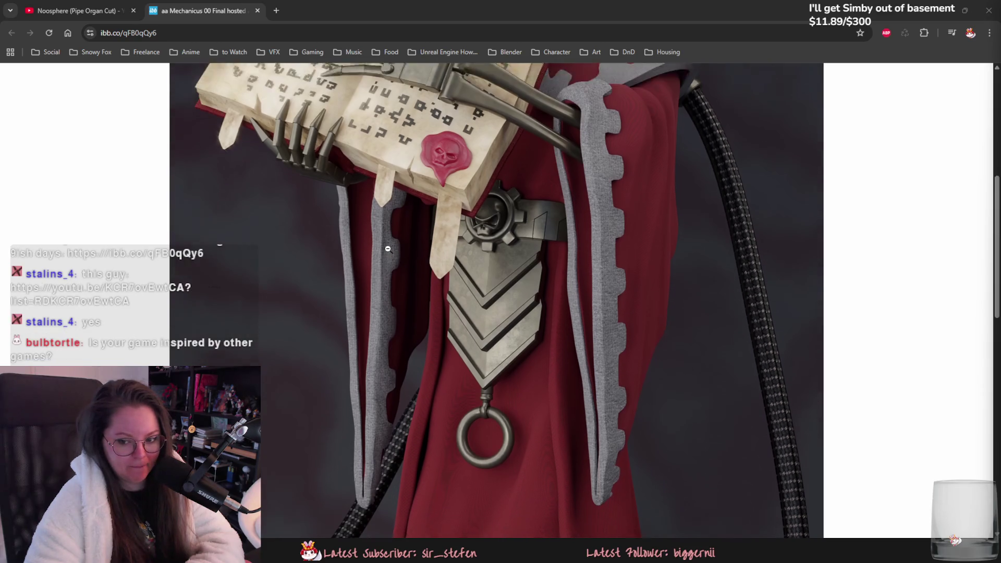
{"action": "scroll", "coordinate": [388, 248], "scroll_direction": "down", "scroll_amount": 3}
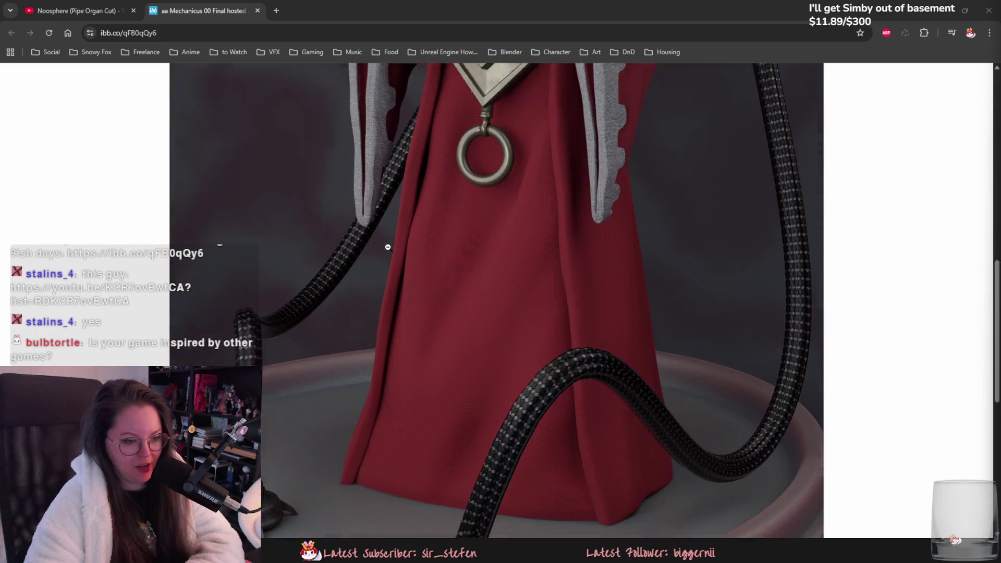
{"action": "scroll", "coordinate": [388, 247], "scroll_direction": "down", "scroll_amount": 1}
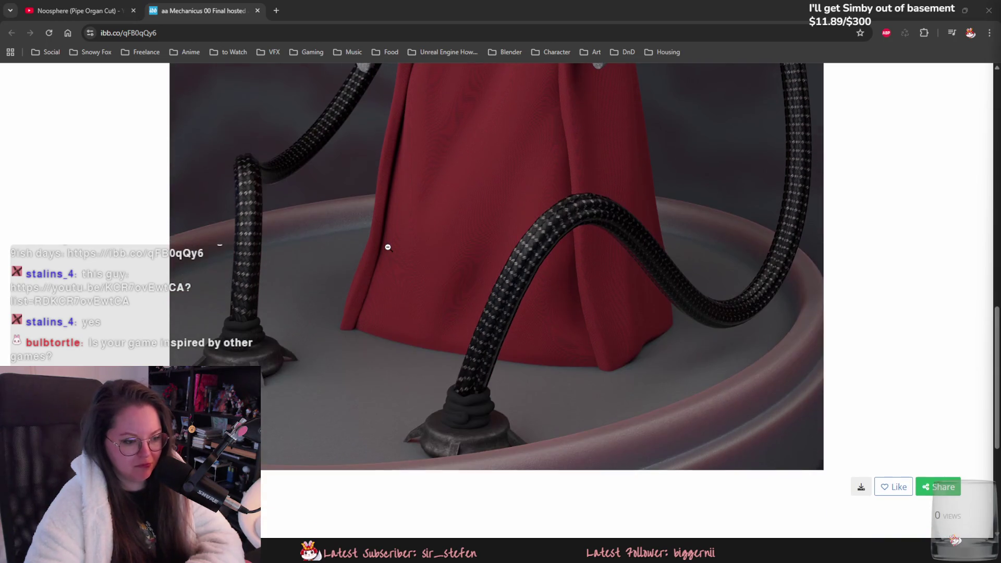
{"action": "scroll", "coordinate": [388, 247], "scroll_direction": "up", "scroll_amount": 8}
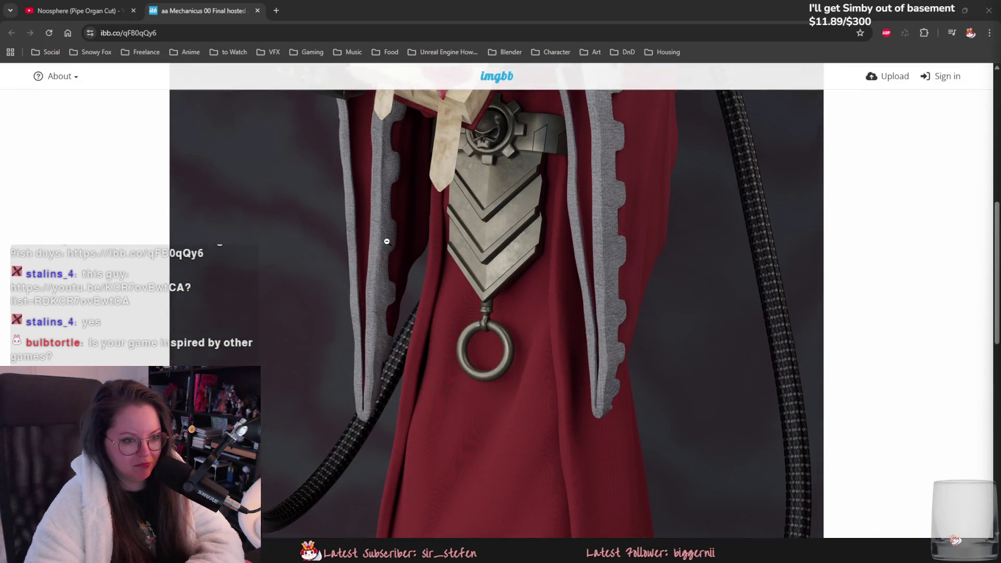
{"action": "scroll", "coordinate": [573, 384], "scroll_direction": "down", "scroll_amount": 2}
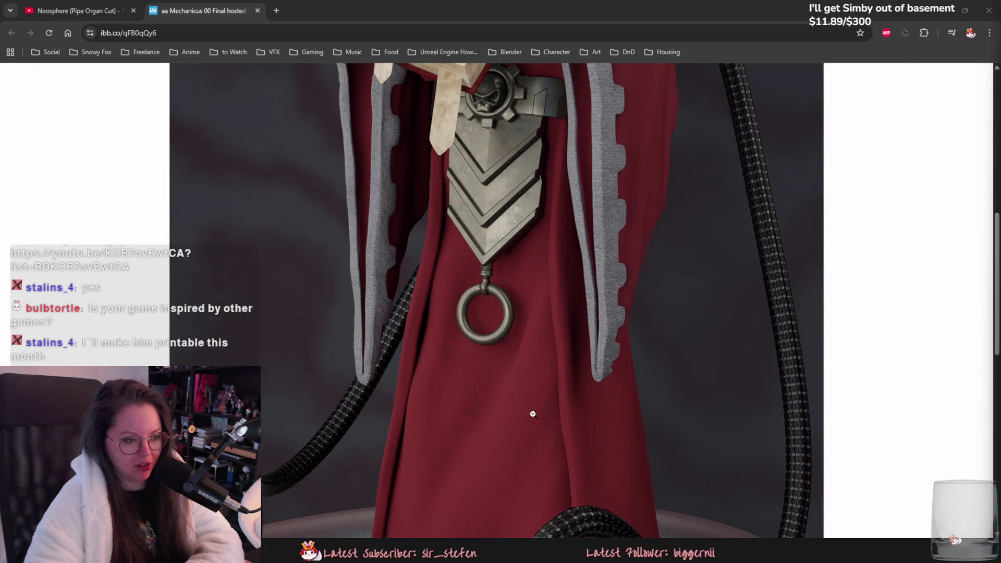
{"action": "scroll", "coordinate": [543, 380], "scroll_direction": "up", "scroll_amount": 4}
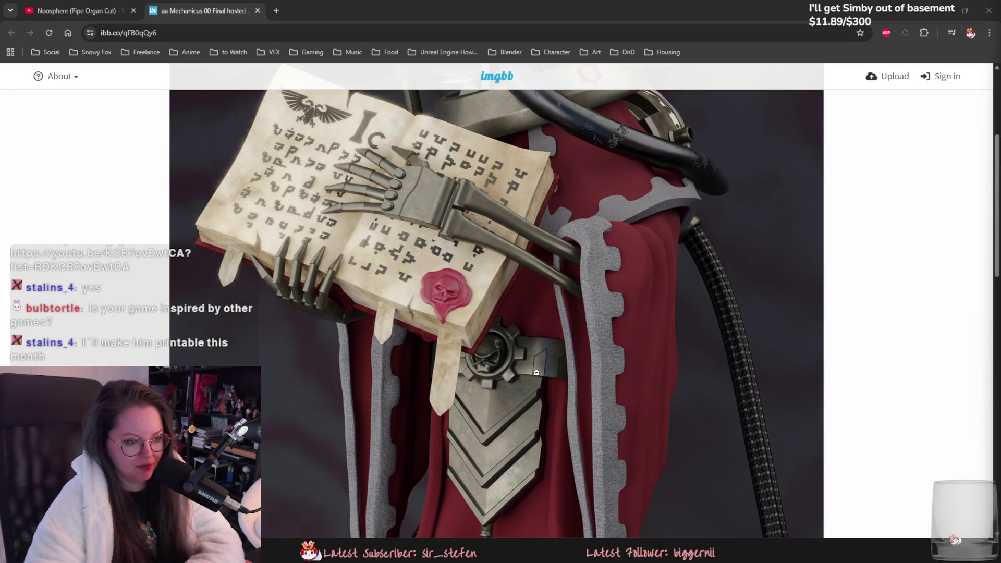
{"action": "scroll", "coordinate": [537, 373], "scroll_direction": "up", "scroll_amount": 1}
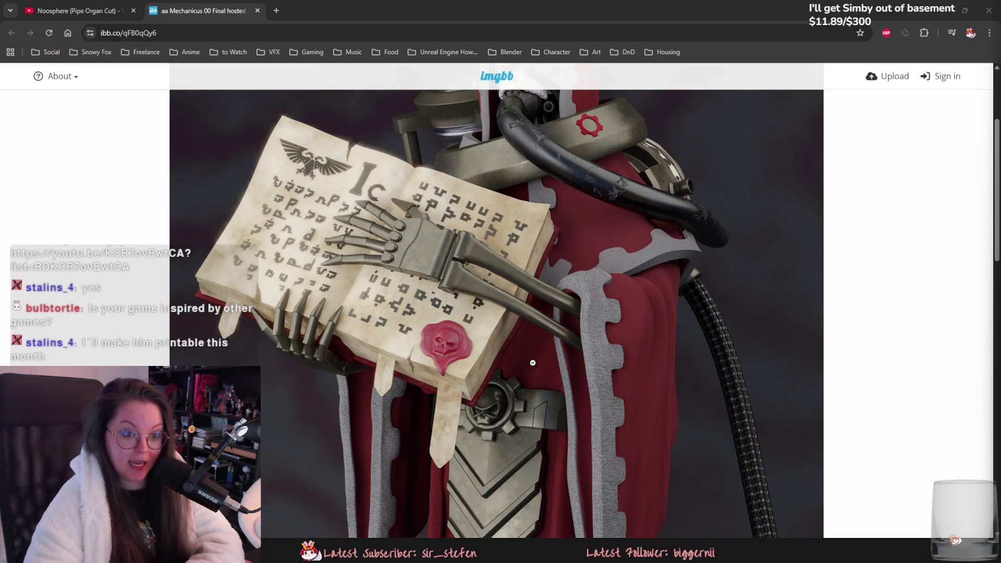
{"action": "scroll", "coordinate": [532, 362], "scroll_direction": "up", "scroll_amount": 3}
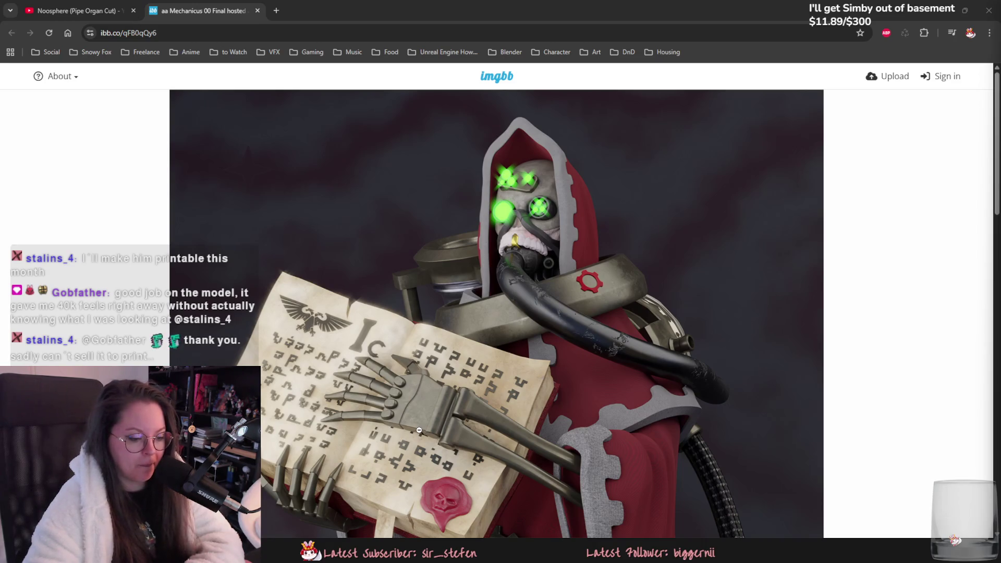
Launch the Epic Games Launcher by searching 'epic' in the system app search.
{"action": "key", "text": "super"}
{"action": "type", "text": "steam"}
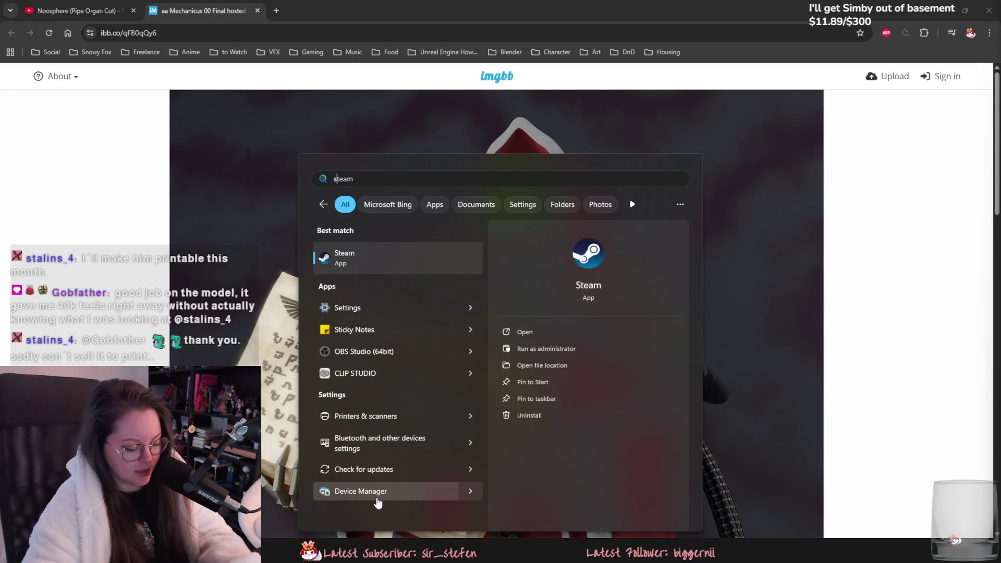
{"action": "key", "text": "BackSpace"}
{"action": "key", "text": "BackSpace"}
{"action": "key", "text": "BackSpace"}
{"action": "type", "text": "epic"}
{"action": "key", "text": "Return"}
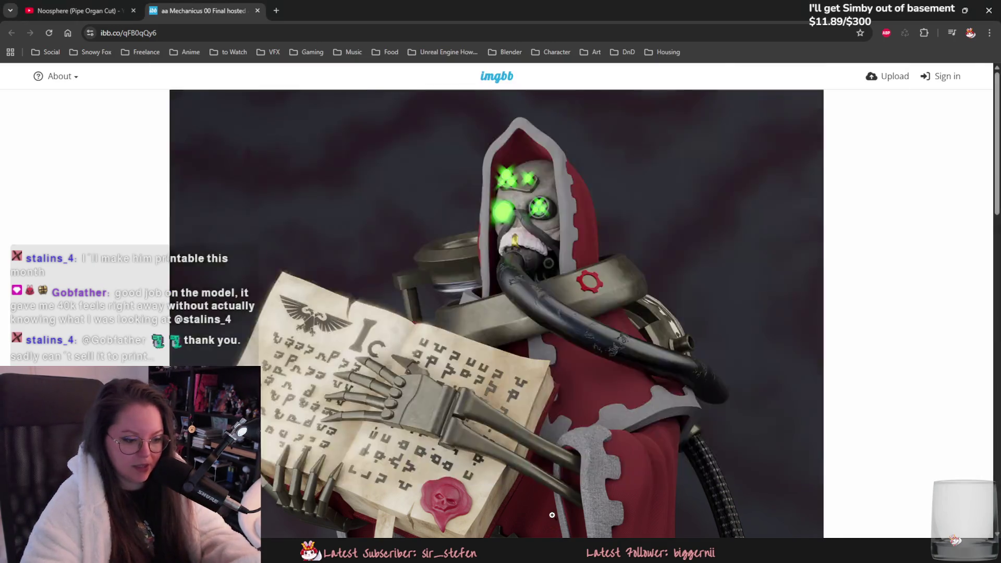
Shrink the imgbb image back to fit and close the imgbb tab.
{"action": "left_click", "coordinate": [499, 358]}
{"action": "scroll", "coordinate": [492, 346], "scroll_direction": "up", "scroll_amount": 1}
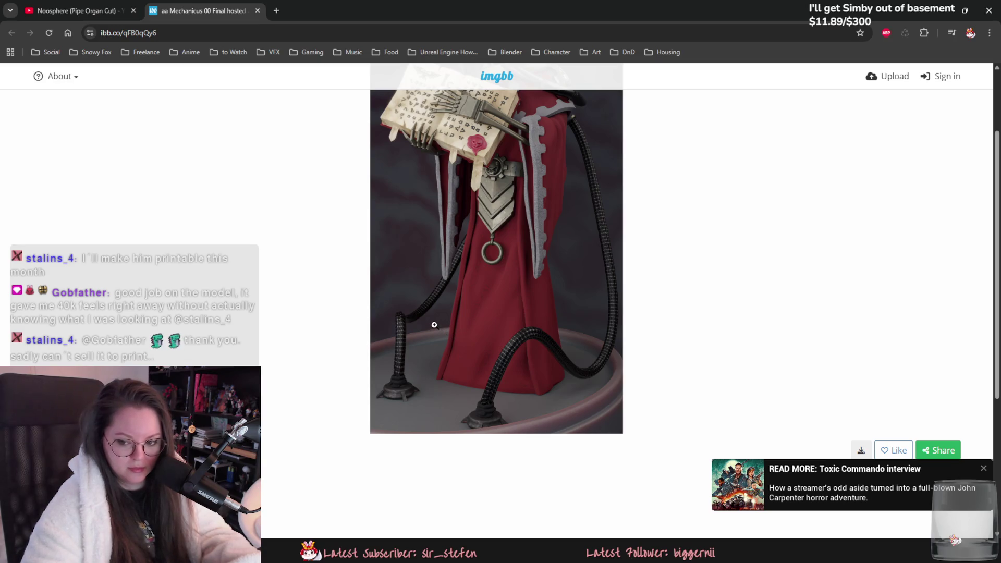
{"action": "scroll", "coordinate": [430, 325], "scroll_direction": "up", "scroll_amount": 1}
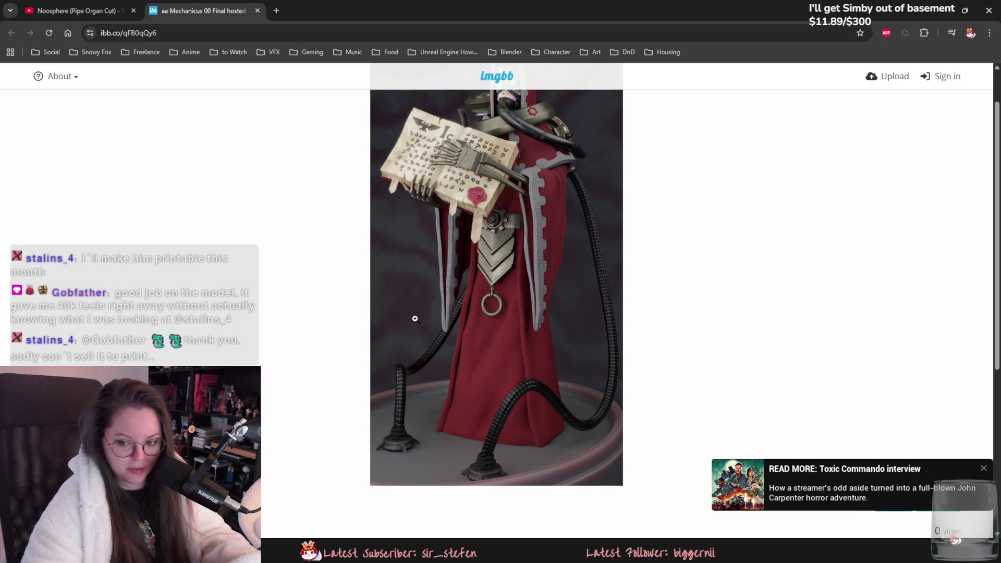
{"action": "middle_click", "coordinate": [203, 7]}
{"action": "key", "text": "alt+Tab"}
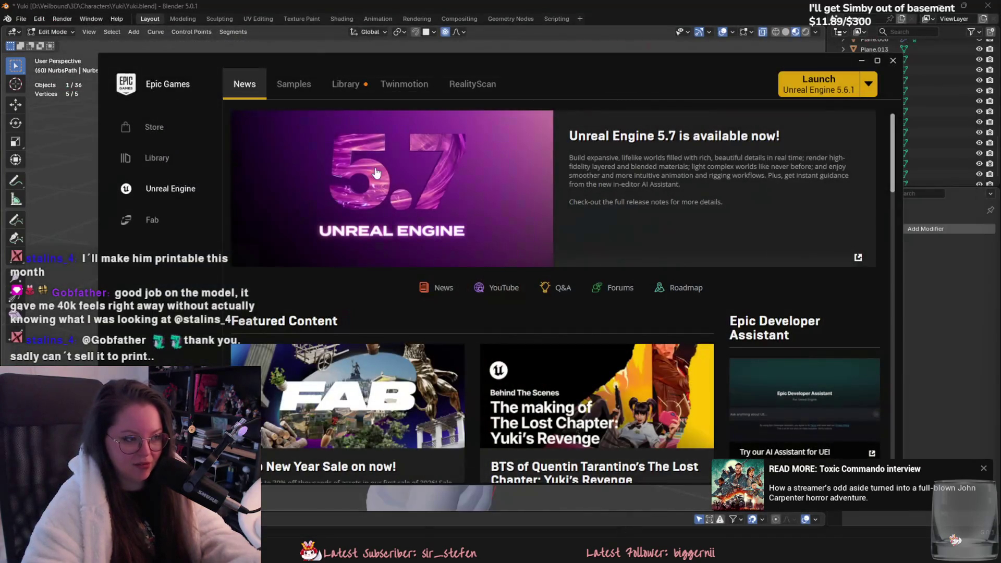
Launch the Rabbit project from the launcher's Library and return to Blender.
{"action": "left_click", "coordinate": [348, 85]}
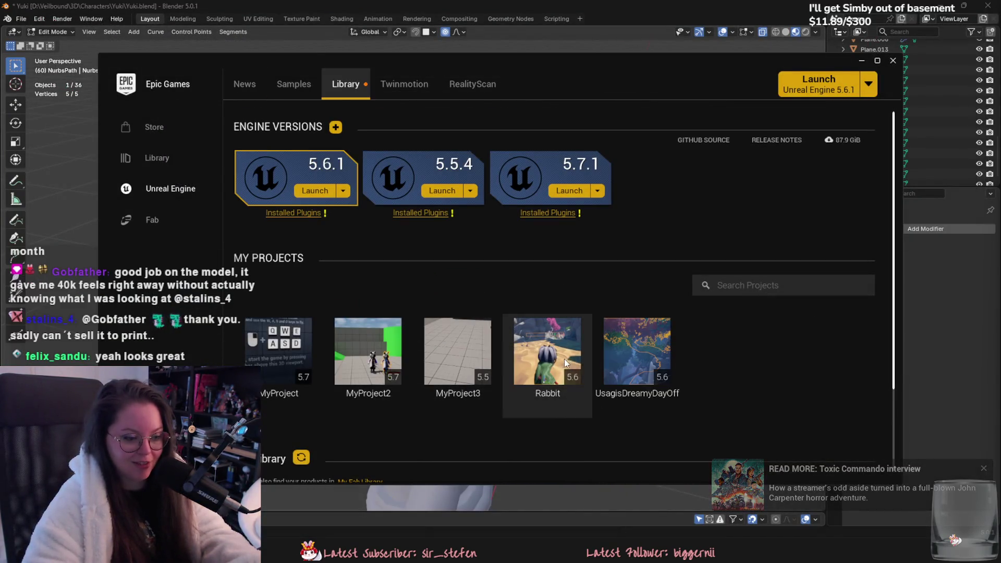
{"action": "mouse_move", "coordinate": [542, 353]}
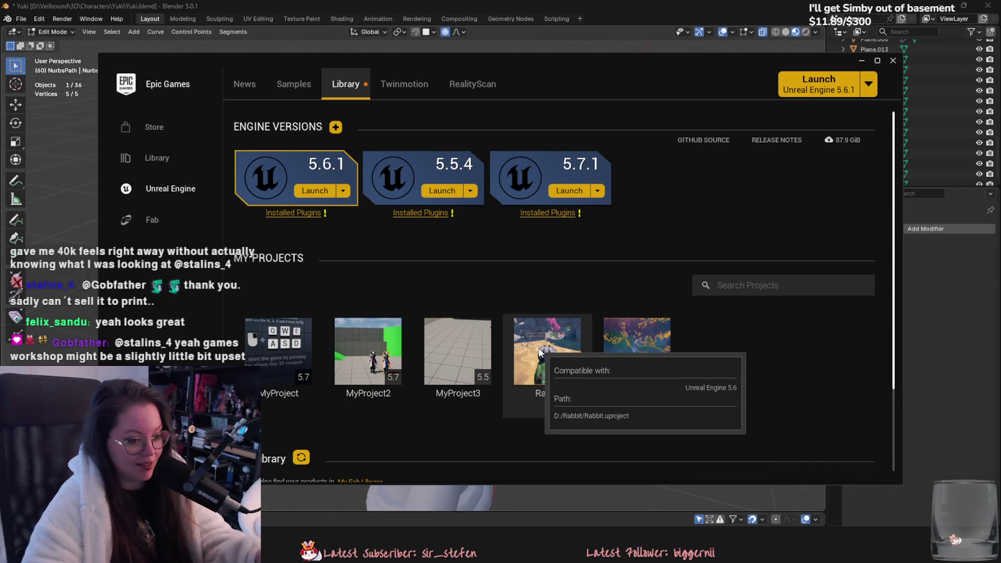
{"action": "double_click", "coordinate": [563, 349]}
{"action": "left_click", "coordinate": [154, 319]}
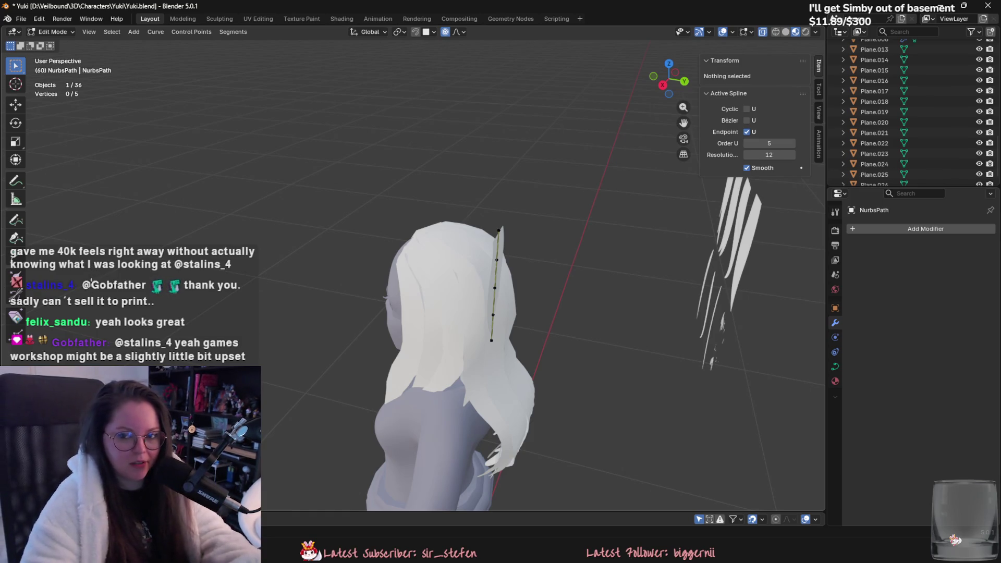
Shift the whole NURBS path along the X axis to line it up with the head.
{"action": "mouse_move", "coordinate": [406, 291]}
{"action": "middle_mouse_down"}
{"action": "mouse_move", "coordinate": [545, 221]}
{"action": "mouse_move", "coordinate": [489, 261]}
{"action": "mouse_move", "coordinate": [481, 233]}
{"action": "mouse_move", "coordinate": [454, 254]}
{"action": "mouse_move", "coordinate": [487, 277]}
{"action": "mouse_move", "coordinate": [537, 281]}
{"action": "mouse_move", "coordinate": [523, 266]}
{"action": "mouse_move", "coordinate": [573, 250]}
{"action": "middle_mouse_up"}
{"action": "left_click", "coordinate": [545, 221]}
{"action": "key", "text": "a"}
{"action": "key", "text": "g"}
{"action": "key", "text": "x"}
{"action": "left_click", "coordinate": [500, 263]}
{"action": "key", "text": "g"}
{"action": "key", "text": "y"}
{"action": "key", "text": "Escape"}
{"action": "key", "text": "ctrl+z"}
Move the path's top control point up above the crown.
{"action": "key", "text": "g"}
{"action": "left_click", "coordinate": [430, 268]}
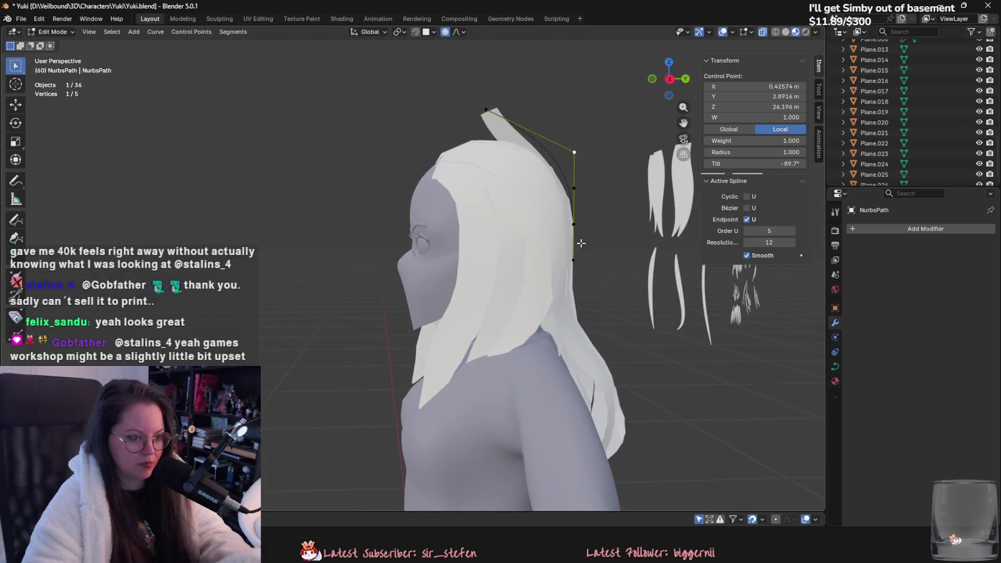
{"action": "key", "text": "g"}
{"action": "left_click", "coordinate": [596, 212]}
{"action": "middle_click_drag", "start_coordinate": [596, 212], "coordinate": [549, 258]}
{"action": "key", "text": "g"}
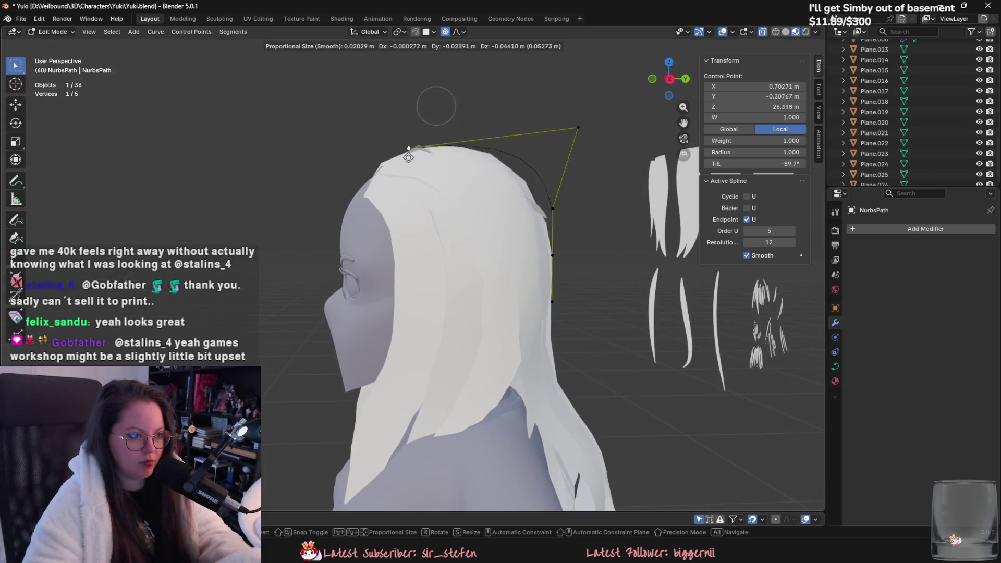
{"action": "left_click", "coordinate": [470, 229]}
{"action": "middle_click_drag", "start_coordinate": [469, 230], "coordinate": [479, 236]}
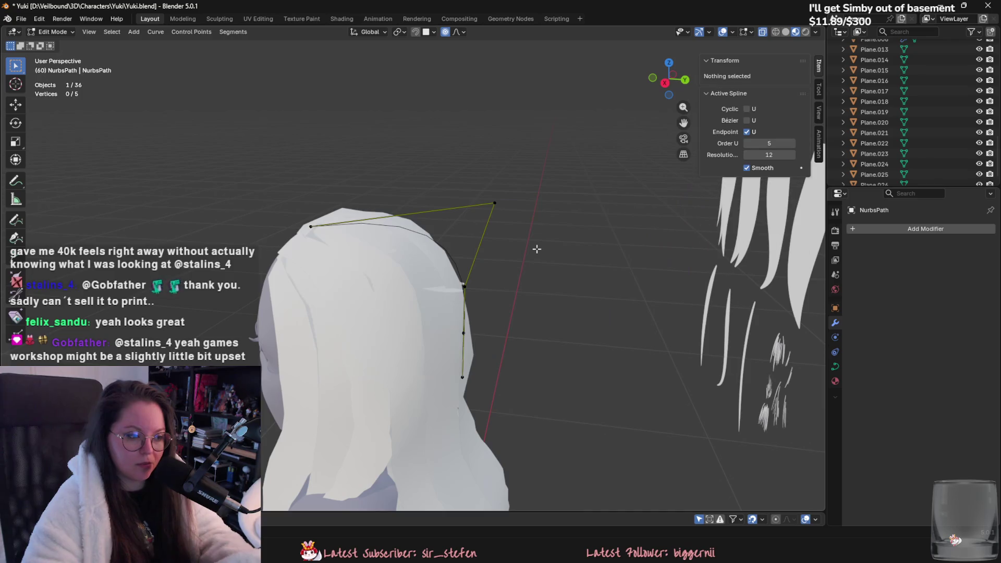
Reposition the top-right control point with proportional falloff.
{"action": "left_click", "coordinate": [488, 204]}
{"action": "mouse_move", "coordinate": [489, 205]}
{"action": "middle_mouse_down"}
{"action": "mouse_move", "coordinate": [458, 228]}
{"action": "mouse_move", "coordinate": [501, 214]}
{"action": "mouse_move", "coordinate": [514, 253]}
{"action": "mouse_move", "coordinate": [507, 291]}
{"action": "mouse_move", "coordinate": [509, 212]}
{"action": "mouse_move", "coordinate": [484, 262]}
{"action": "mouse_move", "coordinate": [484, 191]}
{"action": "mouse_move", "coordinate": [499, 259]}
{"action": "middle_mouse_up"}
{"action": "key", "text": "g"}
{"action": "left_click", "coordinate": [506, 217]}
Delete the extra control point, leaving four points on the path.
{"action": "left_click", "coordinate": [484, 191]}
{"action": "middle_click_drag", "start_coordinate": [501, 319], "coordinate": [476, 300]}
{"action": "right_click", "coordinate": [466, 297]}
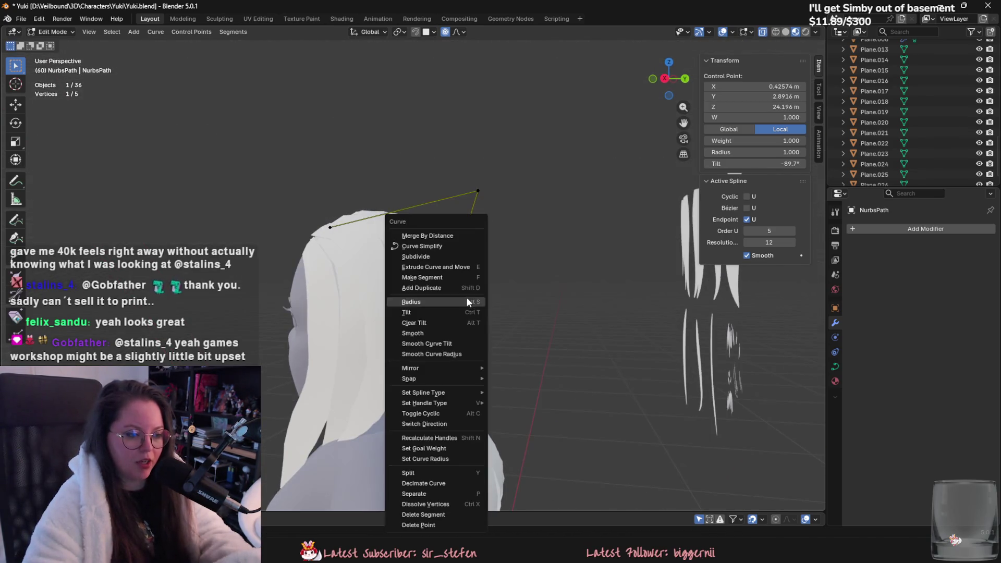
{"action": "left_click", "coordinate": [466, 298]}
Fine-tune one more control point from the side, then select Plane.008.
{"action": "middle_click_drag", "start_coordinate": [467, 264], "coordinate": [509, 219]}
{"action": "key", "text": "g"}
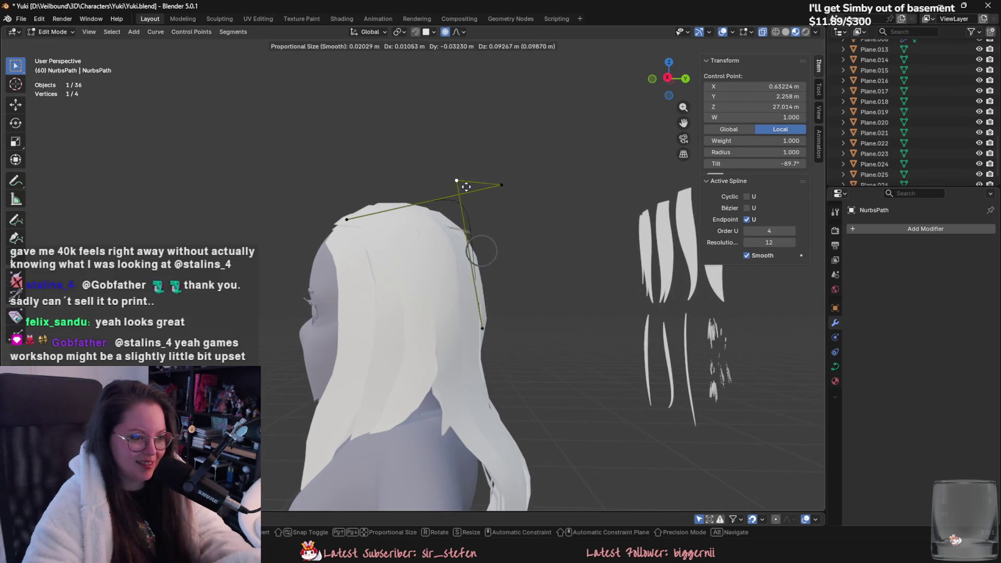
{"action": "left_click", "coordinate": [499, 223]}
{"action": "left_click", "coordinate": [875, 40]}
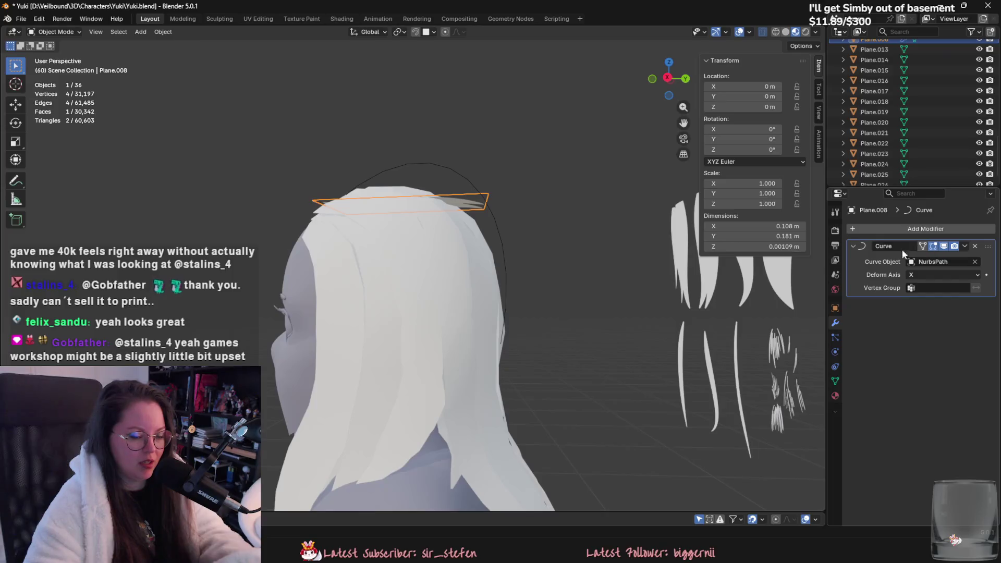
Add five crosswise loop cuts and one lengthwise loop cut to the Plane.008 card.
{"action": "scroll", "coordinate": [529, 268], "scroll_direction": "down", "scroll_amount": 4}
{"action": "middle_click_drag", "start_coordinate": [436, 326], "coordinate": [443, 235]}
{"action": "scroll", "coordinate": [441, 282], "scroll_direction": "up", "scroll_amount": 2}
{"action": "scroll", "coordinate": [442, 236], "scroll_direction": "up", "scroll_amount": 3}
{"action": "scroll", "coordinate": [442, 235], "scroll_direction": "up", "scroll_amount": 1}
{"action": "key", "text": "ctrl+r"}
{"action": "scroll", "coordinate": [414, 370], "scroll_direction": "up", "scroll_amount": 4}
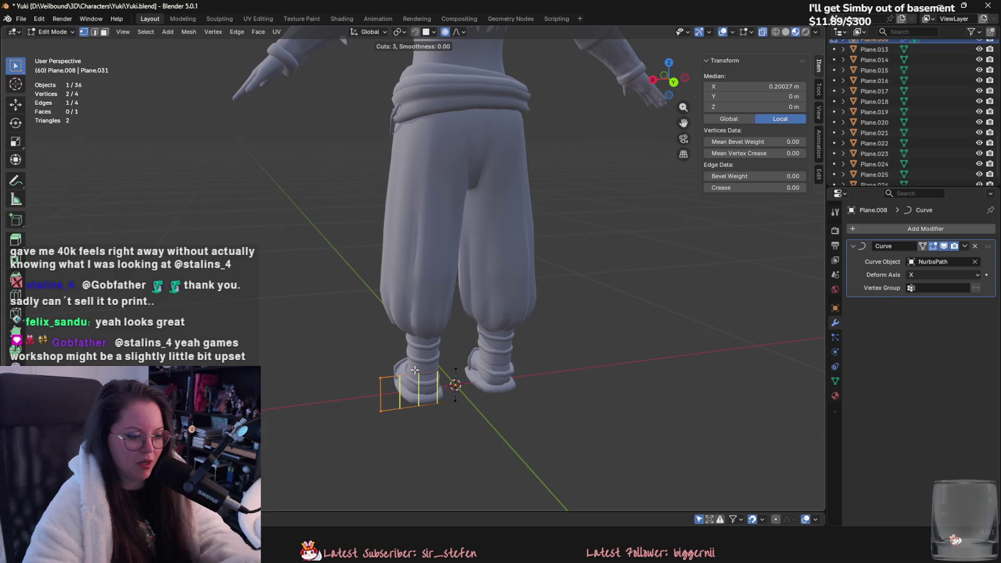
{"action": "left_click", "coordinate": [415, 369]}
{"action": "key", "text": "ctrl+r"}
{"action": "left_click", "coordinate": [382, 396]}
Lengthen the card by moving its three end vertices along X, then return to Object Mode.
{"action": "left_click_drag", "start_coordinate": [376, 366], "coordinate": [395, 415]}
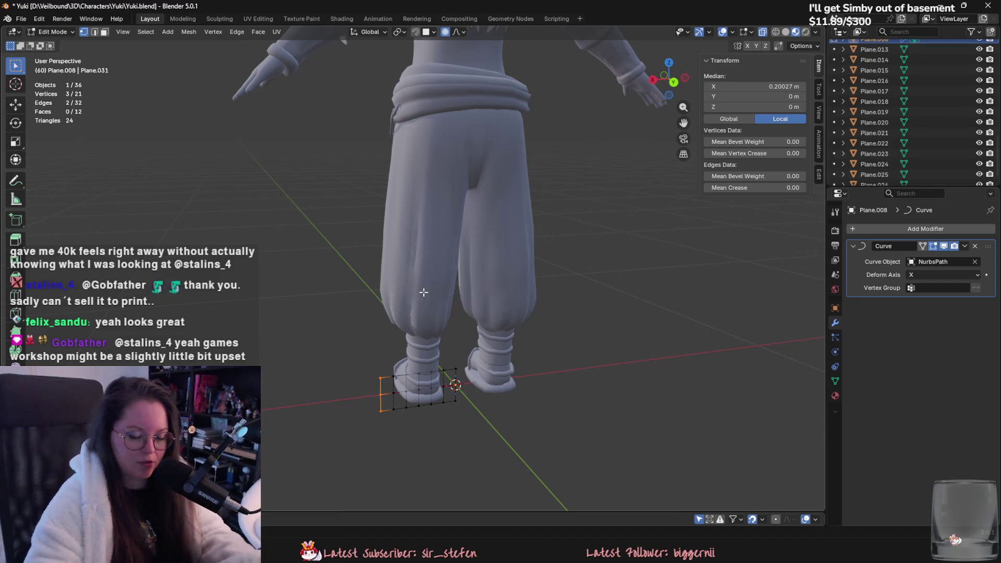
{"action": "scroll", "coordinate": [493, 363], "scroll_direction": "down", "scroll_amount": 3}
{"action": "key", "text": "g"}
{"action": "key", "text": "x"}
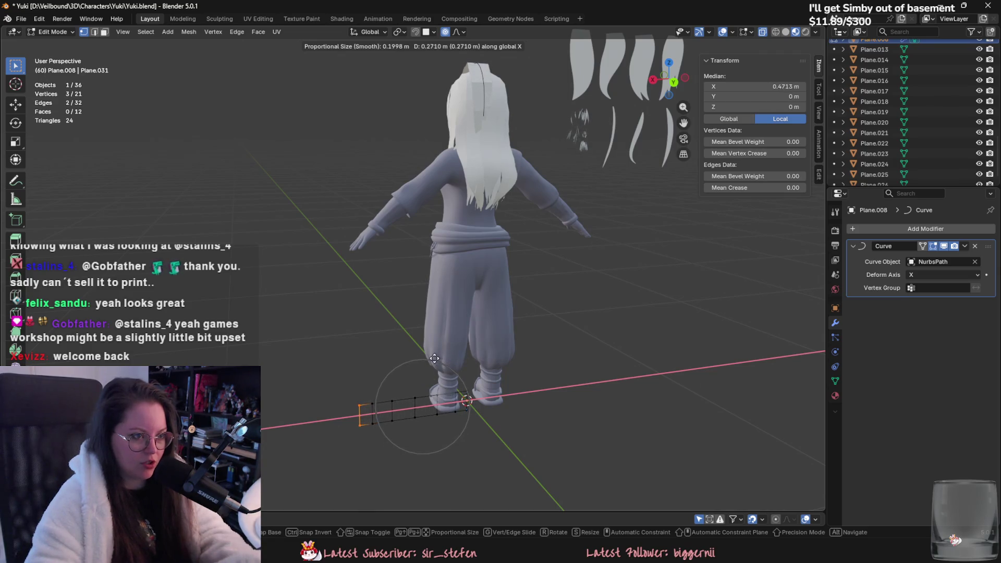
{"action": "left_click", "coordinate": [435, 392]}
{"action": "key", "text": "Tab"}
{"action": "right_click", "coordinate": [471, 99]}
{"action": "key", "text": "Escape"}
{"action": "middle_click_drag", "start_coordinate": [473, 115], "coordinate": [475, 285], "text": "shift"}
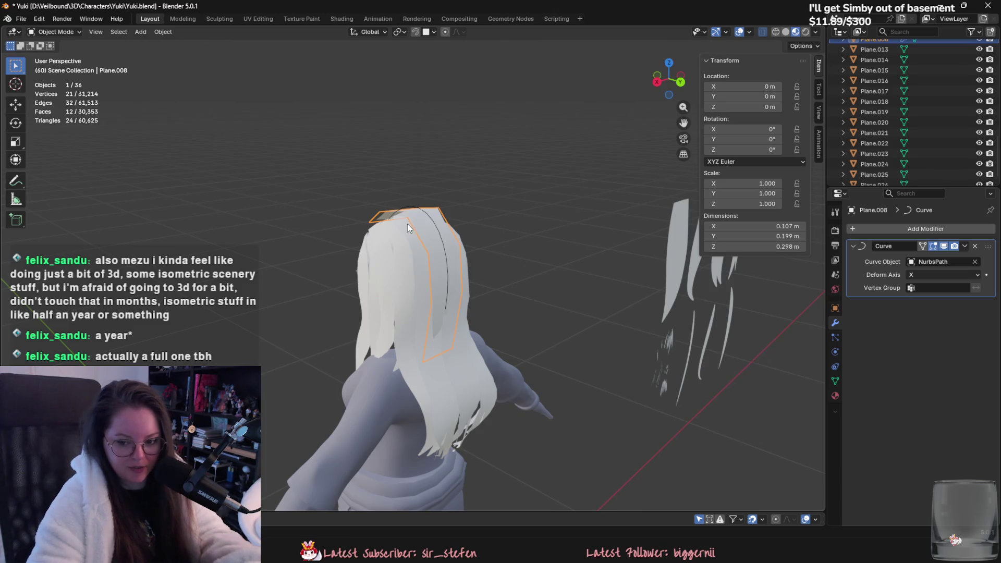
Float the long dark-hair reference image over the viewport and enter Edit Mode on NurbsPath.
{"action": "mouse_move", "coordinate": [681, 0]}
{"action": "left_mouse_down"}
{"action": "mouse_move", "coordinate": [681, 181]}
{"action": "mouse_move", "coordinate": [662, 323]}
{"action": "left_mouse_up"}
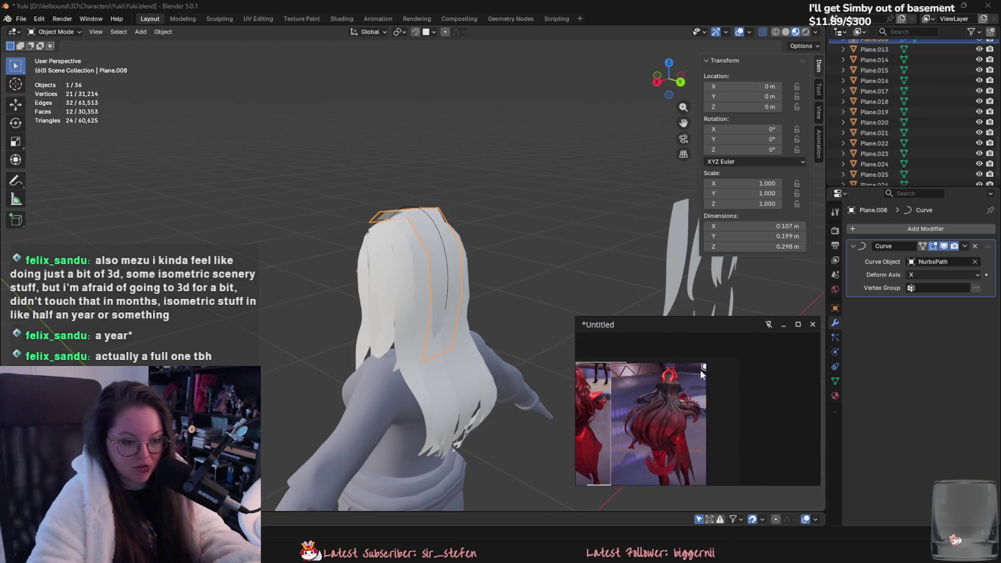
{"action": "left_click_drag", "start_coordinate": [702, 374], "coordinate": [740, 339]}
{"action": "mouse_move", "coordinate": [459, 309]}
{"action": "middle_mouse_down"}
{"action": "mouse_move", "coordinate": [456, 278]}
{"action": "mouse_move", "coordinate": [414, 302]}
{"action": "mouse_move", "coordinate": [424, 307]}
{"action": "middle_mouse_up"}
{"action": "left_click", "coordinate": [462, 247]}
{"action": "key", "text": "Tab"}
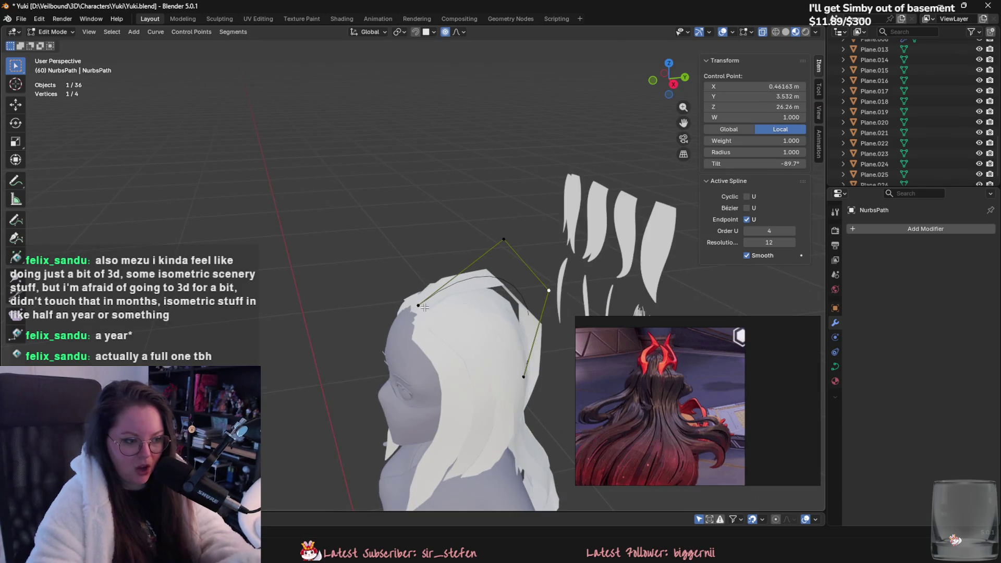
Move the forehead control point with proportional falloff and lower it slightly.
{"action": "left_click", "coordinate": [423, 307]}
{"action": "key", "text": "g"}
{"action": "left_click", "coordinate": [418, 320]}
{"action": "mouse_move", "coordinate": [417, 321]}
{"action": "middle_mouse_down"}
{"action": "mouse_move", "coordinate": [396, 282]}
{"action": "mouse_move", "coordinate": [412, 224]}
{"action": "middle_mouse_up"}
{"action": "key", "text": "g"}
{"action": "left_click", "coordinate": [441, 256]}
Adjust a middle control point and move the bottom control point into place.
{"action": "middle_click_drag", "start_coordinate": [442, 262], "coordinate": [462, 290]}
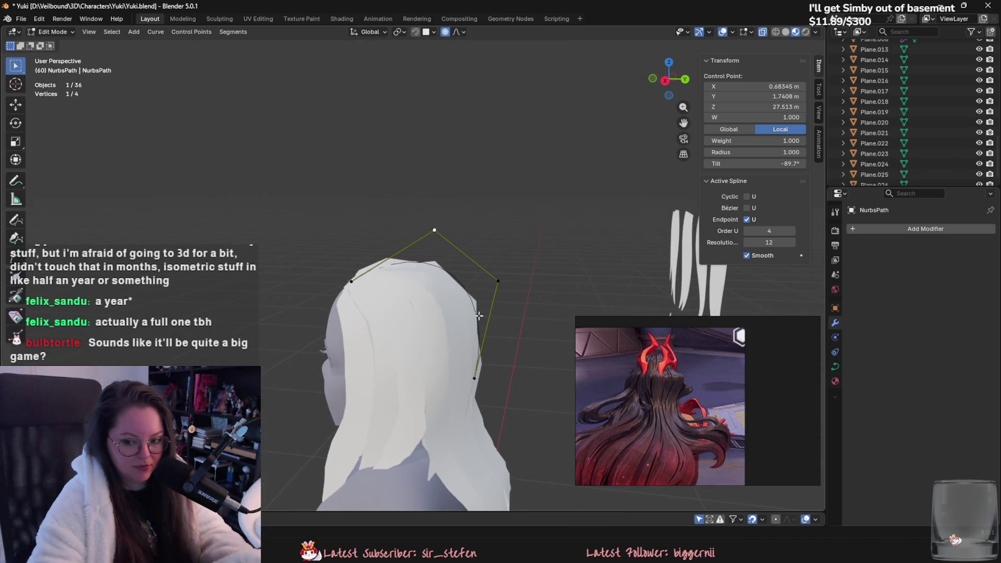
{"action": "middle_click_drag", "start_coordinate": [490, 346], "coordinate": [485, 331], "text": "shift"}
{"action": "left_click", "coordinate": [492, 288]}
{"action": "key", "text": "g"}
{"action": "left_click", "coordinate": [490, 287]}
{"action": "left_click", "coordinate": [472, 369]}
{"action": "middle_click_drag", "start_coordinate": [472, 370], "coordinate": [489, 324]}
{"action": "key", "text": "g"}
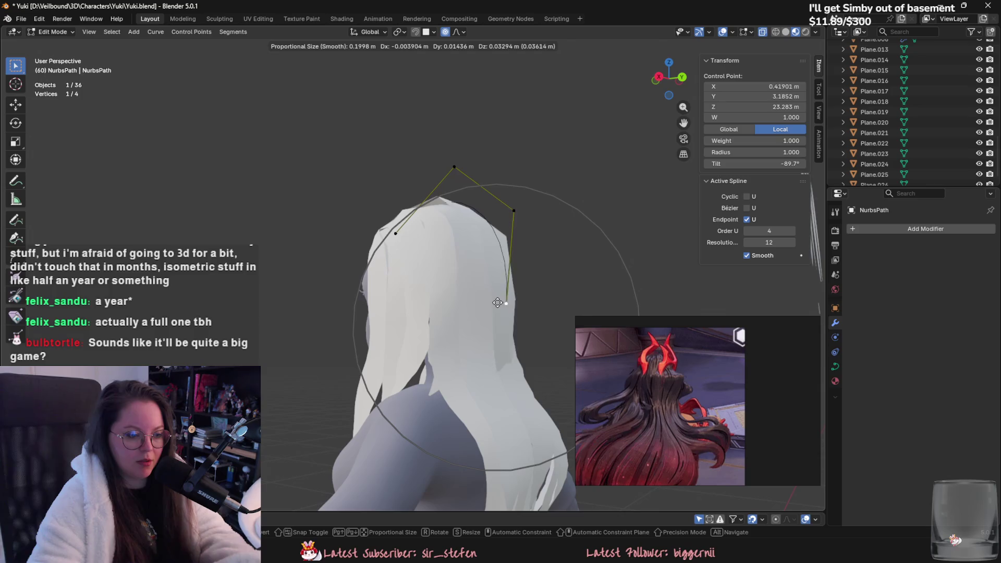
{"action": "left_click", "coordinate": [503, 312]}
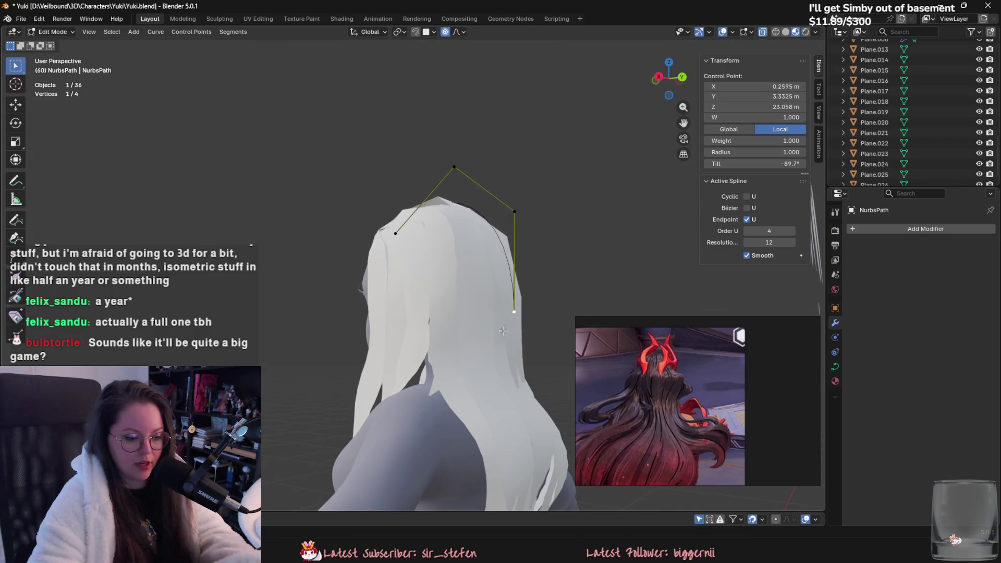
Nudge the control points sideways and inward so the path hugs the back of the head.
{"action": "middle_click_drag", "start_coordinate": [503, 312], "coordinate": [461, 298]}
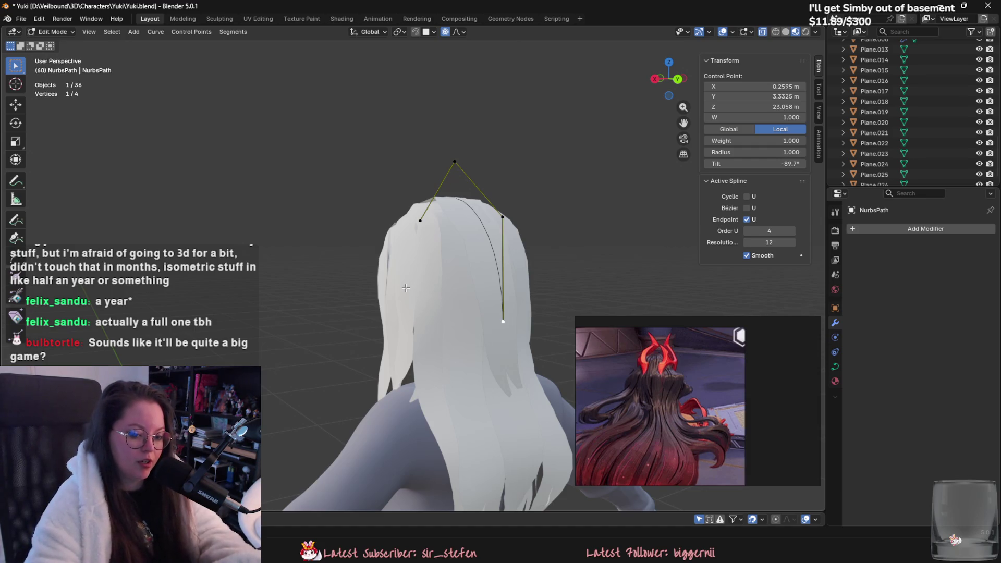
{"action": "middle_click_drag", "start_coordinate": [419, 295], "coordinate": [427, 318]}
{"action": "key", "text": "g"}
{"action": "left_click", "coordinate": [443, 357]}
{"action": "middle_click_drag", "start_coordinate": [443, 356], "coordinate": [449, 356]}
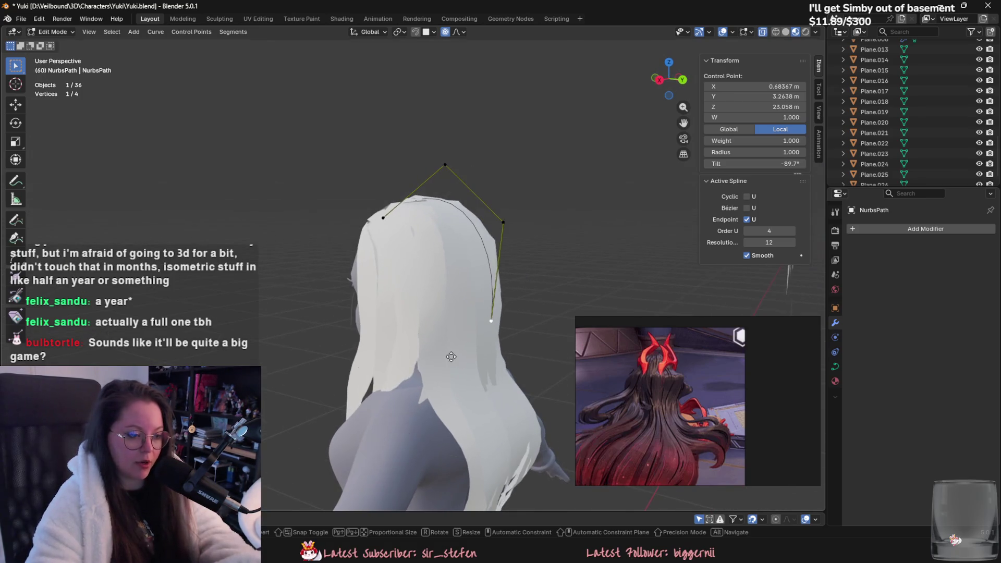
{"action": "key", "text": "g"}
{"action": "left_click", "coordinate": [452, 354]}
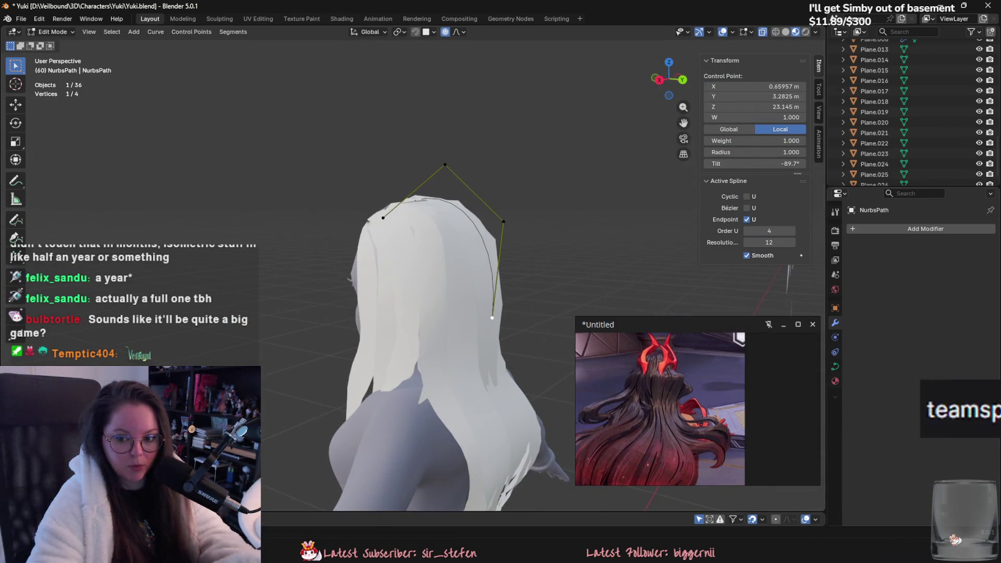
{"action": "middle_click_drag", "start_coordinate": [485, 253], "coordinate": [496, 252]}
{"action": "key", "text": "g"}
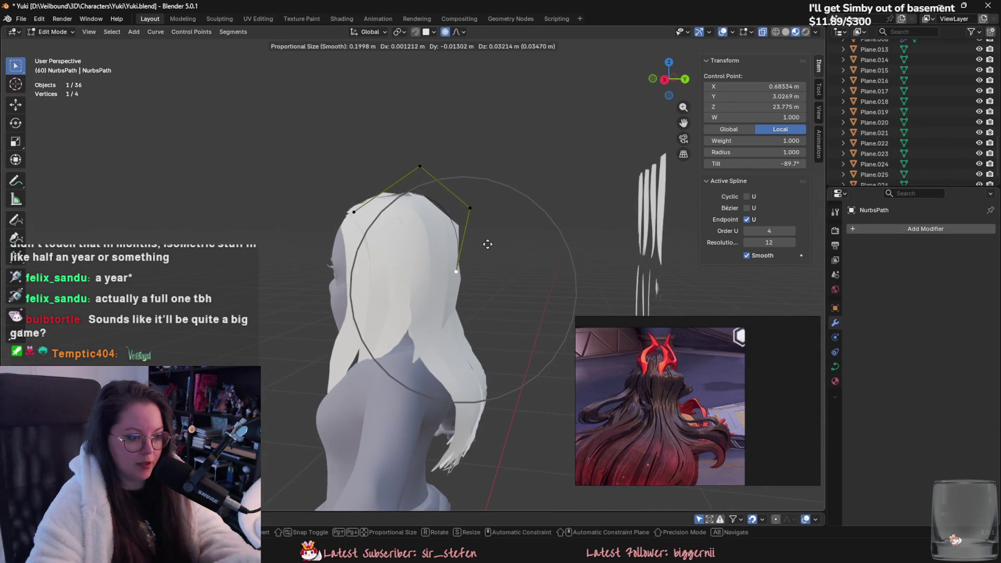
{"action": "left_click", "coordinate": [492, 246]}
Twist a curve point's tilt with Ctrl+T and return to Object Mode.
{"action": "mouse_move", "coordinate": [492, 249]}
{"action": "middle_mouse_down"}
{"action": "mouse_move", "coordinate": [501, 298]}
{"action": "mouse_move", "coordinate": [517, 275]}
{"action": "mouse_move", "coordinate": [493, 266]}
{"action": "mouse_move", "coordinate": [454, 313]}
{"action": "mouse_move", "coordinate": [464, 282]}
{"action": "mouse_move", "coordinate": [414, 321]}
{"action": "mouse_move", "coordinate": [397, 365]}
{"action": "middle_mouse_up"}
{"action": "key", "text": "ctrl+t"}
{"action": "left_click", "coordinate": [459, 298]}
{"action": "key", "text": "Tab"}
Enter Edit Mode on Plane.008 and select all of its vertices.
{"action": "left_click", "coordinate": [464, 265]}
{"action": "key", "text": "Tab"}
{"action": "key", "text": "alt+a"}
{"action": "key", "text": "a"}
{"action": "right_click", "coordinate": [366, 446]}
Subdivide the hair card, dissolve one edge loop, and return to Object Mode.
{"action": "left_click", "coordinate": [337, 303]}
{"action": "middle_click_drag", "start_coordinate": [334, 397], "coordinate": [321, 454]}
{"action": "key", "text": "2"}
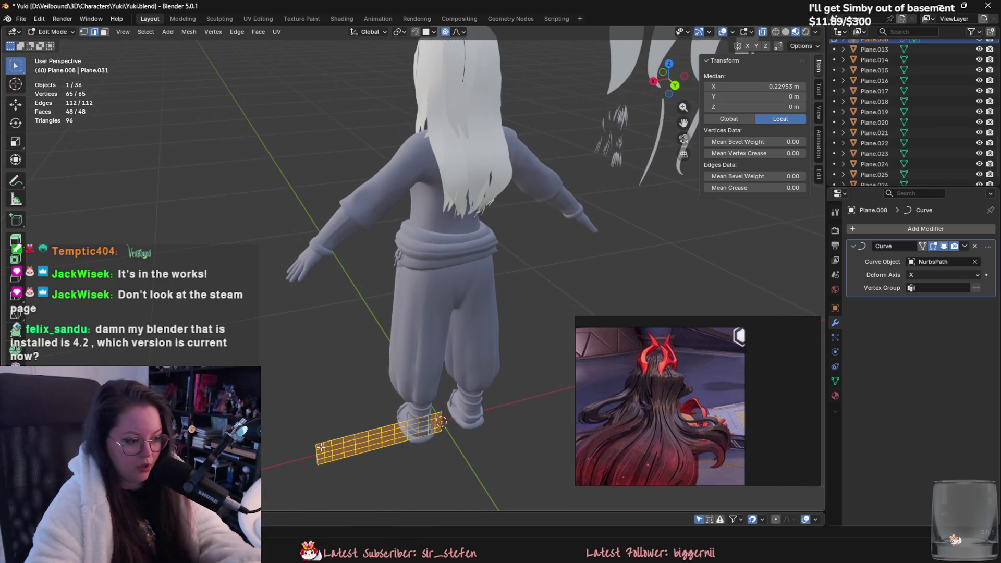
{"action": "left_click", "coordinate": [320, 457], "text": "alt"}
{"action": "right_click", "coordinate": [317, 502]}
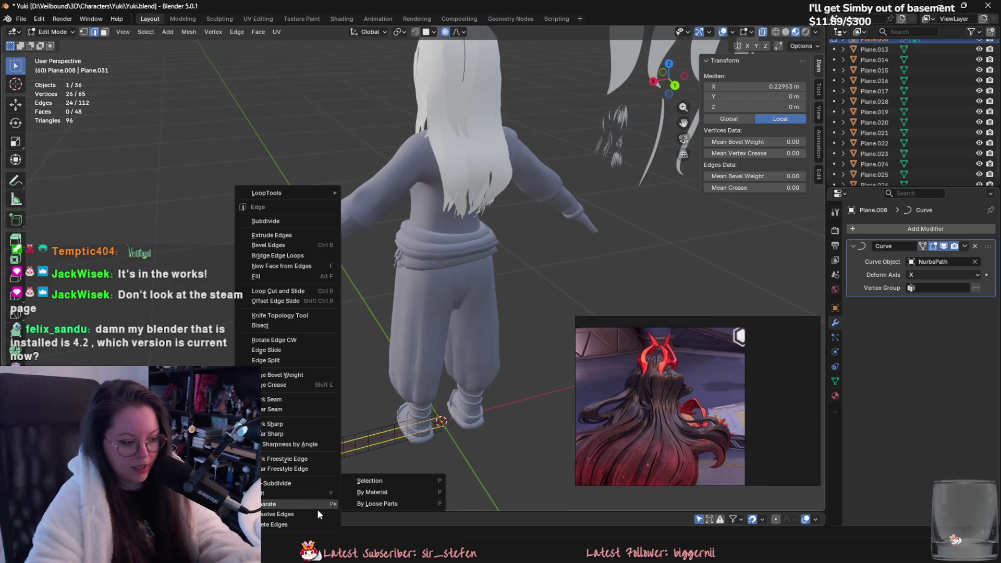
{"action": "left_click", "coordinate": [317, 509]}
{"action": "key", "text": "Tab"}
Select NurbsPath and enter Edit Mode on its control points.
{"action": "middle_click_drag", "start_coordinate": [442, 280], "coordinate": [471, 249]}
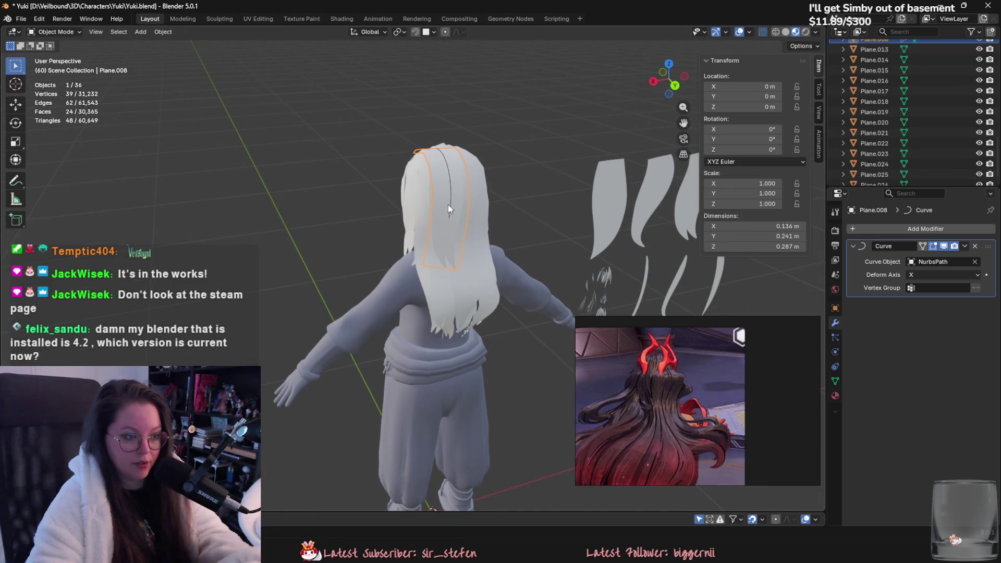
{"action": "mouse_move", "coordinate": [451, 205]}
{"action": "middle_mouse_down"}
{"action": "mouse_move", "coordinate": [395, 267]}
{"action": "mouse_move", "coordinate": [415, 230]}
{"action": "middle_mouse_up"}
{"action": "left_click", "coordinate": [395, 267]}
{"action": "key", "text": "Tab"}
{"action": "middle_click_drag", "start_coordinate": [438, 292], "coordinate": [452, 299]}
Lower one path control point and twist another point's tilt to about -75.6°.
{"action": "key", "text": "g"}
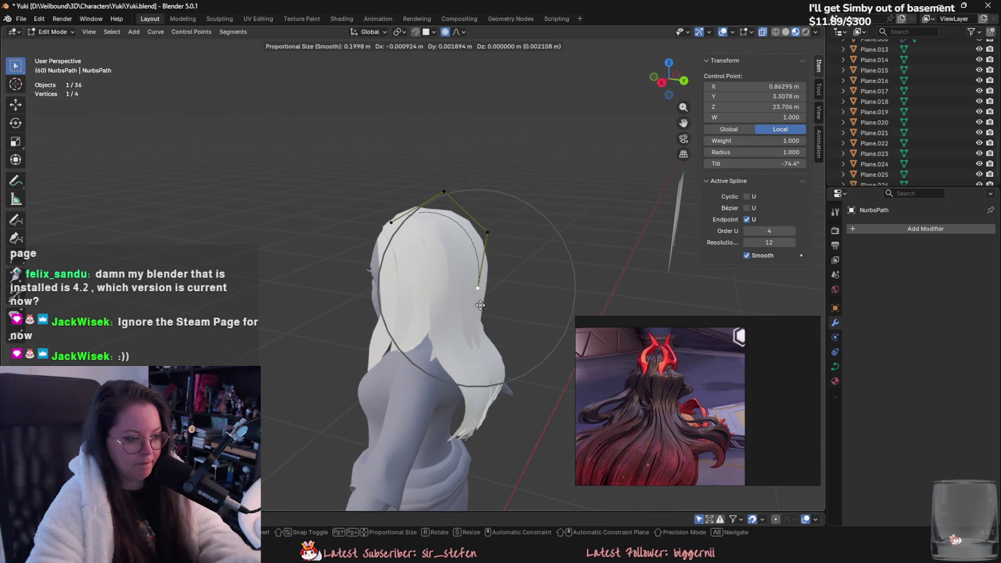
{"action": "left_click", "coordinate": [483, 361]}
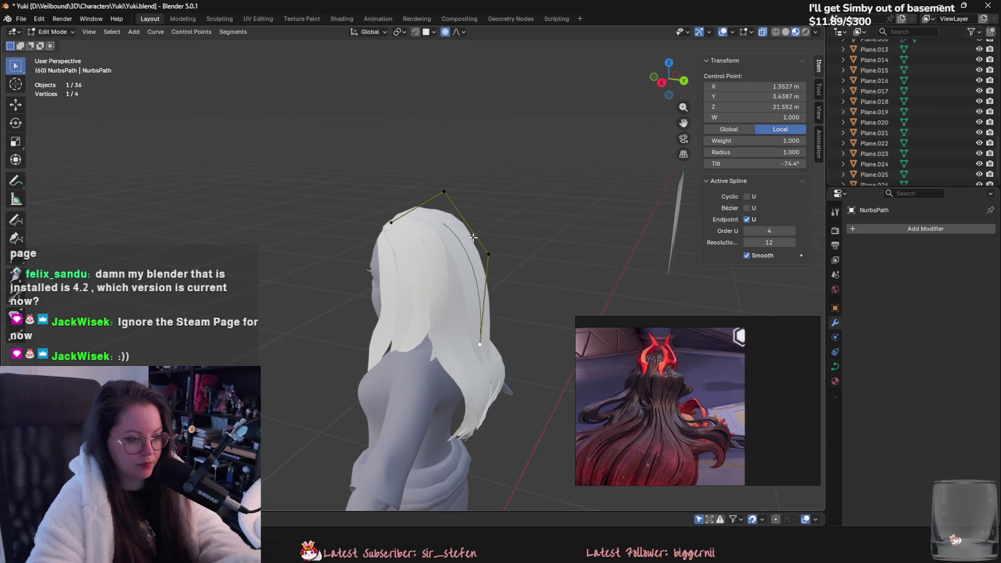
{"action": "mouse_move", "coordinate": [600, 264]}
{"action": "middle_mouse_down"}
{"action": "mouse_move", "coordinate": [532, 262]}
{"action": "mouse_move", "coordinate": [507, 294]}
{"action": "mouse_move", "coordinate": [459, 298]}
{"action": "mouse_move", "coordinate": [400, 298]}
{"action": "mouse_move", "coordinate": [386, 271]}
{"action": "middle_mouse_up"}
{"action": "left_click", "coordinate": [507, 294]}
{"action": "key", "text": "g"}
{"action": "left_click", "coordinate": [386, 271]}
{"action": "key", "text": "ctrl+t"}
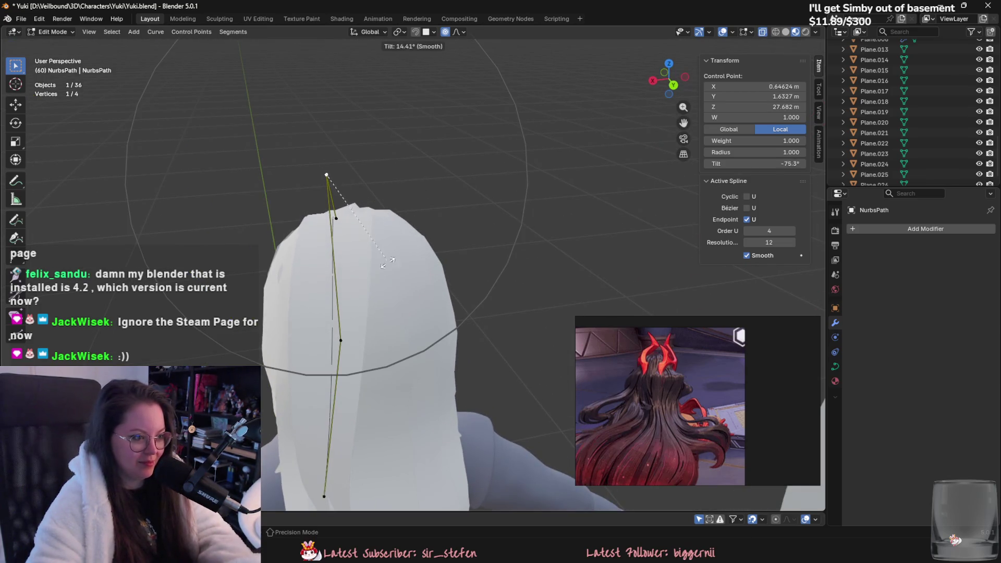
{"action": "left_click", "coordinate": [374, 228]}
Move a side control point twice with smooth proportional falloff to hug the head.
{"action": "mouse_move", "coordinate": [373, 229]}
{"action": "middle_mouse_down"}
{"action": "mouse_move", "coordinate": [397, 245]}
{"action": "mouse_move", "coordinate": [380, 260]}
{"action": "mouse_move", "coordinate": [388, 268]}
{"action": "middle_mouse_up"}
{"action": "left_click", "coordinate": [381, 261]}
{"action": "key", "text": "g"}
{"action": "left_click", "coordinate": [396, 260]}
{"action": "key", "text": "g"}
{"action": "left_click", "coordinate": [482, 197]}
{"action": "key", "text": "g"}
{"action": "key", "text": "Escape"}
Reposition the right control point and its neighbour around the head.
{"action": "left_click", "coordinate": [577, 298]}
{"action": "key", "text": "g"}
{"action": "mouse_move", "coordinate": [557, 301]}
{"action": "middle_mouse_down", "text": "alt"}
{"action": "mouse_move", "coordinate": [517, 264]}
{"action": "mouse_move", "coordinate": [477, 250]}
{"action": "mouse_move", "coordinate": [492, 228]}
{"action": "mouse_move", "coordinate": [496, 284]}
{"action": "mouse_move", "coordinate": [521, 292]}
{"action": "middle_mouse_up", "text": "alt"}
{"action": "left_click", "coordinate": [472, 328]}
{"action": "left_click", "coordinate": [488, 229]}
{"action": "key", "text": "g"}
{"action": "left_click", "coordinate": [493, 235]}
Adjust the top control point, then the bottom point with proportional falloff.
{"action": "left_click", "coordinate": [463, 123]}
{"action": "key", "text": "g"}
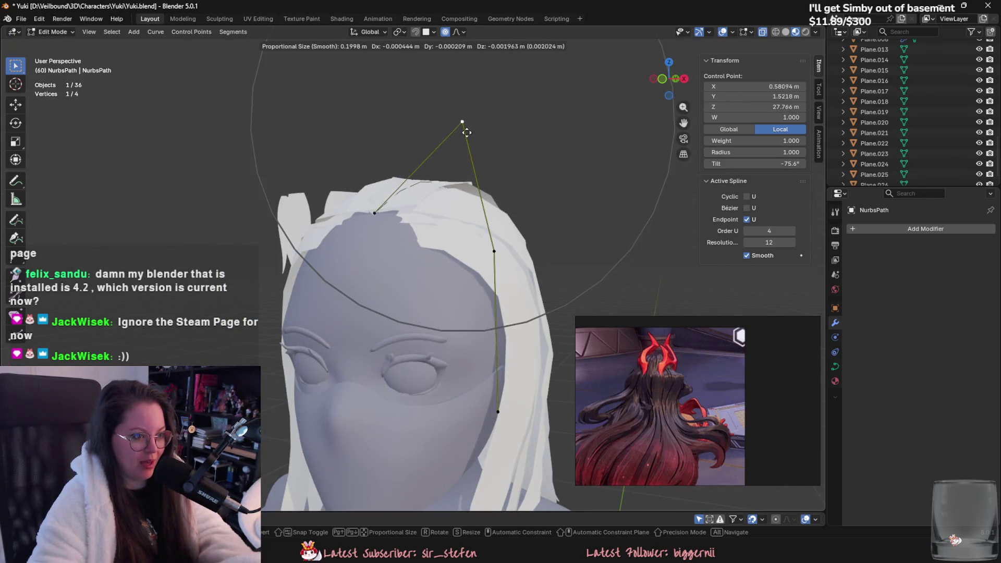
{"action": "left_click", "coordinate": [467, 132]}
{"action": "mouse_move", "coordinate": [467, 132]}
{"action": "middle_mouse_down"}
{"action": "mouse_move", "coordinate": [422, 208]}
{"action": "mouse_move", "coordinate": [471, 282]}
{"action": "mouse_move", "coordinate": [441, 334]}
{"action": "middle_mouse_up"}
{"action": "left_click", "coordinate": [435, 331]}
{"action": "key", "text": "g"}
{"action": "left_click", "coordinate": [466, 344]}
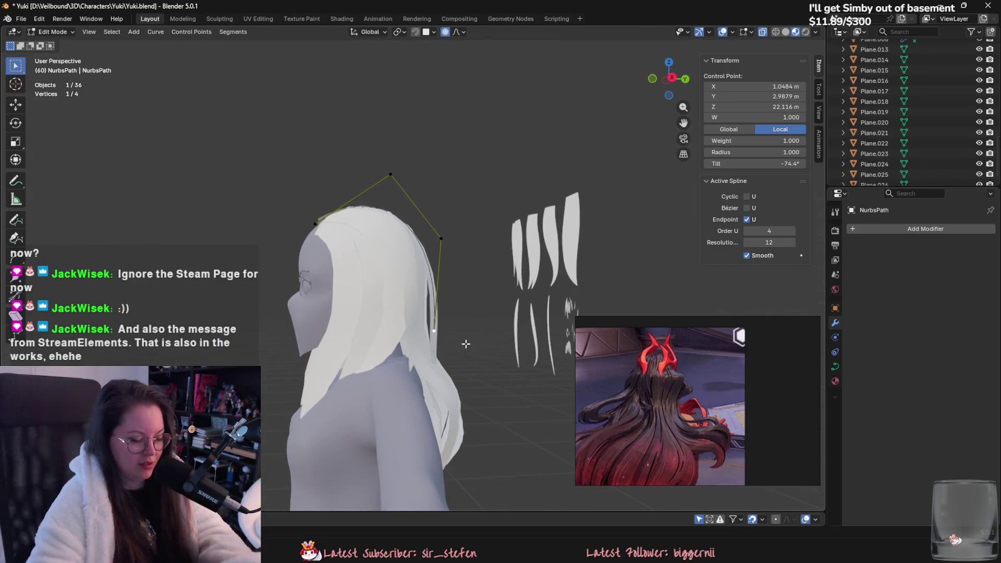
Select two neighbouring control points and subdivide to insert a new point between them.
{"action": "right_click", "coordinate": [439, 247], "text": "shift"}
{"action": "key", "text": "shift+s"}
{"action": "left_click", "coordinate": [388, 328]}
{"action": "left_click", "coordinate": [441, 239], "text": "shift"}
{"action": "right_click", "coordinate": [440, 245]}
{"action": "left_click", "coordinate": [422, 59]}
Move the new point and the top point so the path arches over the crown.
{"action": "left_click", "coordinate": [432, 318]}
{"action": "key", "text": "g"}
{"action": "left_click", "coordinate": [433, 327]}
{"action": "left_click", "coordinate": [391, 174]}
{"action": "key", "text": "g"}
{"action": "left_click", "coordinate": [422, 206]}
{"action": "middle_click_drag", "start_coordinate": [422, 206], "coordinate": [411, 253]}
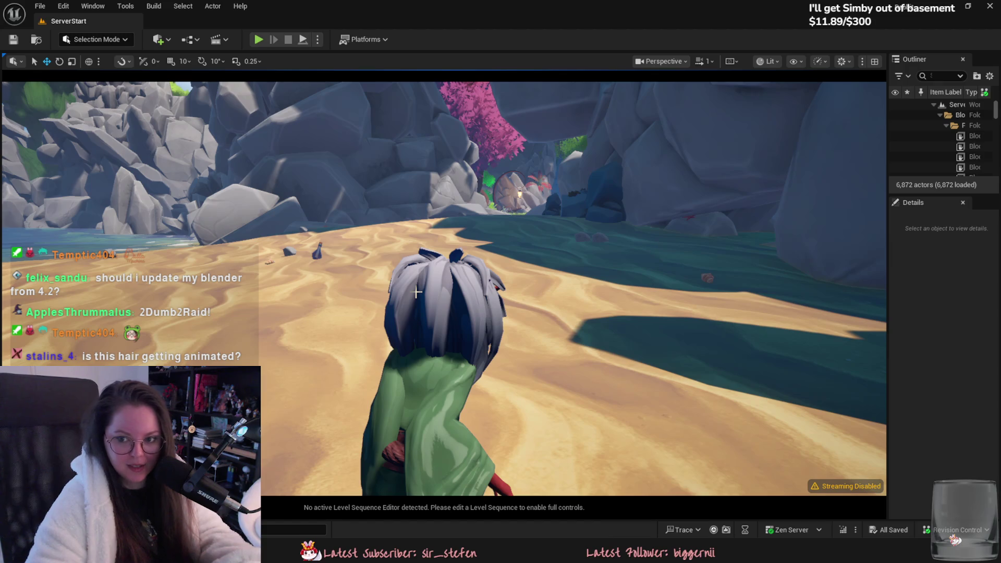
Fly the viewport camera over the landscape to the beach and launch Play-In-Editor with Alt+P.
{"action": "right_click", "coordinate": [416, 289]}
{"action": "right_click_drag", "start_coordinate": [416, 288], "coordinate": [470, 282]}
{"action": "right_click_drag", "start_coordinate": [421, 318], "coordinate": [365, 316]}
{"action": "scroll", "coordinate": [422, 318], "scroll_direction": "down", "scroll_amount": 1}
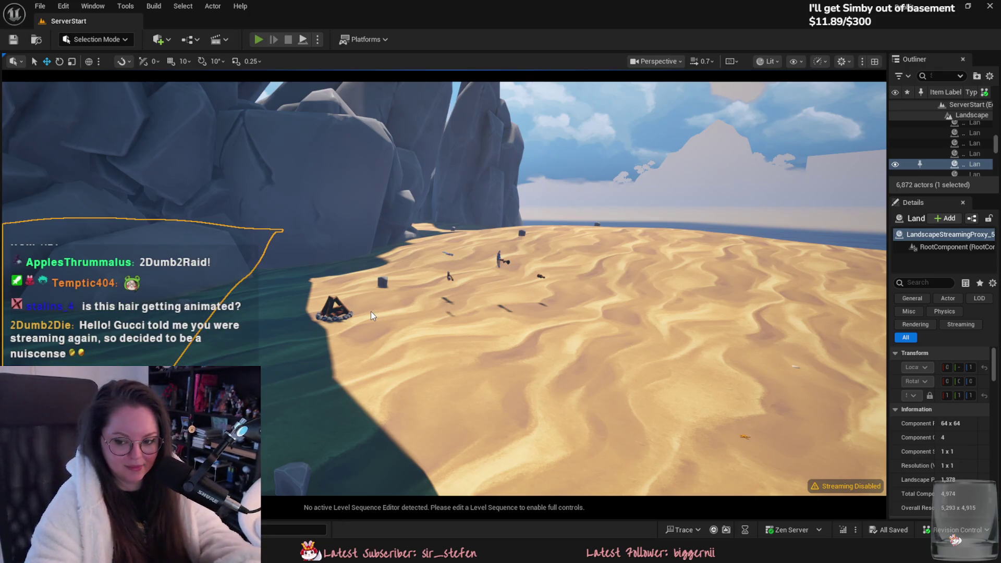
{"action": "key", "text": "alt+p"}
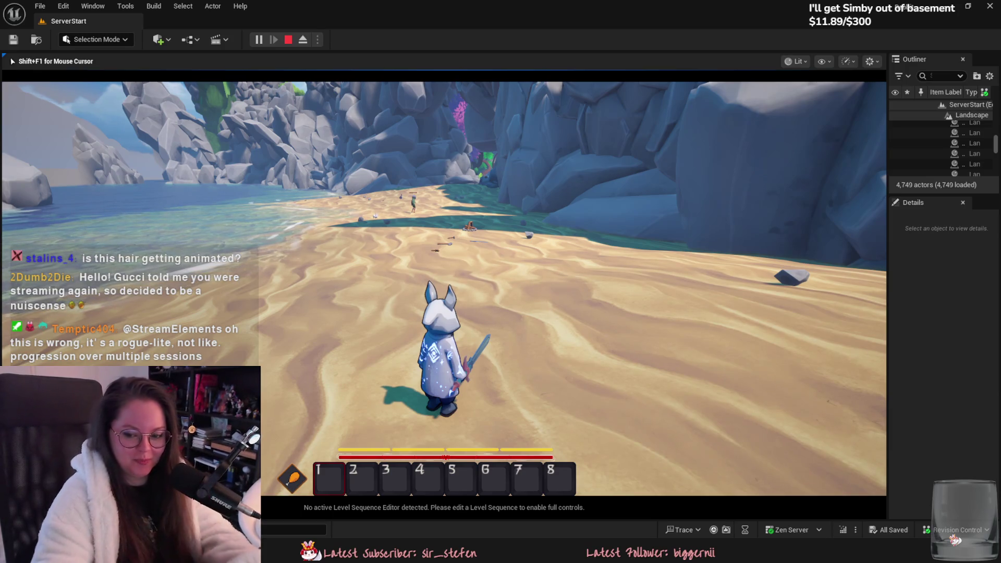
Walk the character along the beach in fullscreen, swing at the enemy, and noclip over the rocks.
{"action": "key", "text": "w"}
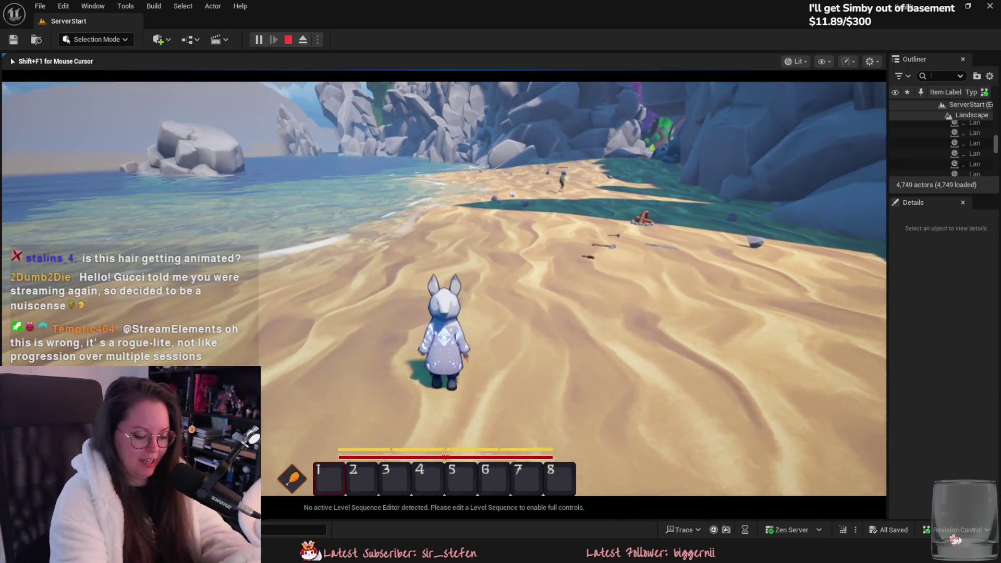
{"action": "key", "text": "F11"}
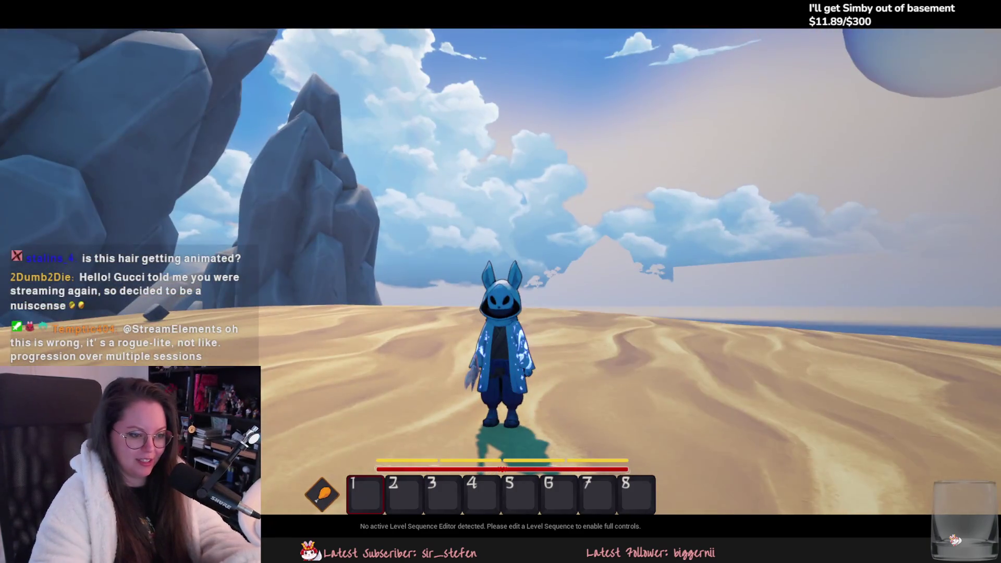
{"action": "key", "text": "w"}
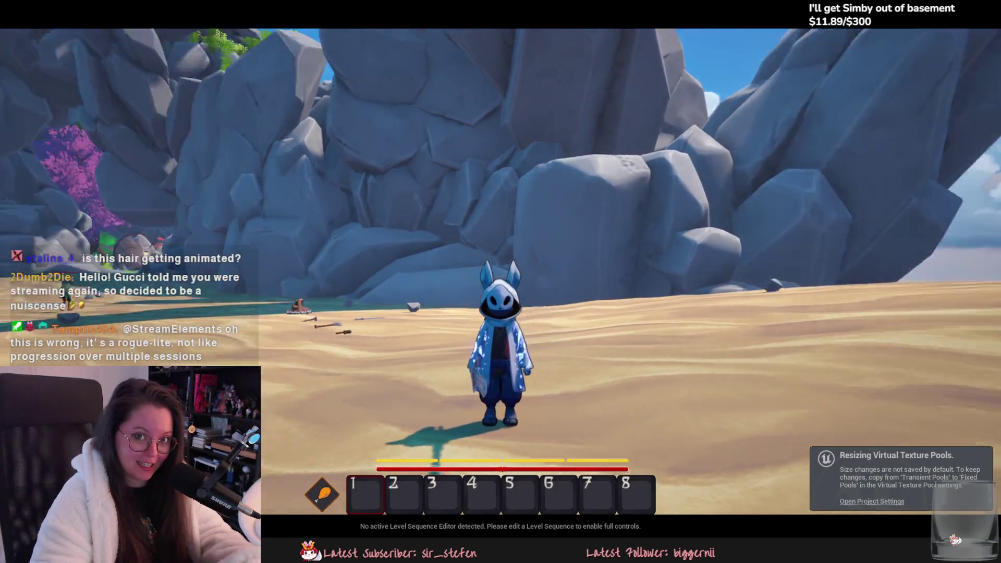
{"action": "key", "text": "w"}
{"action": "key", "text": "w"}
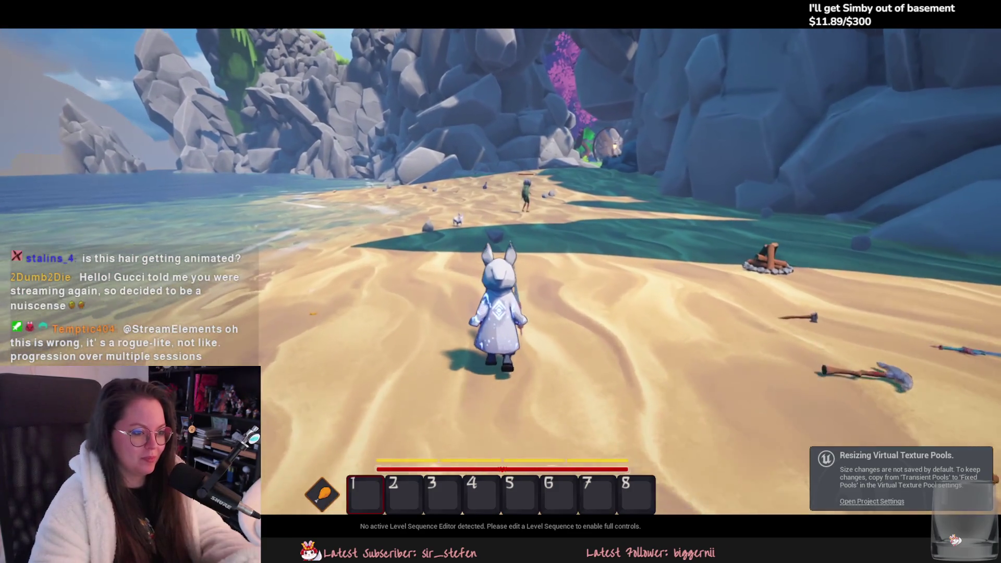
{"action": "key", "text": "s"}
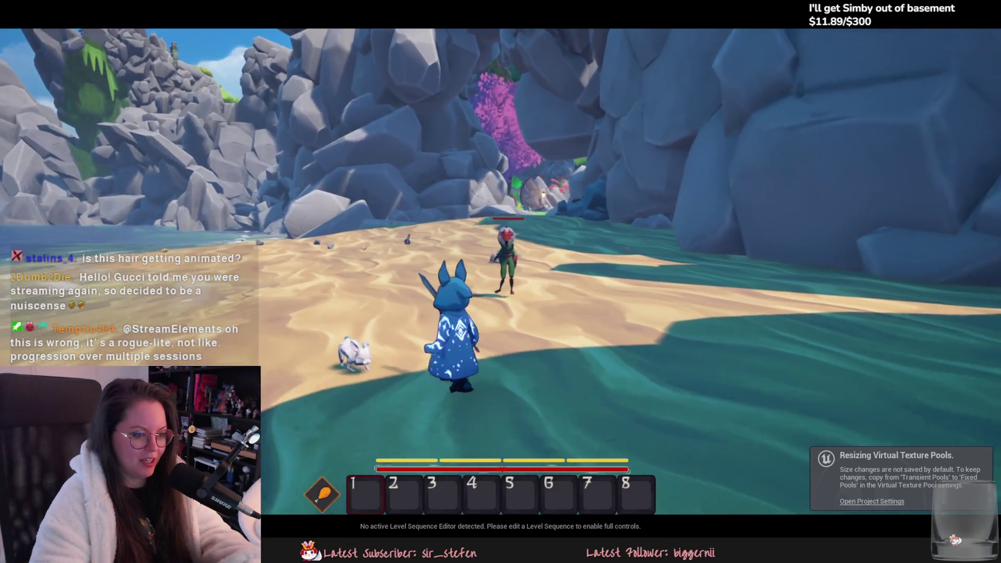
{"action": "key", "text": "w"}
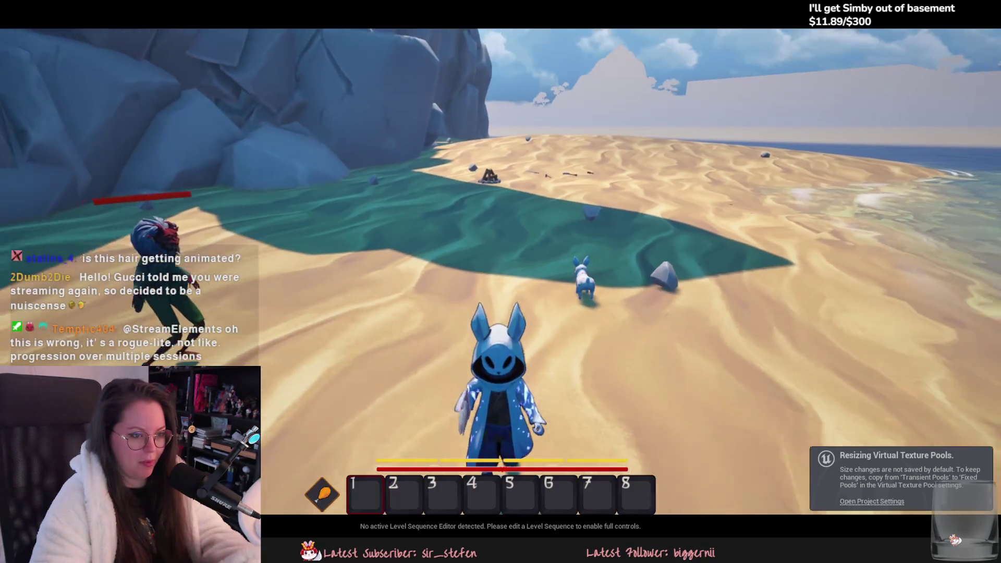
{"action": "key", "text": "v"}
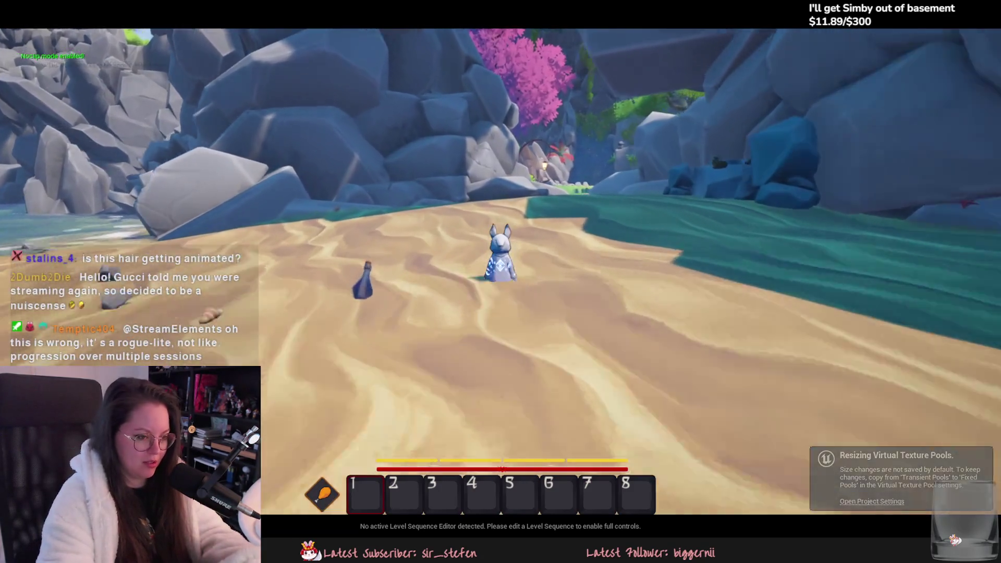
{"action": "key", "text": "w"}
Walk through the grassy clearing past the pond and lantern into the glowing portal.
{"action": "key", "text": "w"}
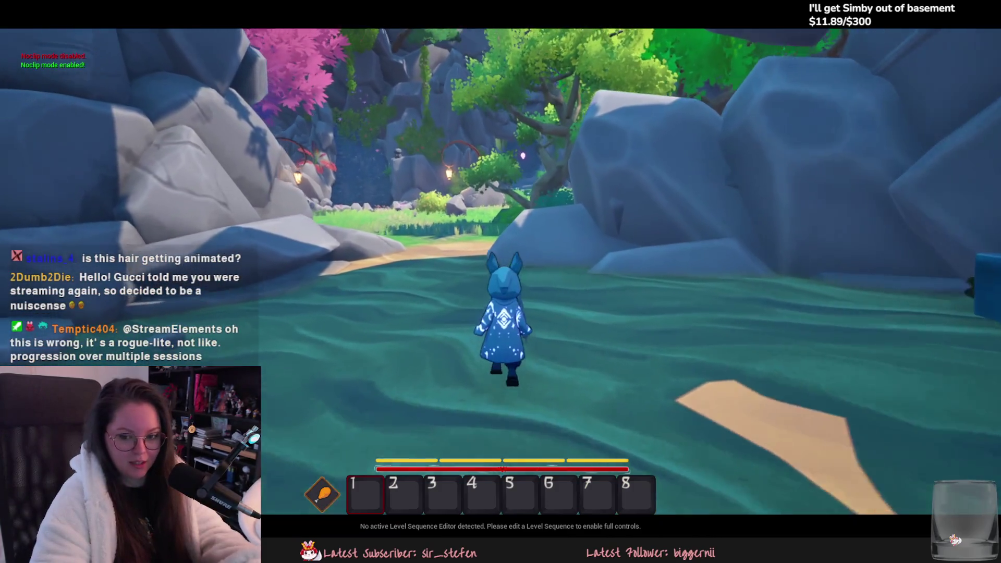
{"action": "key", "text": "w"}
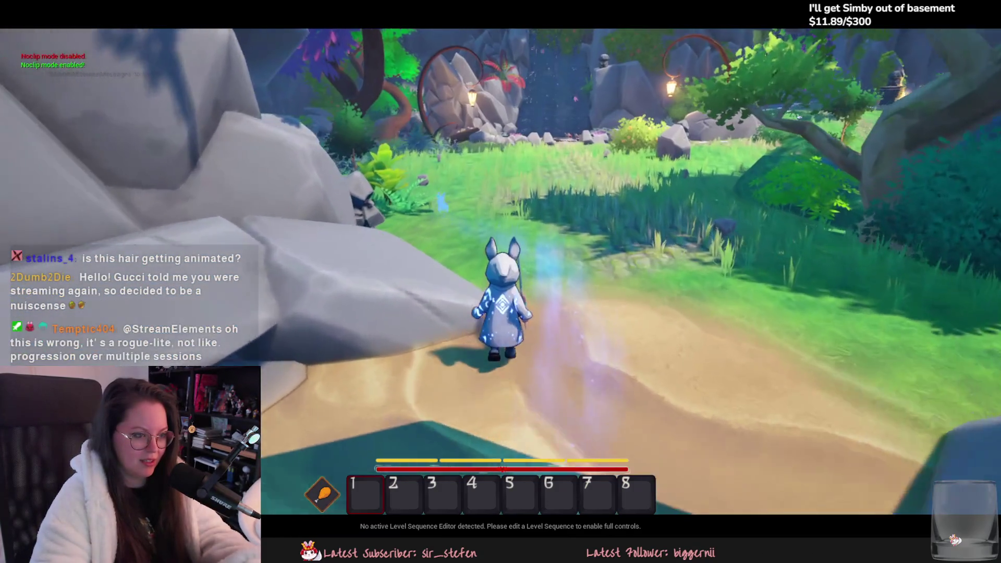
{"action": "key", "text": "w"}
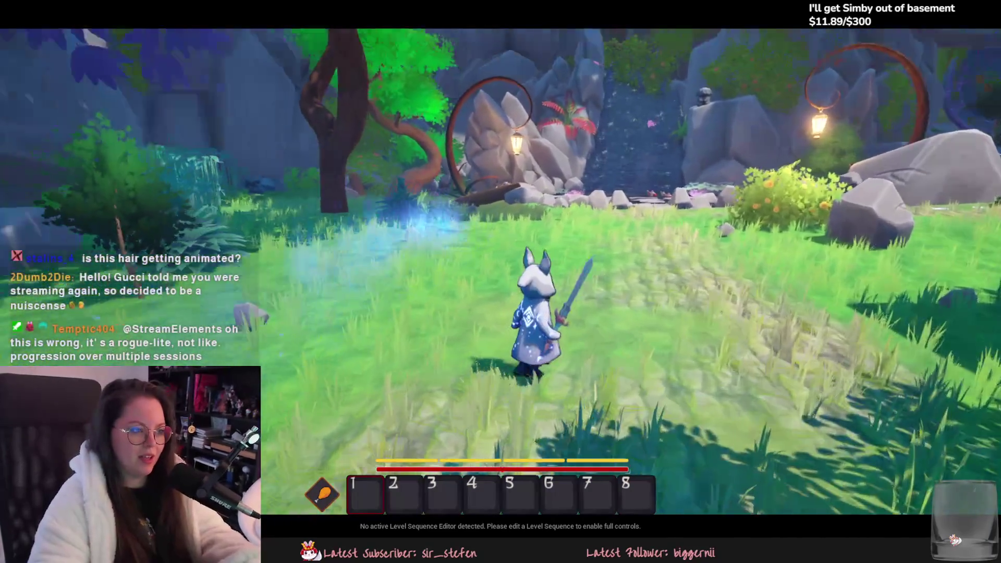
{"action": "key", "text": "w"}
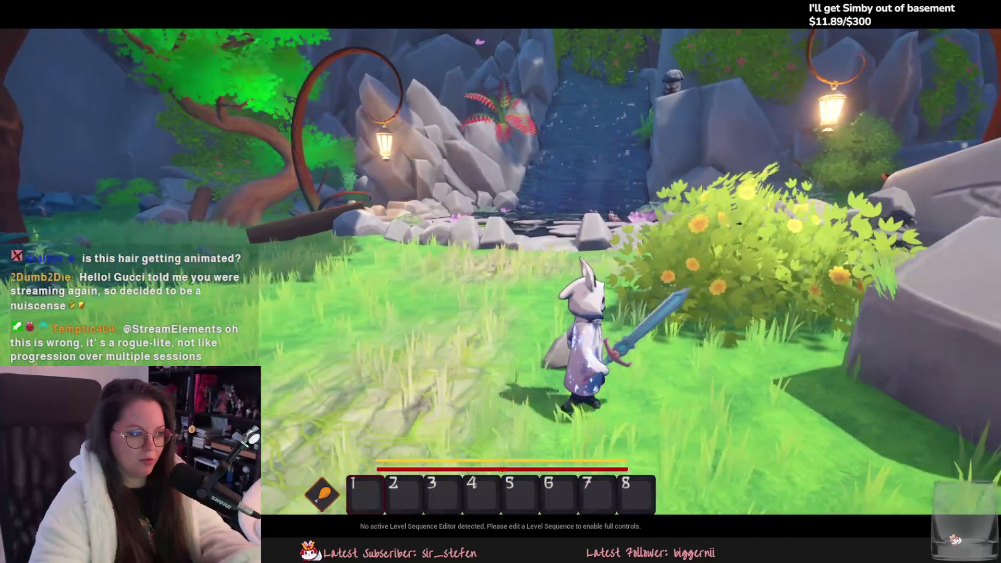
{"action": "key", "text": "w"}
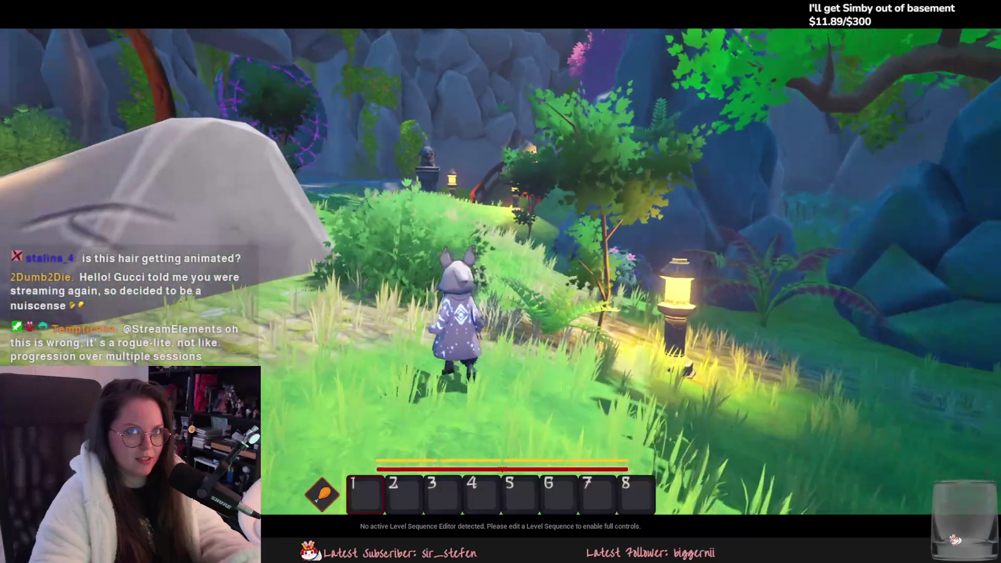
{"action": "key", "text": "w"}
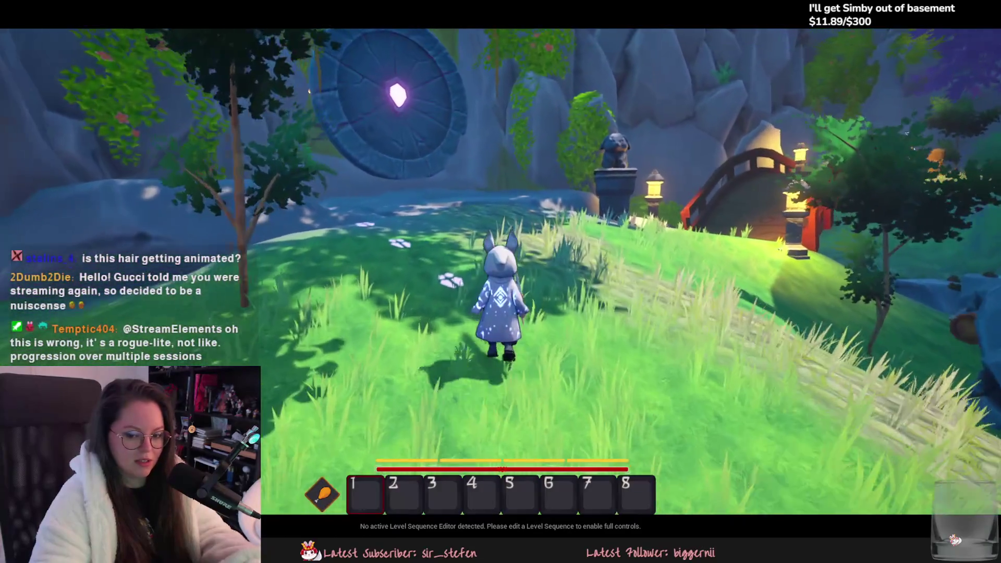
{"action": "key", "text": "w"}
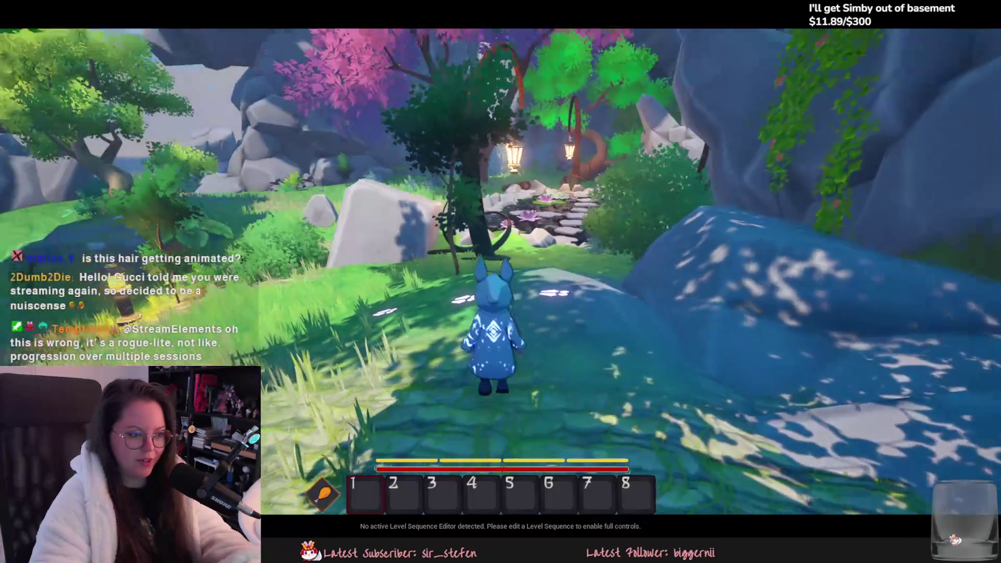
{"action": "key", "text": "w"}
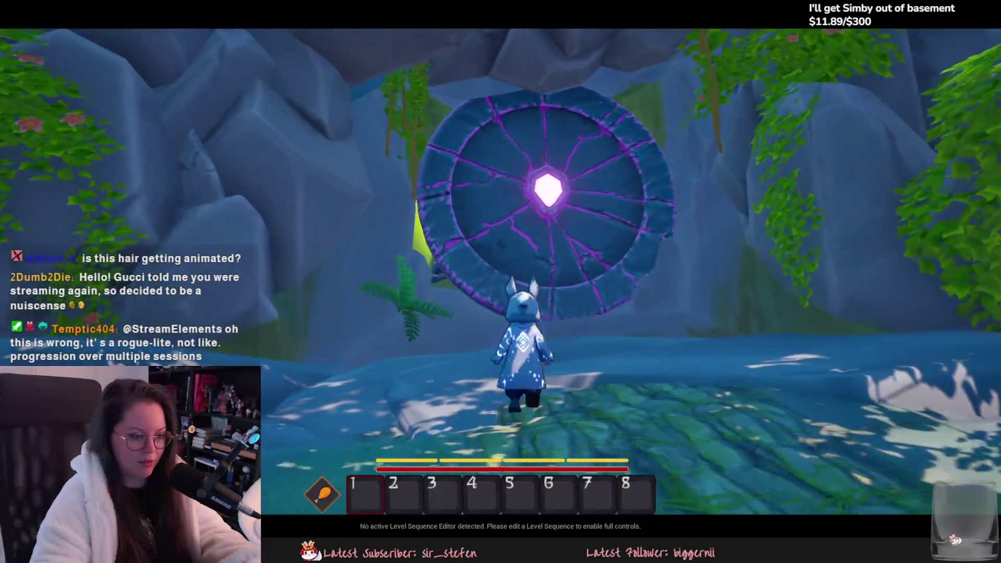
{"action": "key", "text": "v"}
{"action": "key", "text": "w"}
Toggle noclip to reach the cave and walk through it into the shrine area.
{"action": "key", "text": "v"}
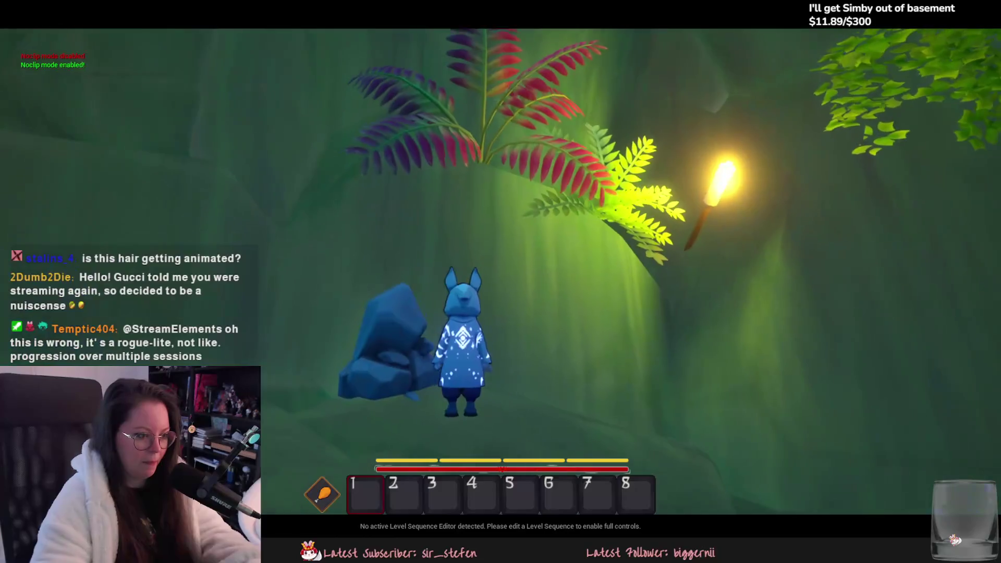
{"action": "key", "text": "v"}
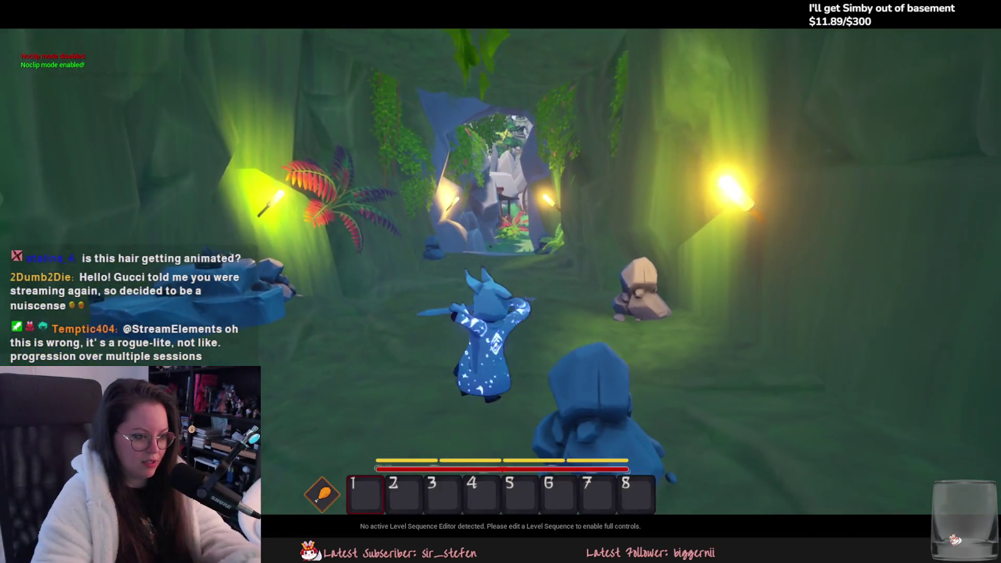
{"action": "key", "text": "w"}
{"action": "key", "text": "v"}
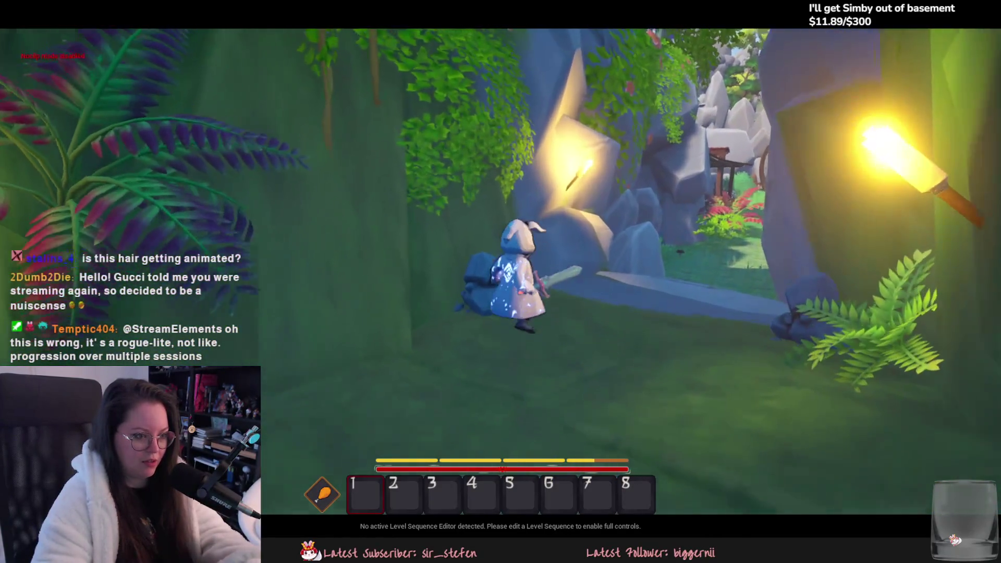
{"action": "key", "text": "w"}
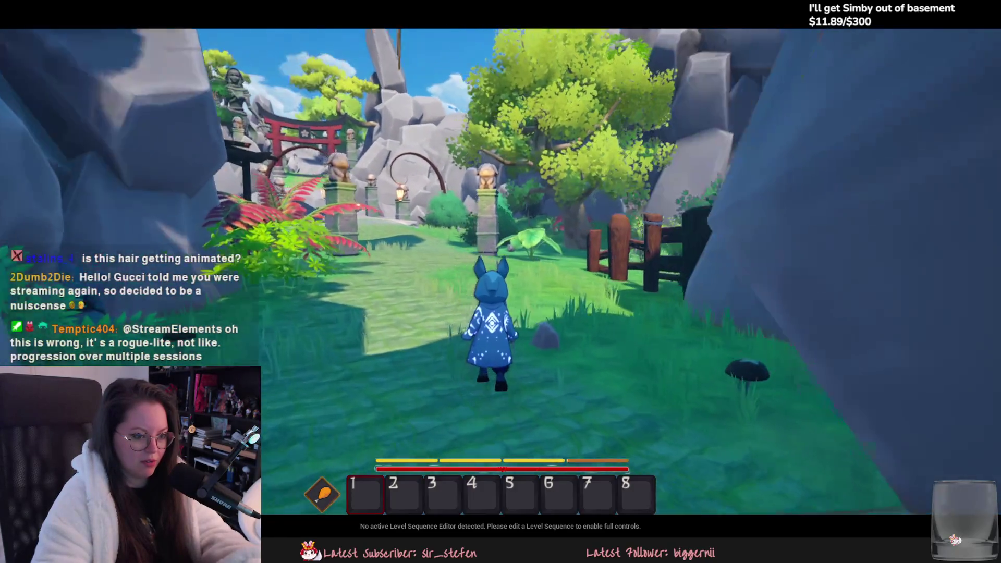
Walk past the stone pillars to the torii gate and end the play session.
{"action": "key", "text": "w"}
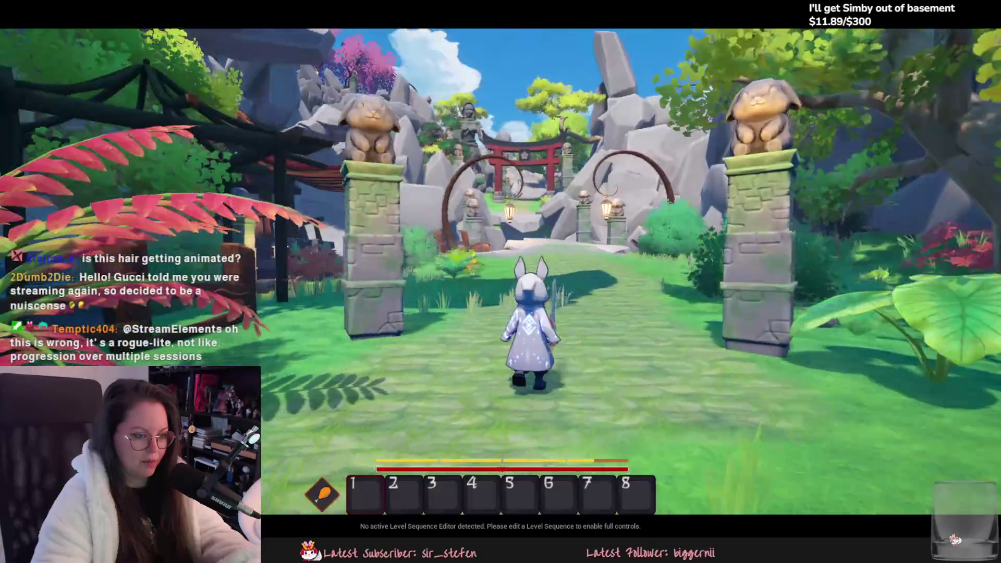
{"action": "key", "text": "w"}
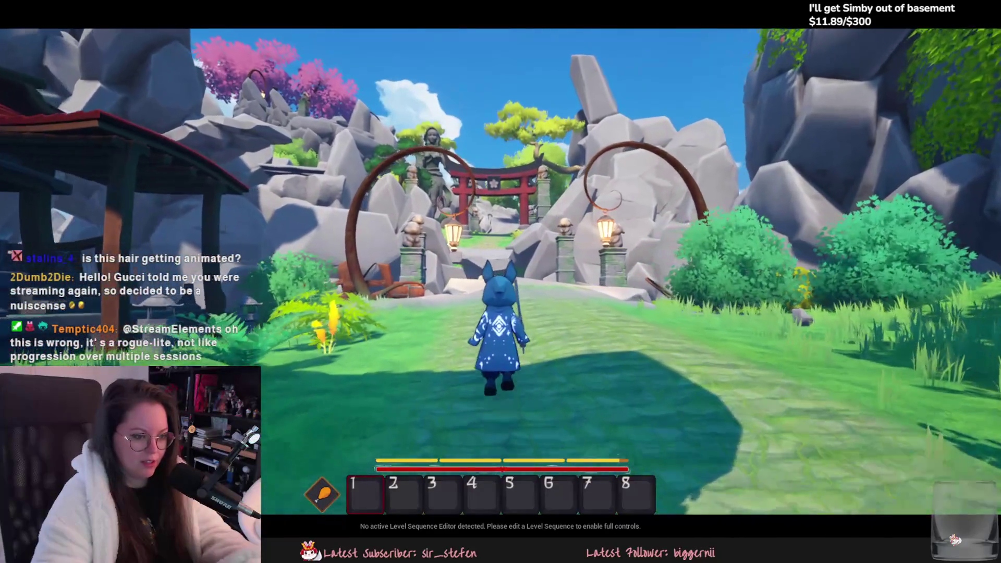
{"action": "key", "text": "w"}
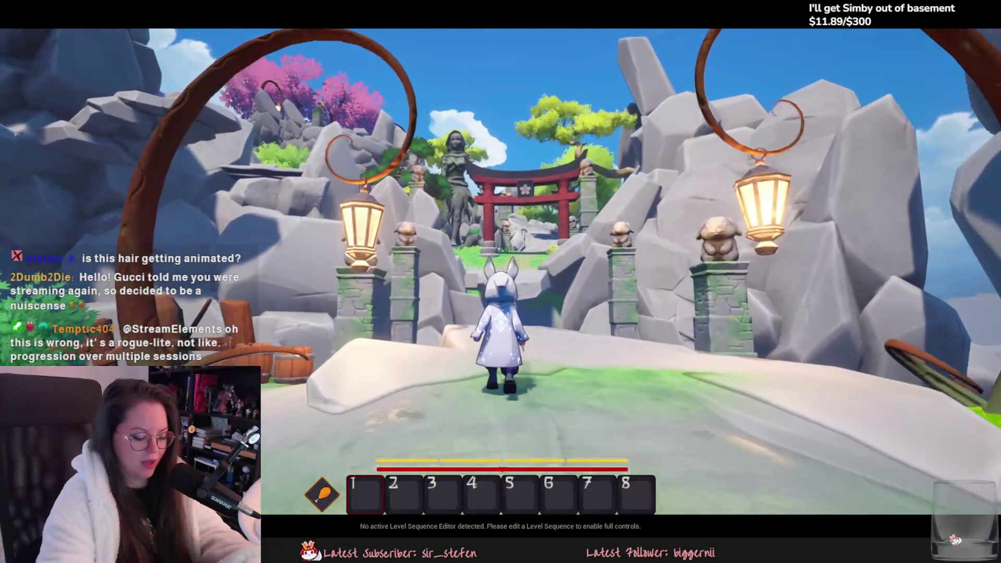
{"action": "key", "text": "w"}
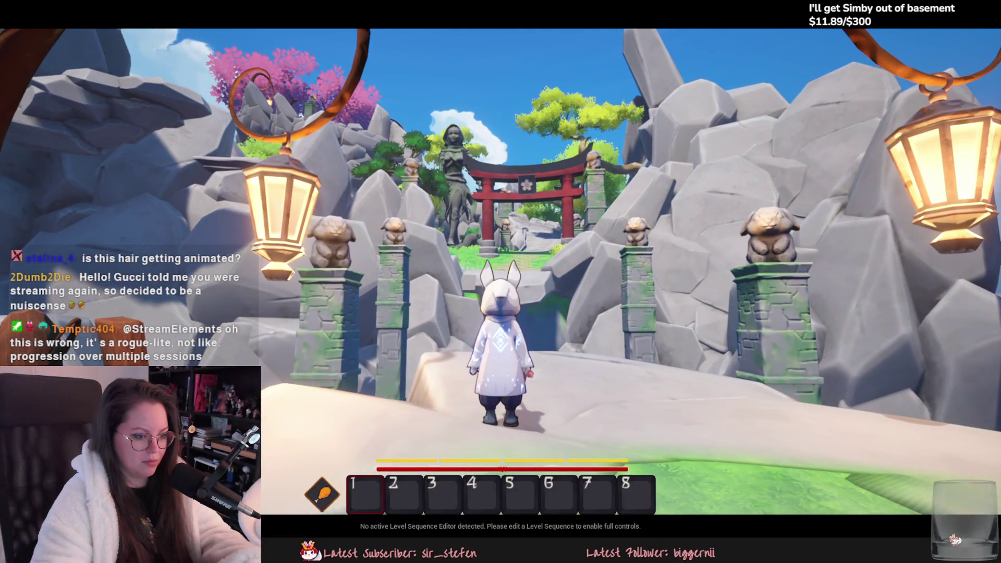
{"action": "key", "text": "Escape"}
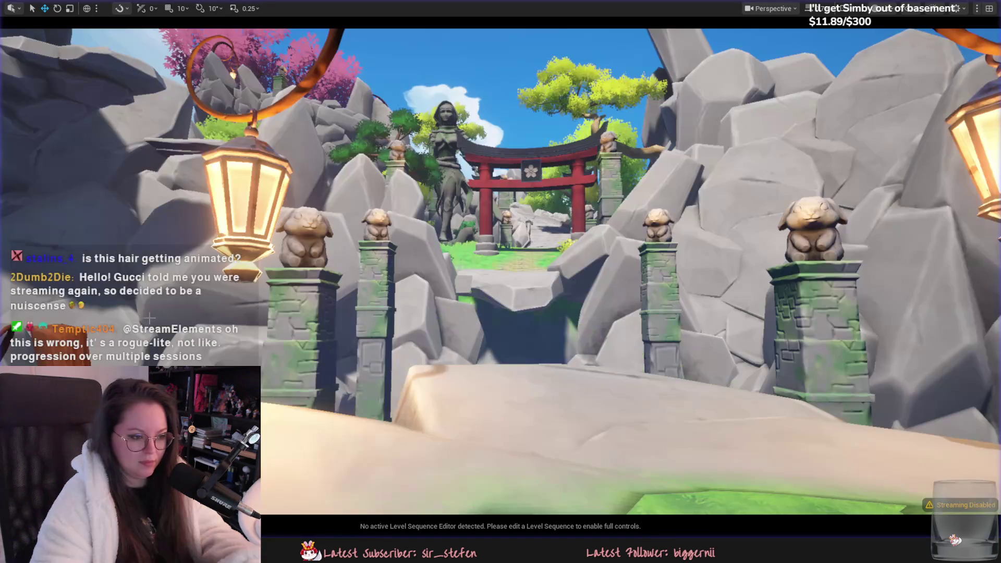
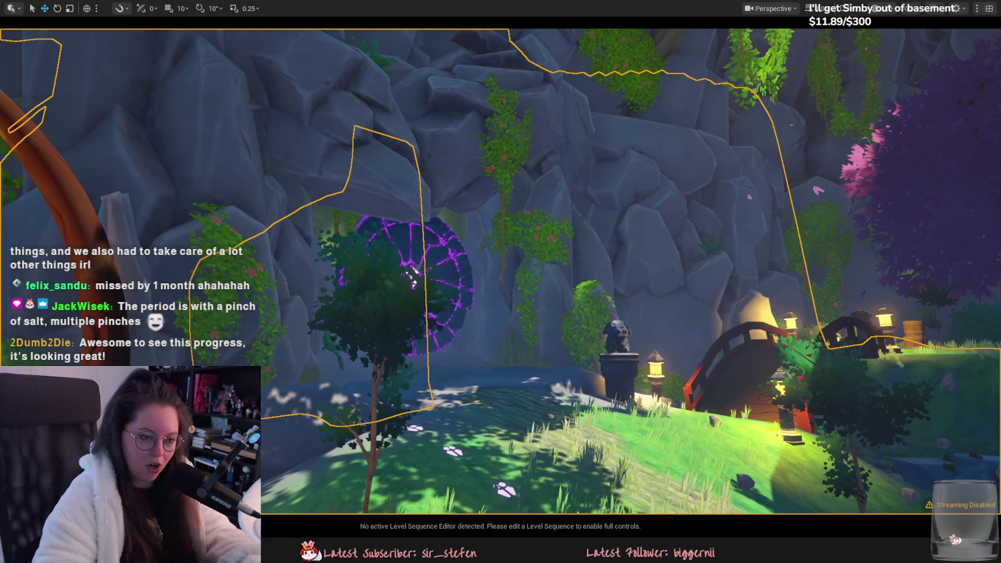
Fly the camera into the island scene and select the small lantern beside the path.
{"action": "mouse_move", "coordinate": [744, 219]}
{"action": "right_mouse_down"}
{"action": "mouse_move", "coordinate": [719, 230]}
{"action": "mouse_move", "coordinate": [707, 271]}
{"action": "mouse_move", "coordinate": [699, 263]}
{"action": "right_mouse_up"}
{"action": "right_click_drag", "start_coordinate": [691, 228], "coordinate": [691, 228]}
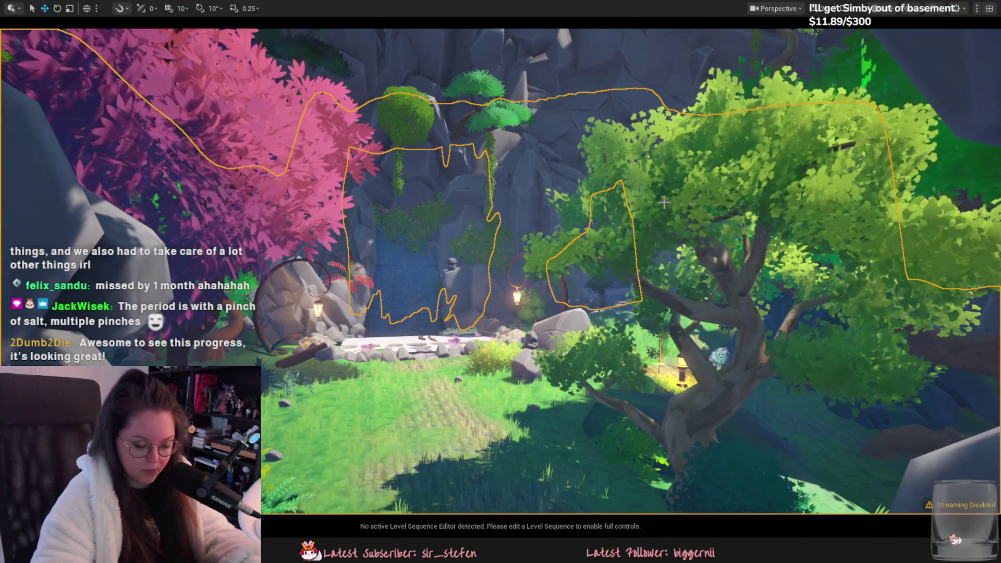
{"action": "right_click_drag", "start_coordinate": [682, 212], "coordinate": [681, 225]}
{"action": "left_click", "coordinate": [589, 327]}
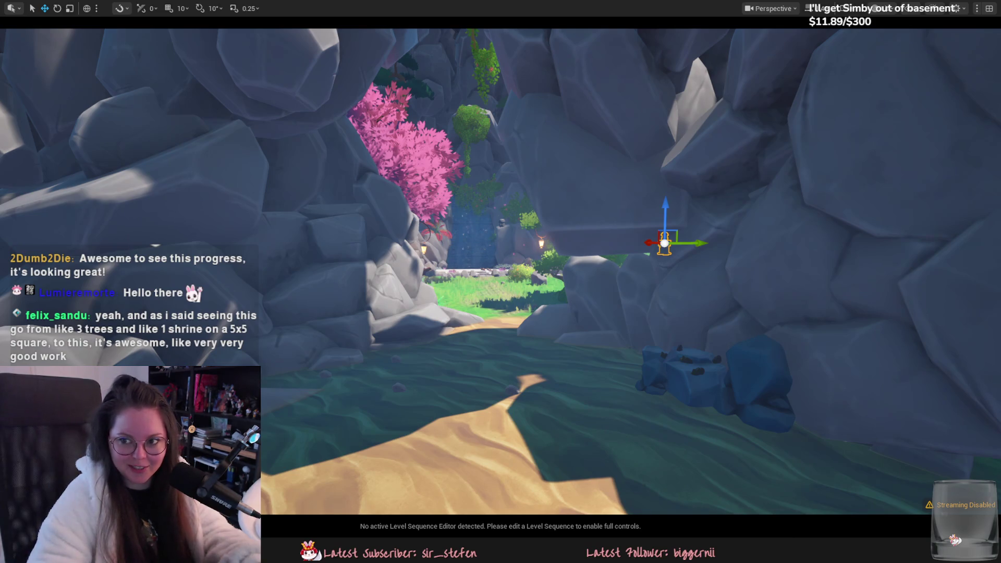
In Notion, scroll through the 21 August 2024 progress page.
{"action": "key", "text": "alt+Tab"}
{"action": "scroll", "coordinate": [543, 279], "scroll_direction": "down", "scroll_amount": 10}
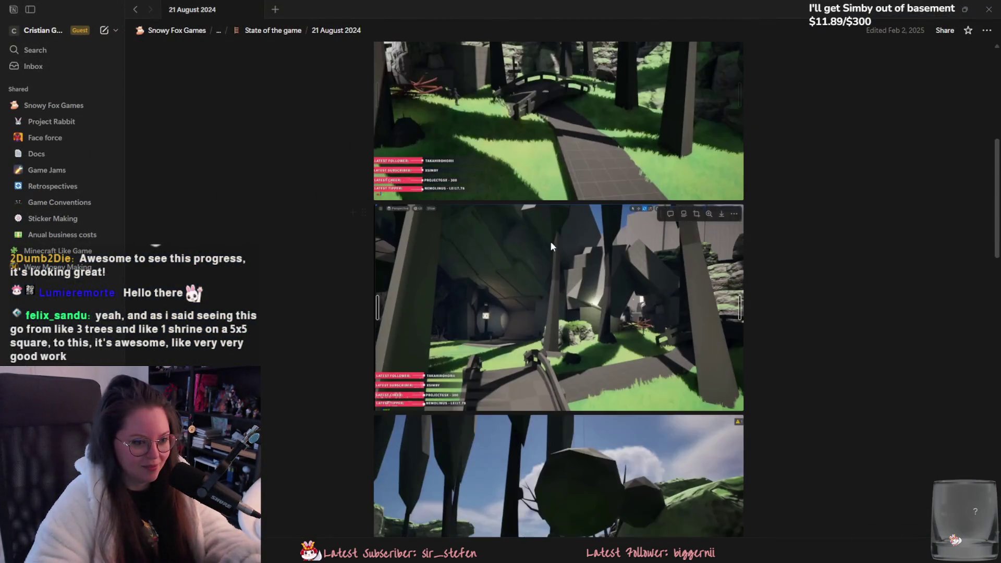
{"action": "scroll", "coordinate": [552, 246], "scroll_direction": "down", "scroll_amount": 15}
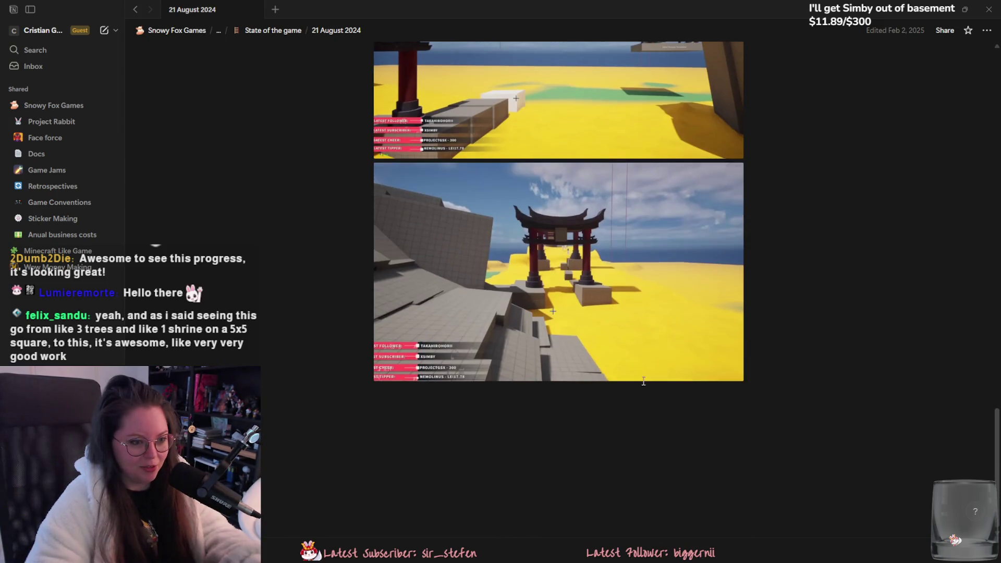
{"action": "scroll", "coordinate": [683, 278], "scroll_direction": "up", "scroll_amount": 6}
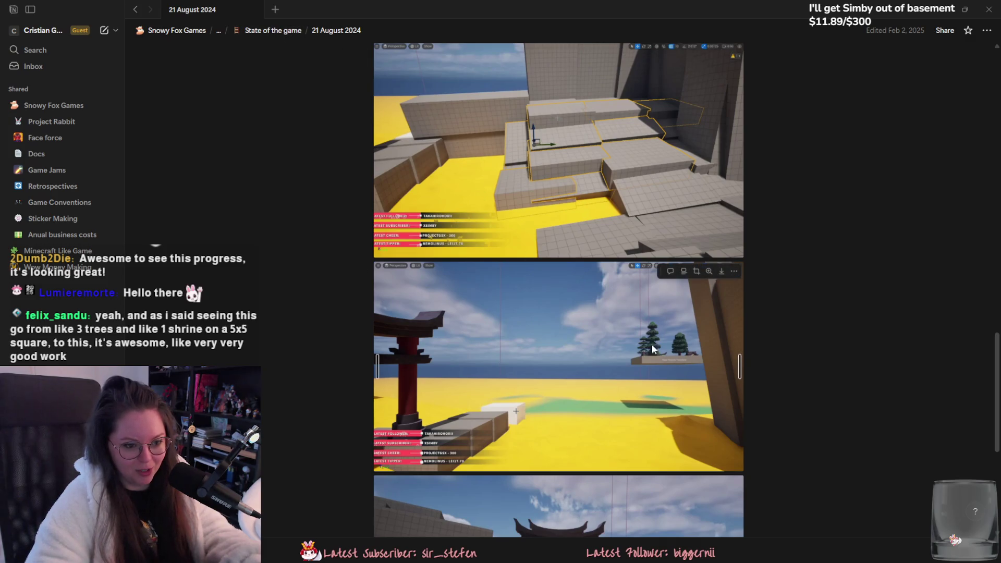
{"action": "scroll", "coordinate": [633, 357], "scroll_direction": "down", "scroll_amount": 4}
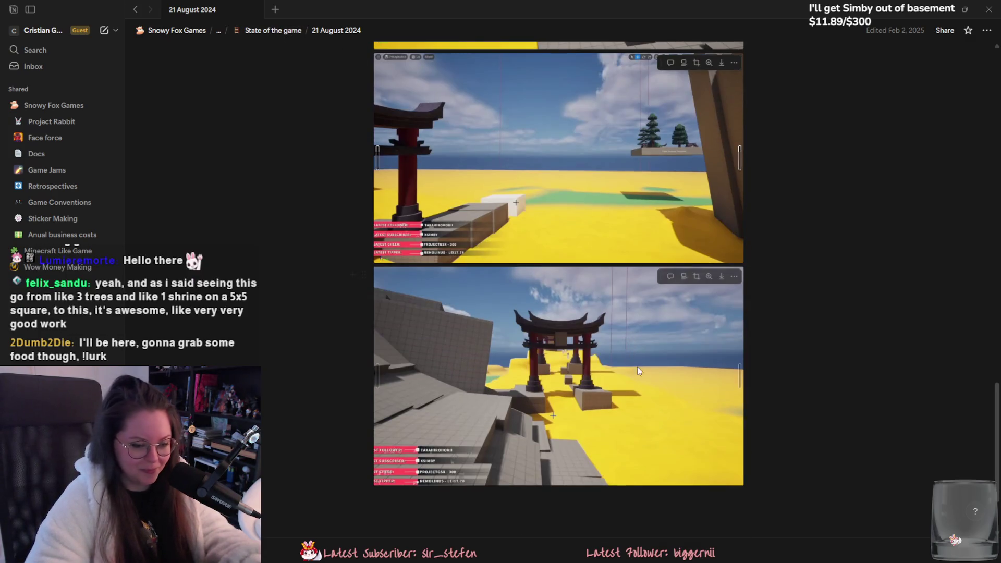
{"action": "scroll", "coordinate": [653, 375], "scroll_direction": "up", "scroll_amount": 9}
{"action": "scroll", "coordinate": [539, 130], "scroll_direction": "up", "scroll_amount": 5}
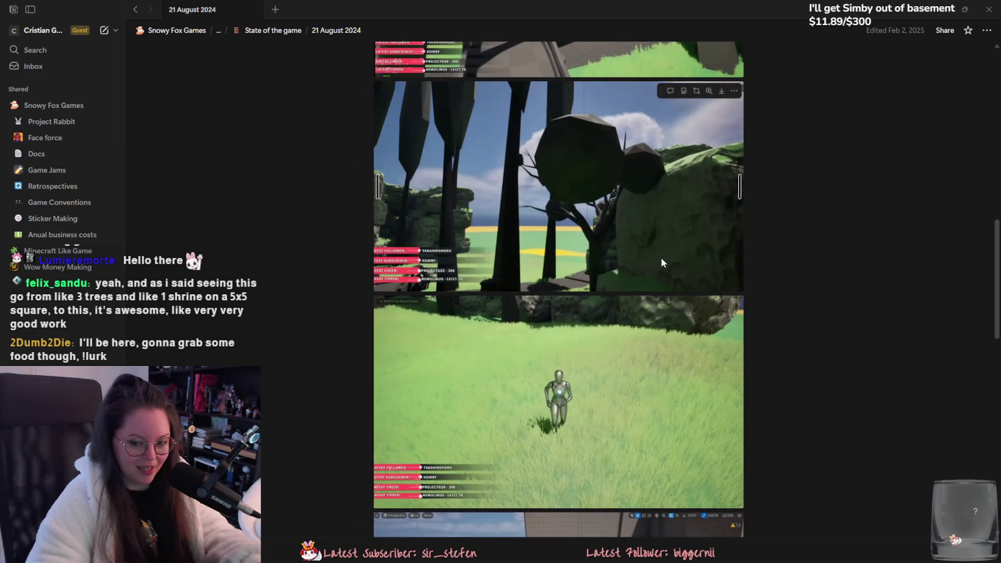
{"action": "scroll", "coordinate": [624, 272], "scroll_direction": "up", "scroll_amount": 1}
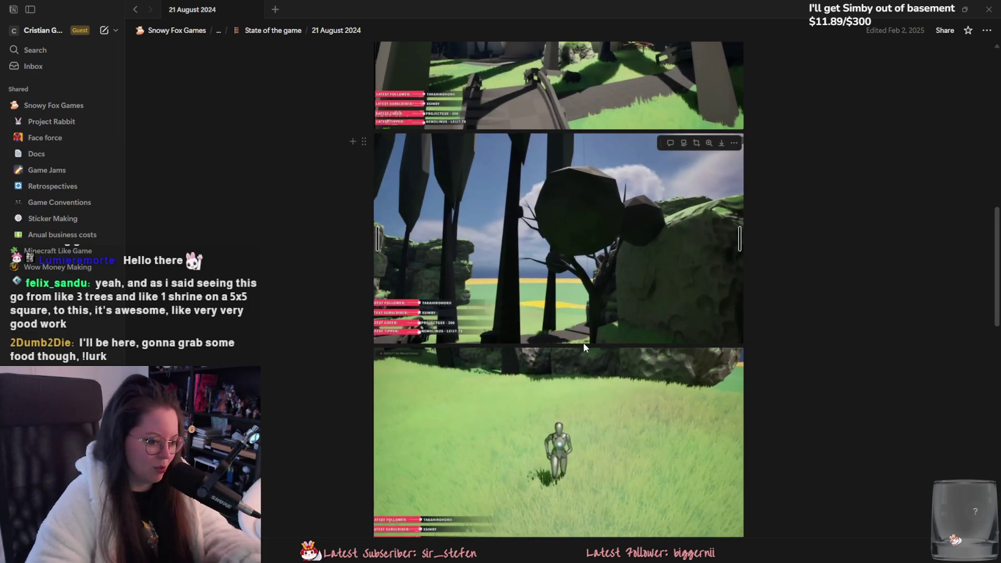
{"action": "scroll", "coordinate": [565, 384], "scroll_direction": "up", "scroll_amount": 7}
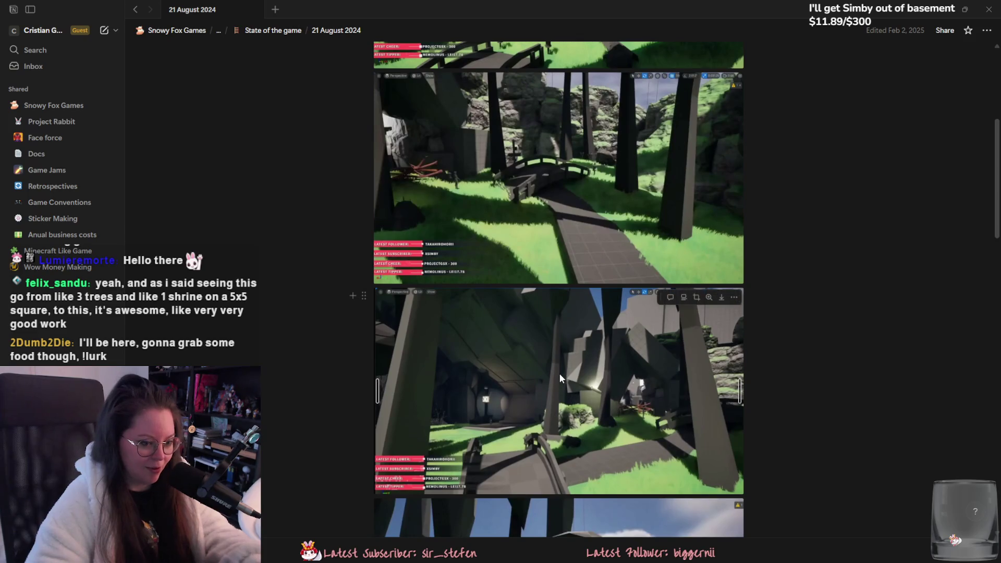
{"action": "scroll", "coordinate": [558, 374], "scroll_direction": "down", "scroll_amount": 20}
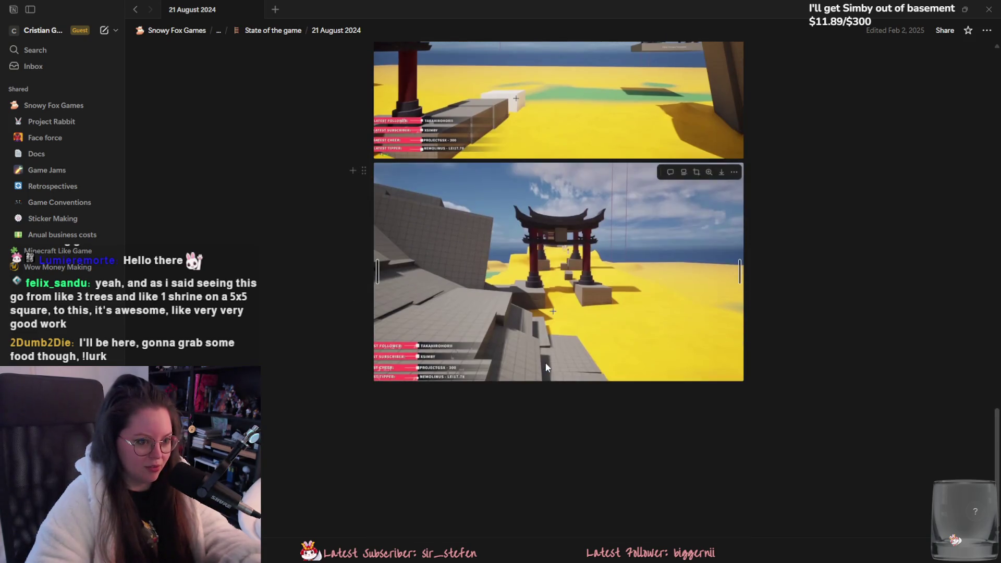
Return to the State of the game list and read the 26 September 2024 page.
{"action": "key", "text": "alt+Left"}
{"action": "left_click", "coordinate": [417, 161]}
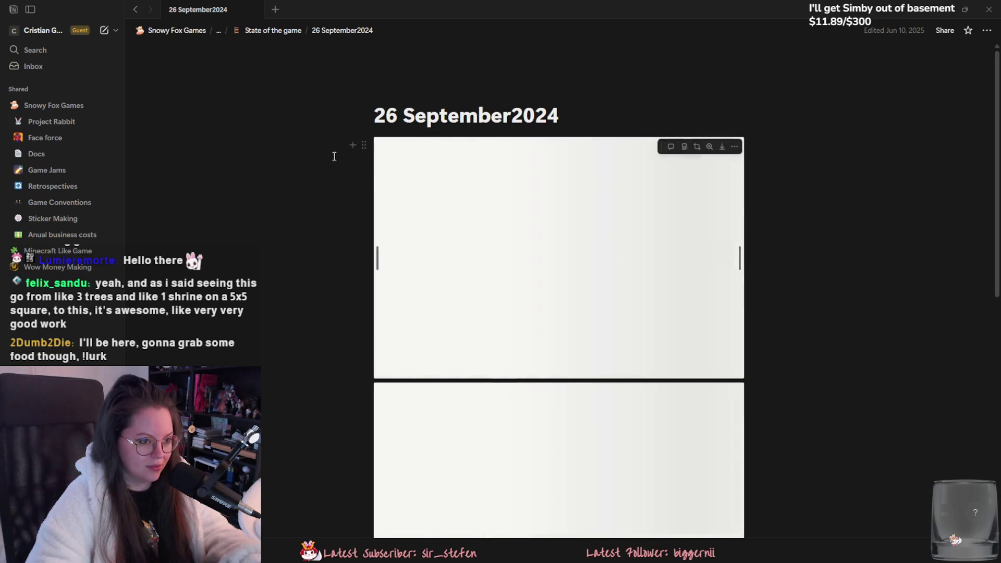
{"action": "scroll", "coordinate": [651, 350], "scroll_direction": "down", "scroll_amount": 10}
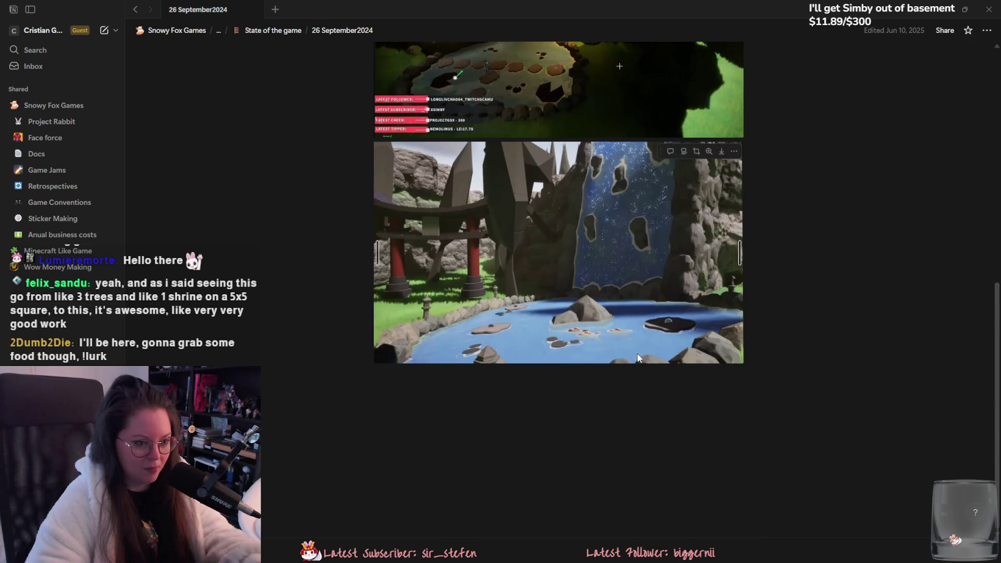
Read the October 2024 page, then return to Unreal for a wide island view.
{"action": "key", "text": "alt+Left"}
{"action": "left_click", "coordinate": [438, 177]}
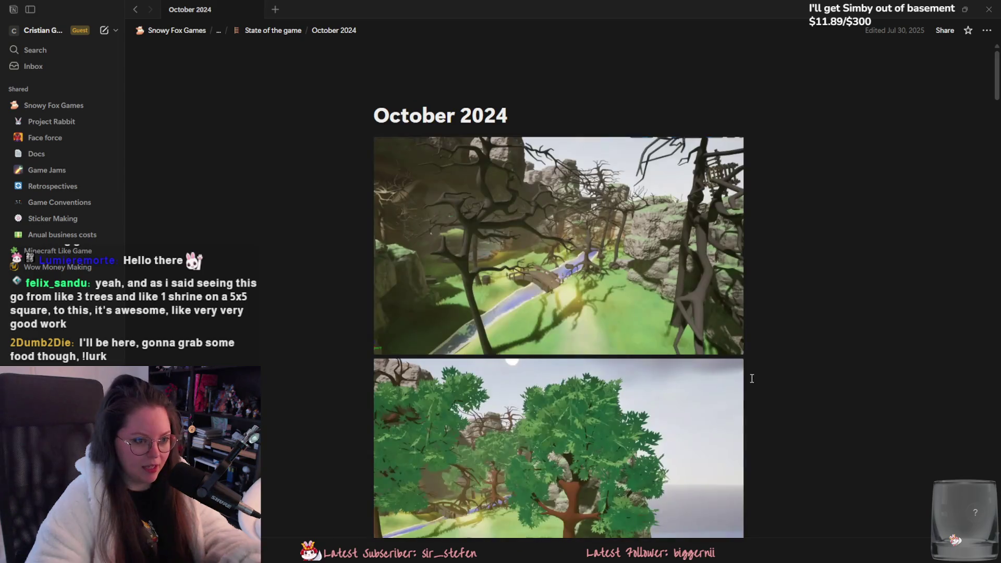
{"action": "scroll", "coordinate": [752, 378], "scroll_direction": "down", "scroll_amount": 14}
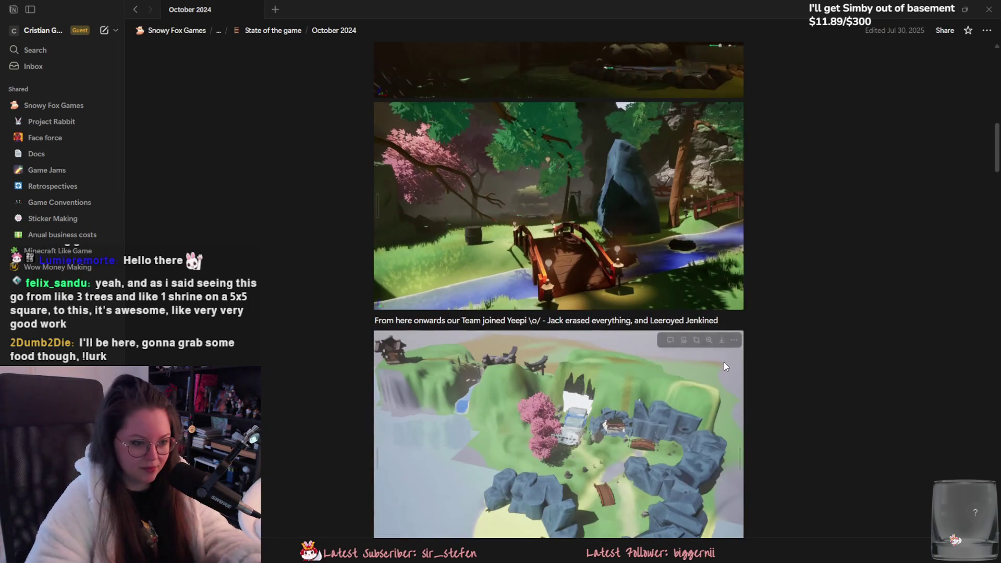
{"action": "scroll", "coordinate": [722, 363], "scroll_direction": "down", "scroll_amount": 5}
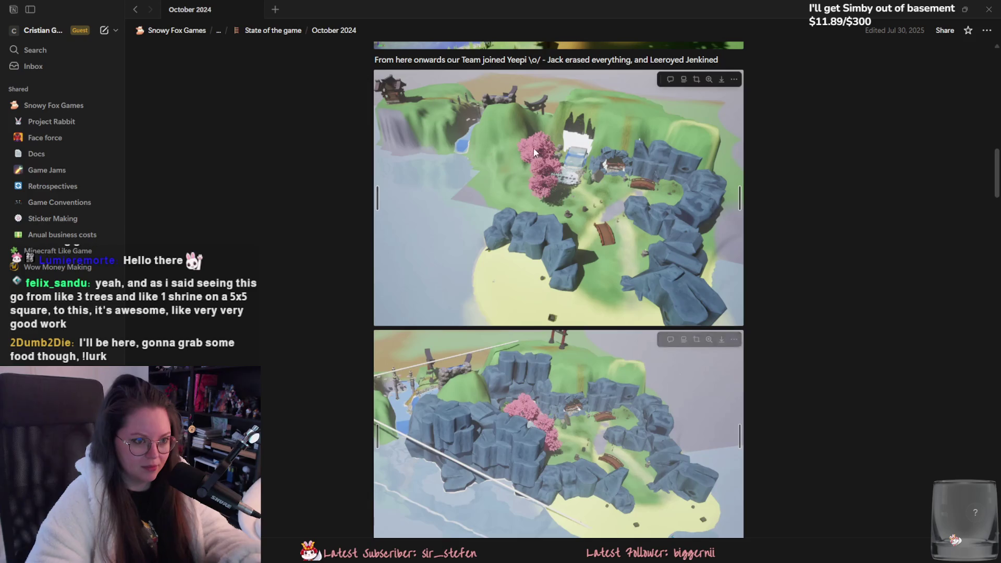
{"action": "scroll", "coordinate": [698, 423], "scroll_direction": "down", "scroll_amount": 4}
{"action": "scroll", "coordinate": [619, 359], "scroll_direction": "down", "scroll_amount": 19}
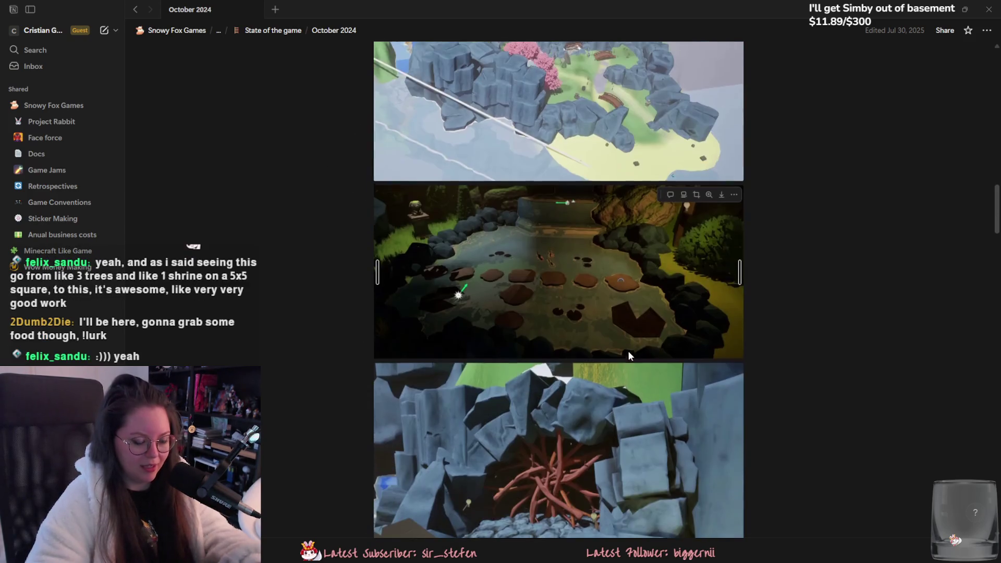
{"action": "scroll", "coordinate": [642, 386], "scroll_direction": "up", "scroll_amount": 10}
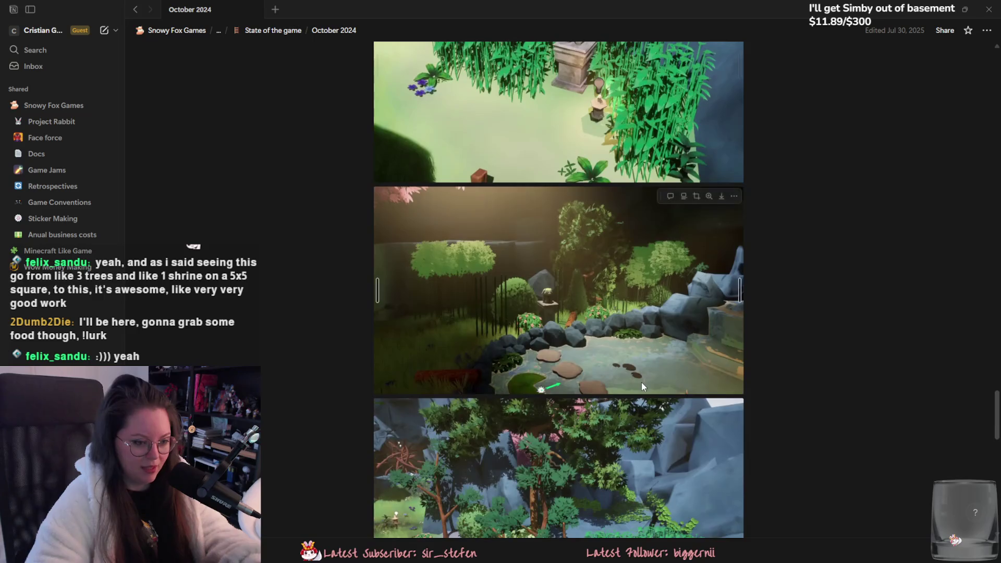
{"action": "key", "text": "alt+Tab"}
{"action": "mouse_move", "coordinate": [500, 282]}
{"action": "right_mouse_down"}
{"action": "mouse_move", "coordinate": [500, 250]}
{"action": "mouse_move", "coordinate": [594, 254]}
{"action": "right_mouse_up"}
{"action": "key", "text": "f"}
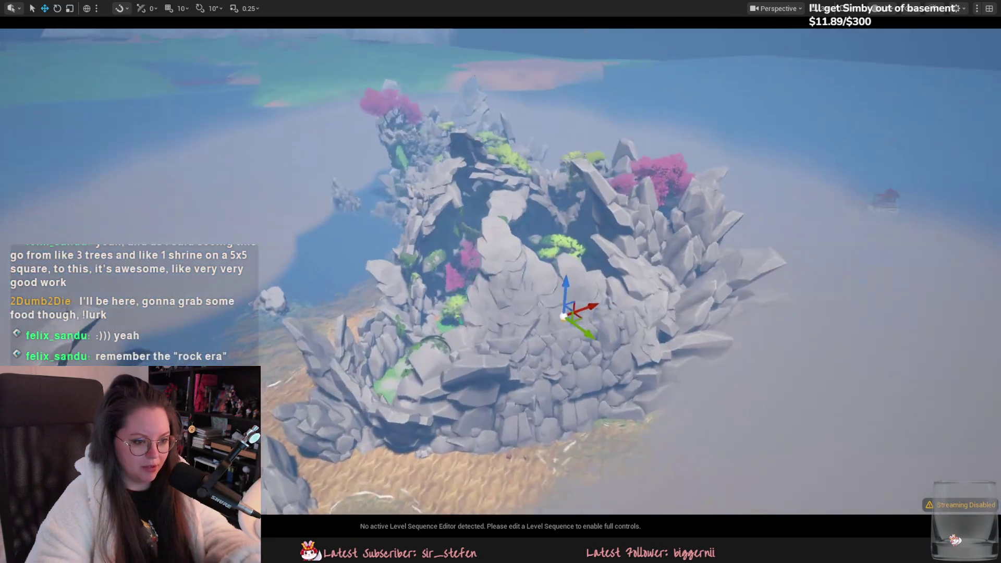
{"action": "scroll", "coordinate": [615, 213], "scroll_direction": "up", "scroll_amount": 5}
{"action": "scroll", "coordinate": [615, 214], "scroll_direction": "up", "scroll_amount": 10}
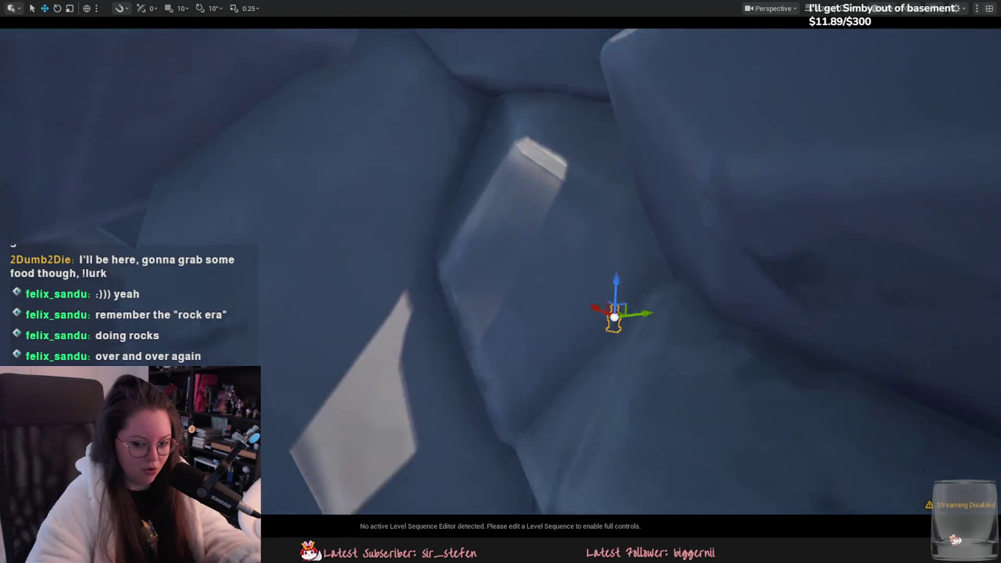
{"action": "mouse_move", "coordinate": [501, 250]}
{"action": "right_mouse_down"}
{"action": "mouse_move", "coordinate": [490, 261]}
{"action": "mouse_move", "coordinate": [480, 245]}
{"action": "mouse_move", "coordinate": [485, 271]}
{"action": "mouse_move", "coordinate": [498, 180]}
{"action": "mouse_move", "coordinate": [397, 197]}
{"action": "mouse_move", "coordinate": [566, 275]}
{"action": "right_mouse_up"}
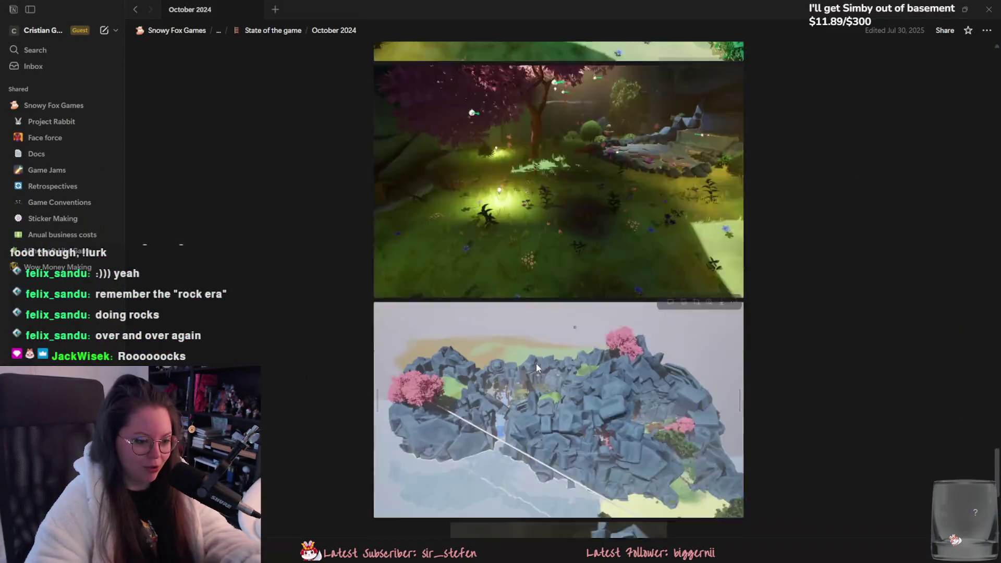
{"action": "scroll", "coordinate": [557, 194], "scroll_direction": "down", "scroll_amount": 5}
{"action": "left_click", "coordinate": [557, 194]}
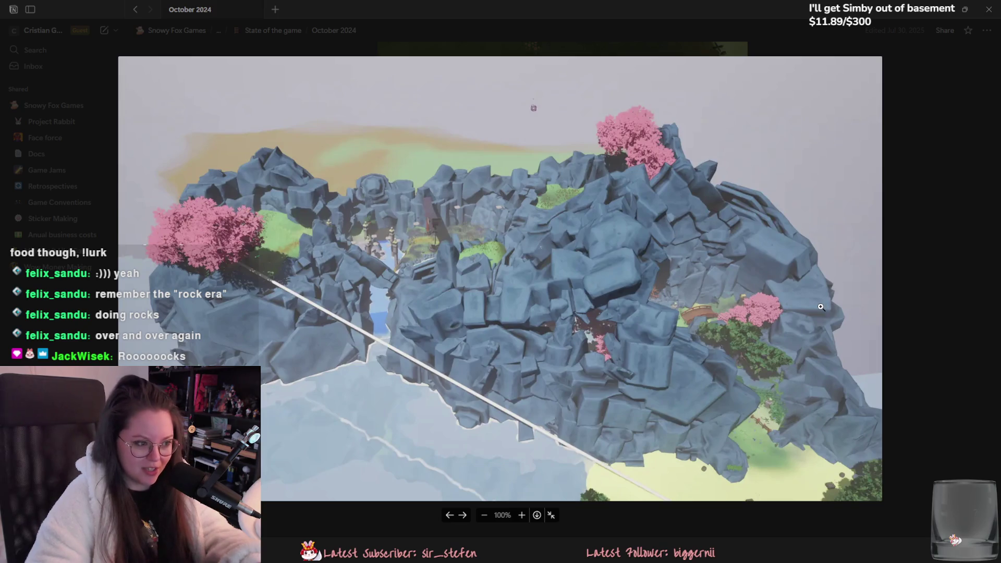
{"action": "left_click", "coordinate": [926, 327]}
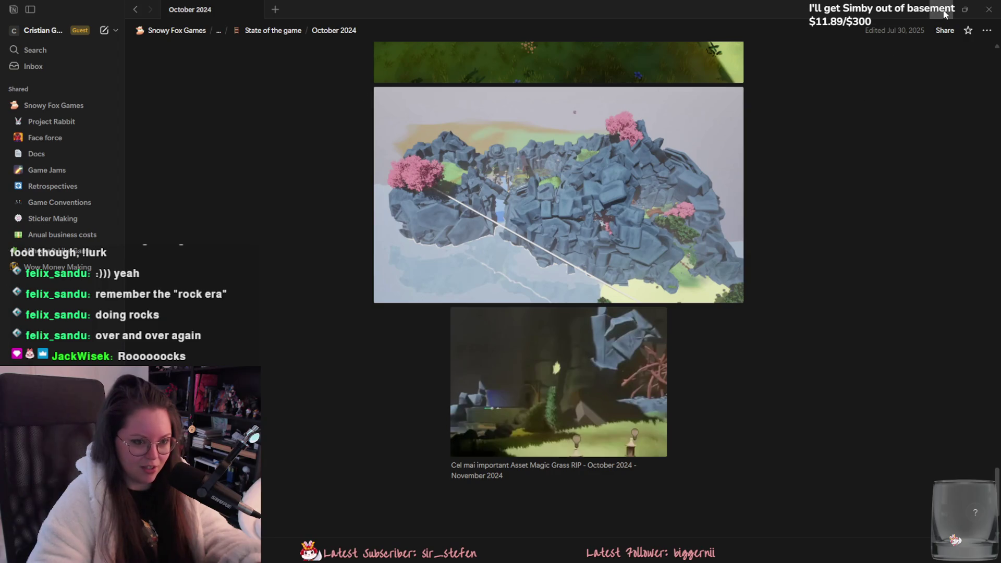
{"action": "left_click", "coordinate": [946, 11]}
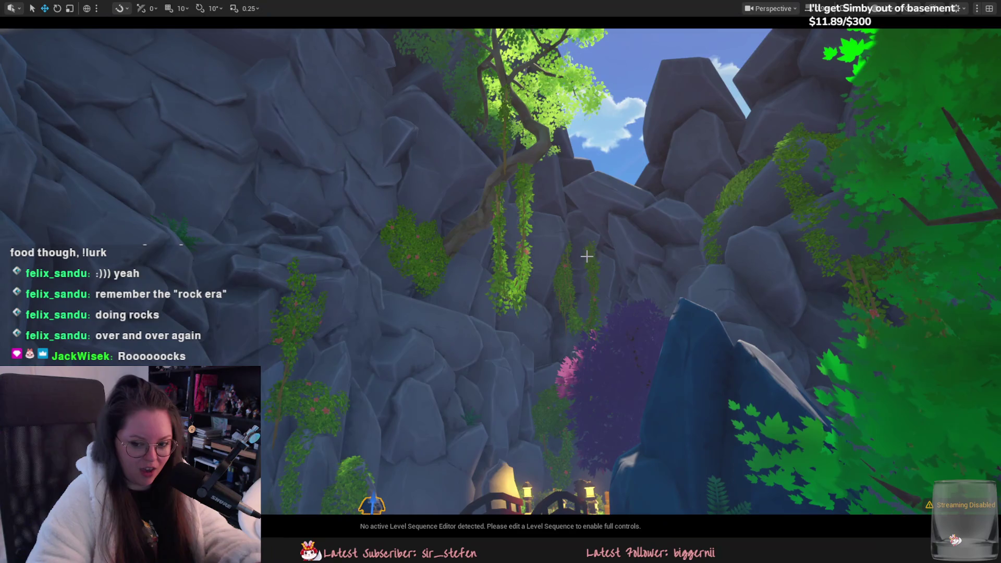
Fly over the beach and rocks into the garden, then exit immersive mode with F11.
{"action": "right_click_drag", "start_coordinate": [587, 256], "coordinate": [581, 268]}
{"action": "right_click_drag", "start_coordinate": [609, 392], "coordinate": [609, 393]}
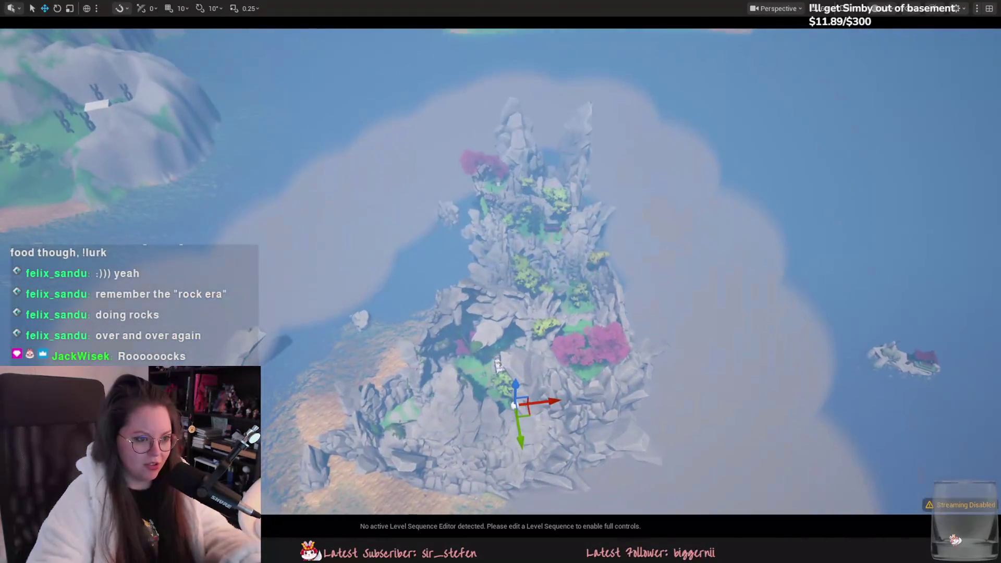
{"action": "right_click_drag", "start_coordinate": [372, 385], "coordinate": [372, 385]}
{"action": "right_click_drag", "start_coordinate": [529, 338], "coordinate": [530, 338]}
{"action": "right_click_drag", "start_coordinate": [680, 450], "coordinate": [680, 451]}
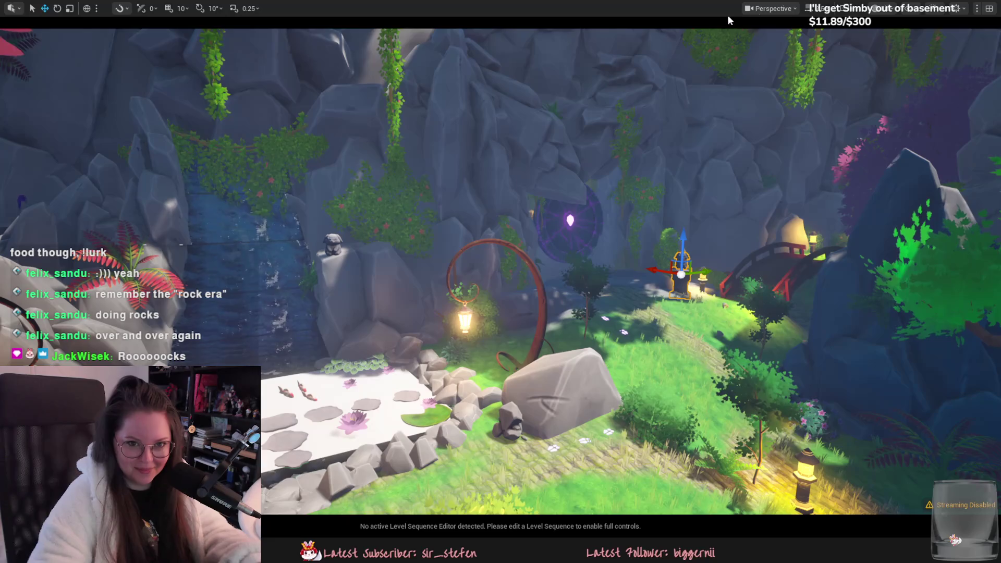
{"action": "key", "text": "F11"}
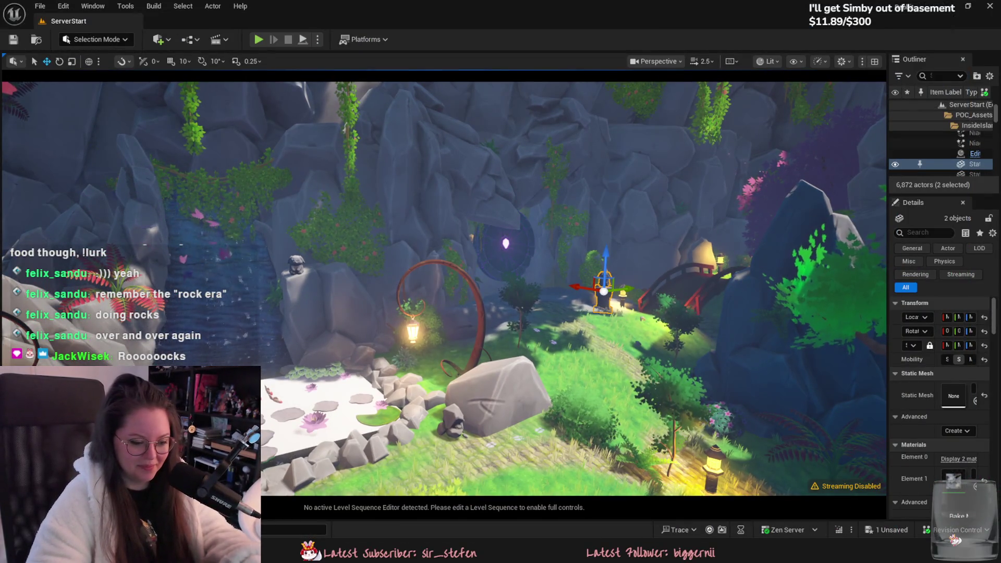
{"action": "key", "text": "alt+Tab"}
Reposition the first NURBS path control point with proportional editing.
{"action": "middle_click_drag", "start_coordinate": [541, 398], "coordinate": [577, 380]}
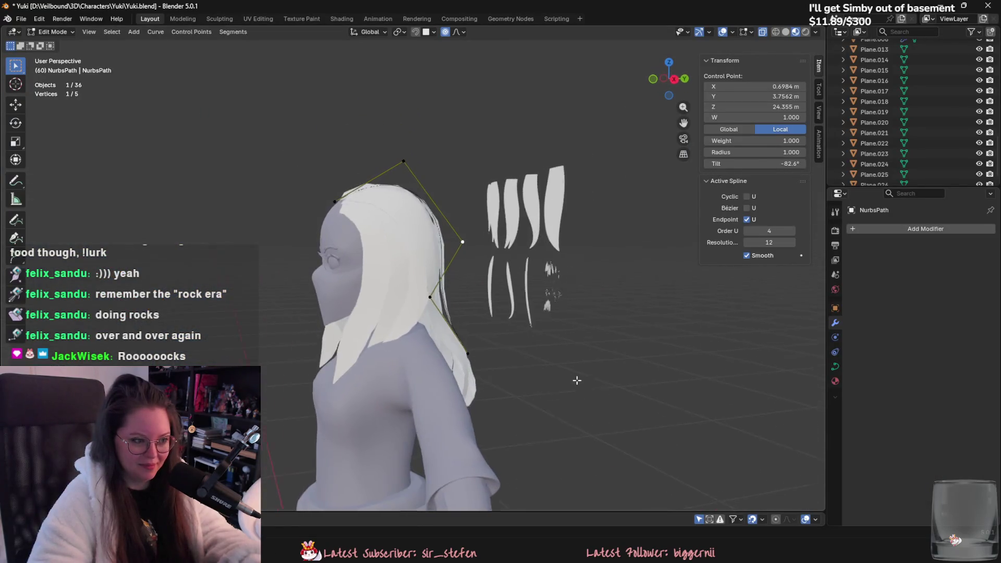
{"action": "scroll", "coordinate": [576, 381], "scroll_direction": "up", "scroll_amount": 3}
{"action": "key", "text": "g"}
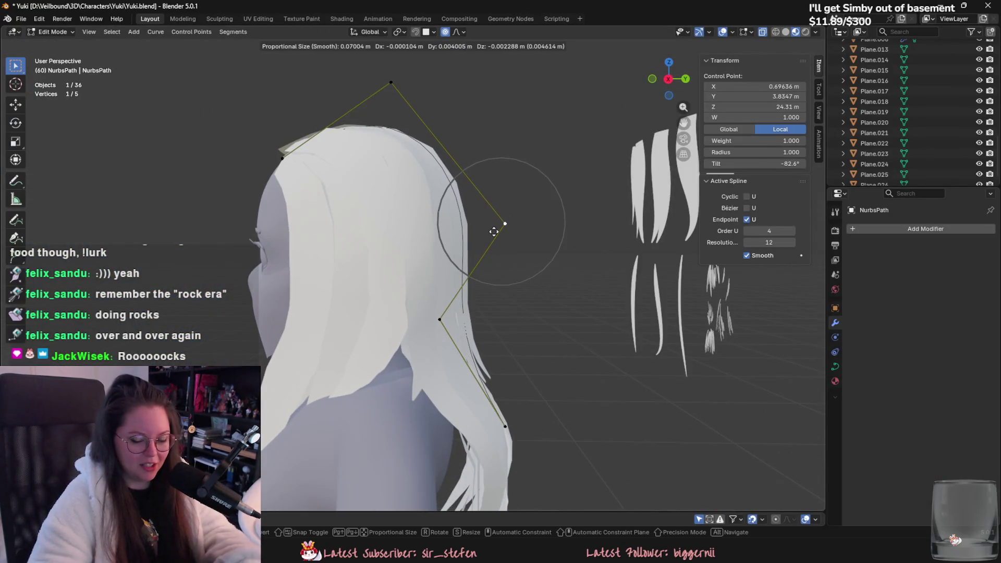
{"action": "left_click", "coordinate": [494, 232]}
Select the curve's end and top control points and move the top one.
{"action": "mouse_move", "coordinate": [530, 362]}
{"action": "middle_mouse_down"}
{"action": "mouse_move", "coordinate": [494, 368]}
{"action": "mouse_move", "coordinate": [556, 364]}
{"action": "mouse_move", "coordinate": [532, 380]}
{"action": "mouse_move", "coordinate": [529, 313]}
{"action": "mouse_move", "coordinate": [538, 343]}
{"action": "middle_mouse_up"}
{"action": "left_click", "coordinate": [360, 268]}
{"action": "middle_click_drag", "start_coordinate": [364, 264], "coordinate": [553, 338]}
{"action": "scroll", "coordinate": [553, 337], "scroll_direction": "up", "scroll_amount": 2}
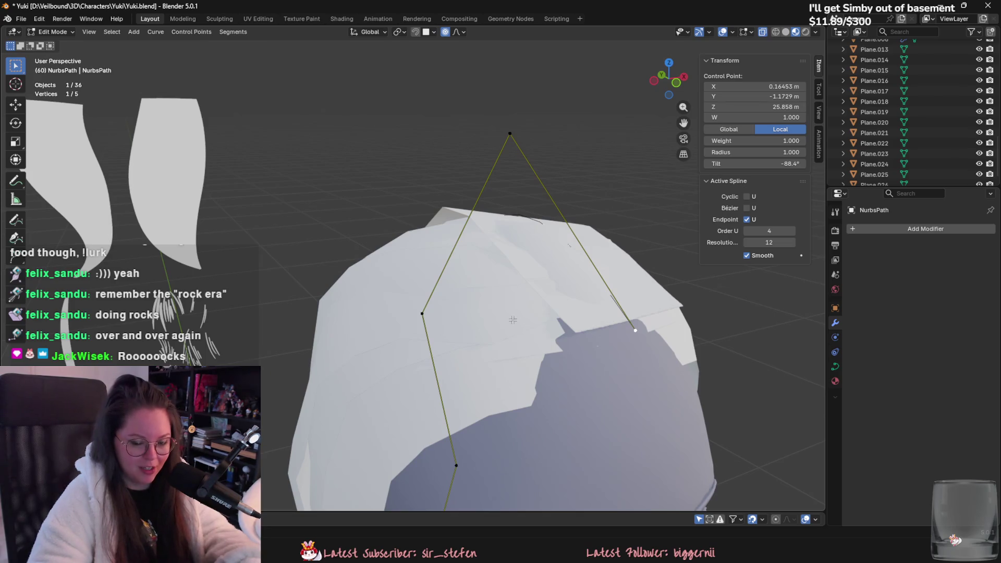
{"action": "middle_click_drag", "start_coordinate": [510, 316], "coordinate": [480, 333]}
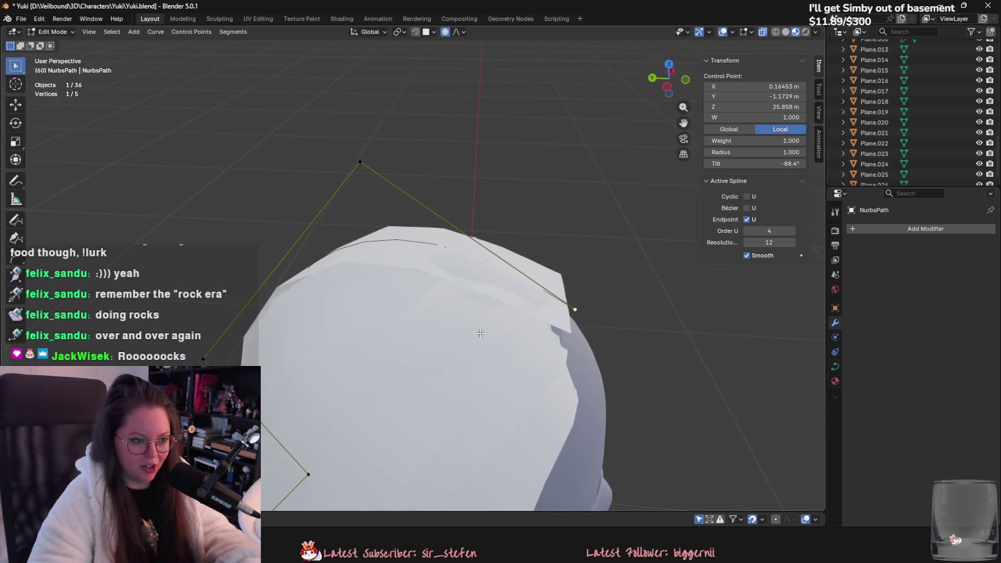
{"action": "left_click", "coordinate": [360, 163]}
{"action": "mouse_move", "coordinate": [361, 162]}
{"action": "middle_mouse_down"}
{"action": "mouse_move", "coordinate": [453, 297]}
{"action": "mouse_move", "coordinate": [462, 344]}
{"action": "mouse_move", "coordinate": [524, 352]}
{"action": "mouse_move", "coordinate": [467, 315]}
{"action": "mouse_move", "coordinate": [539, 320]}
{"action": "middle_mouse_up"}
{"action": "key", "text": "g"}
{"action": "left_click", "coordinate": [457, 302]}
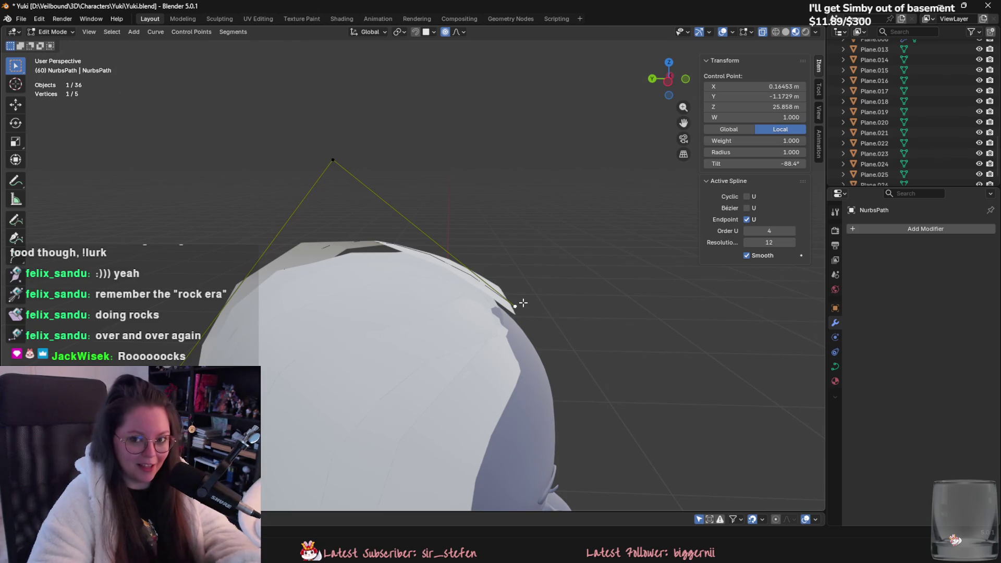
Adjust several more control points and lower the curve's top point slightly.
{"action": "mouse_move", "coordinate": [505, 329]}
{"action": "middle_mouse_down"}
{"action": "mouse_move", "coordinate": [508, 313]}
{"action": "mouse_move", "coordinate": [521, 326]}
{"action": "mouse_move", "coordinate": [504, 342]}
{"action": "mouse_move", "coordinate": [532, 333]}
{"action": "middle_mouse_up"}
{"action": "key", "text": "g"}
{"action": "left_click", "coordinate": [519, 345]}
{"action": "scroll", "coordinate": [491, 326], "scroll_direction": "up", "scroll_amount": 1}
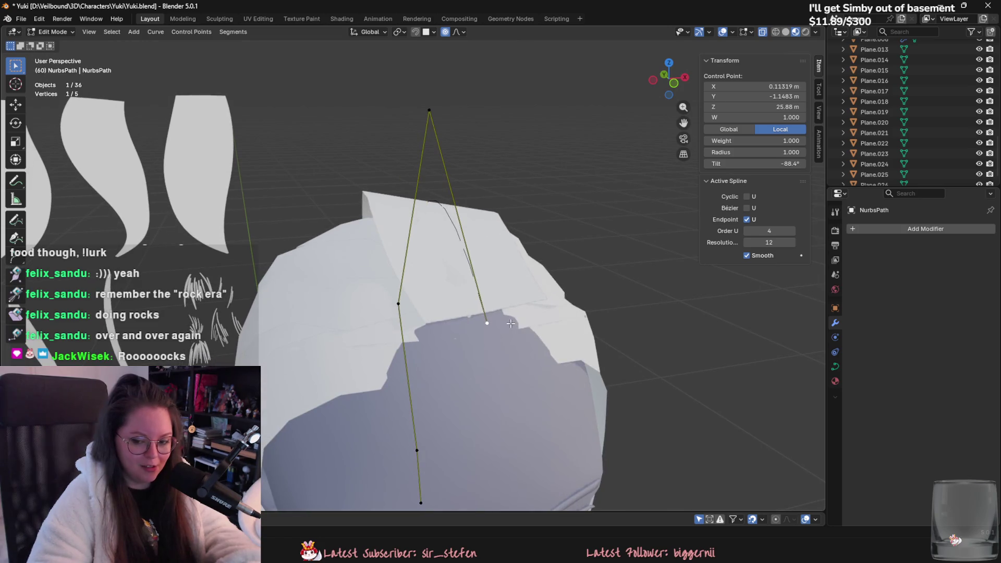
{"action": "mouse_move", "coordinate": [483, 310]}
{"action": "middle_mouse_down"}
{"action": "mouse_move", "coordinate": [448, 377]}
{"action": "mouse_move", "coordinate": [521, 288]}
{"action": "middle_mouse_up"}
{"action": "key", "text": "g"}
{"action": "left_click", "coordinate": [448, 377]}
{"action": "key", "text": "g"}
{"action": "left_click", "coordinate": [524, 293]}
{"action": "left_click", "coordinate": [447, 119]}
{"action": "key", "text": "g"}
{"action": "left_click", "coordinate": [454, 136]}
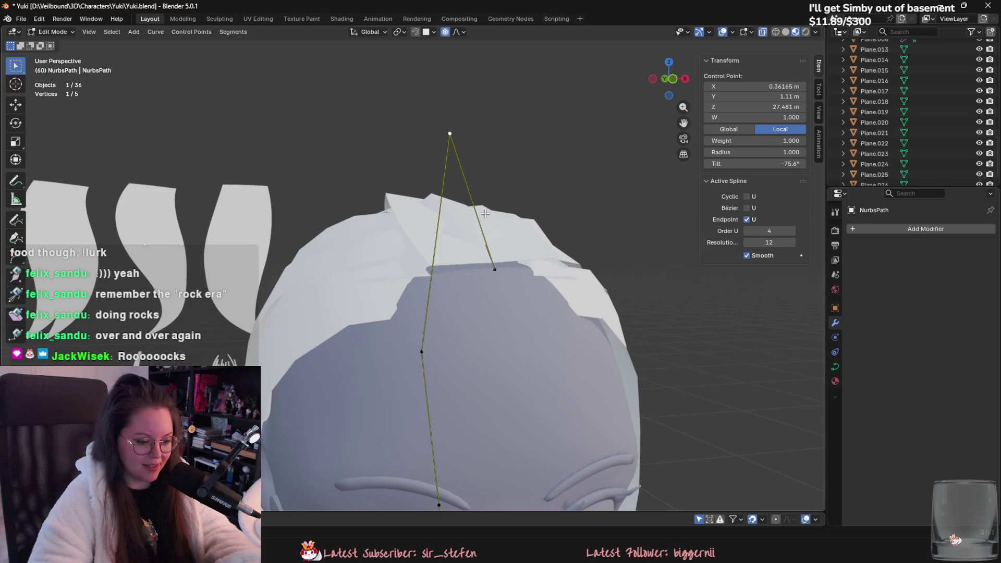
Move two more control points on the side of the head.
{"action": "mouse_move", "coordinate": [480, 211]}
{"action": "middle_mouse_down"}
{"action": "mouse_move", "coordinate": [572, 316]}
{"action": "mouse_move", "coordinate": [604, 310]}
{"action": "mouse_move", "coordinate": [521, 346]}
{"action": "mouse_move", "coordinate": [606, 346]}
{"action": "mouse_move", "coordinate": [496, 348]}
{"action": "mouse_move", "coordinate": [570, 368]}
{"action": "mouse_move", "coordinate": [604, 358]}
{"action": "mouse_move", "coordinate": [557, 340]}
{"action": "mouse_move", "coordinate": [543, 291]}
{"action": "mouse_move", "coordinate": [469, 273]}
{"action": "mouse_move", "coordinate": [545, 334]}
{"action": "middle_mouse_up"}
{"action": "left_click", "coordinate": [605, 355]}
{"action": "key", "text": "g"}
{"action": "left_click", "coordinate": [610, 339]}
{"action": "left_click", "coordinate": [545, 334]}
{"action": "key", "text": "g"}
{"action": "left_click", "coordinate": [563, 366]}
Shrink the selected control point's radius to 0.521 with Alt+S.
{"action": "middle_click_drag", "start_coordinate": [563, 367], "coordinate": [523, 371]}
{"action": "key", "text": "alt+s"}
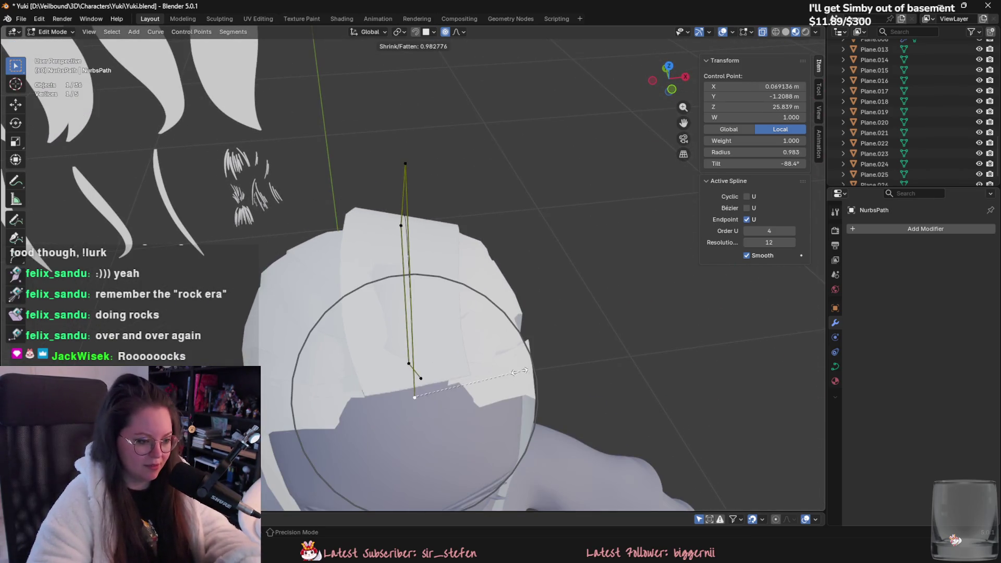
{"action": "left_click", "coordinate": [485, 388]}
{"action": "scroll", "coordinate": [484, 383], "scroll_direction": "up", "scroll_amount": 1}
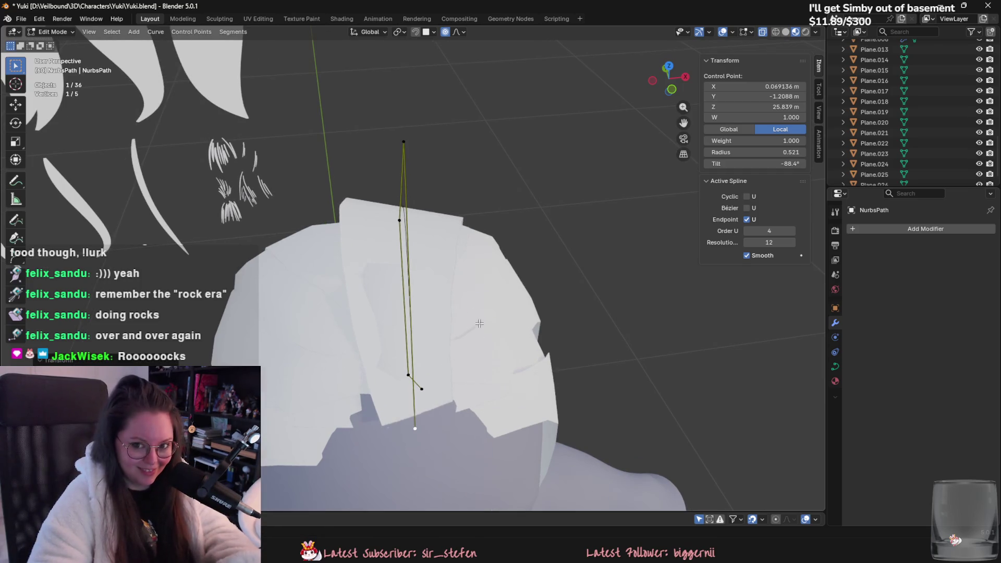
Move one control point and raise another upward.
{"action": "mouse_move", "coordinate": [408, 140]}
{"action": "middle_mouse_down"}
{"action": "mouse_move", "coordinate": [481, 223]}
{"action": "mouse_move", "coordinate": [470, 242]}
{"action": "middle_mouse_up"}
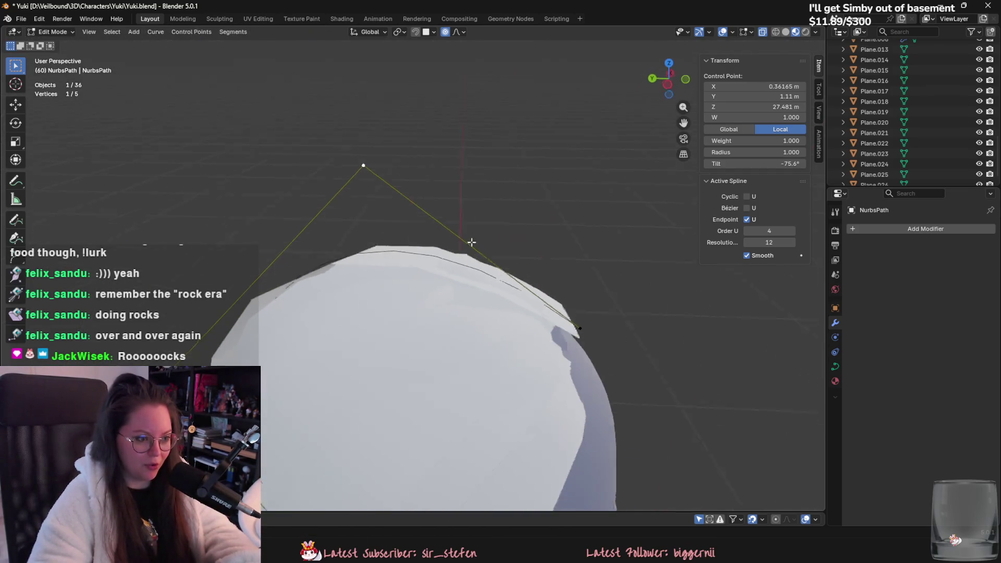
{"action": "key", "text": "g"}
{"action": "left_click", "coordinate": [574, 330]}
{"action": "middle_click_drag", "start_coordinate": [574, 329], "coordinate": [557, 333]}
{"action": "mouse_move", "coordinate": [470, 201]}
{"action": "middle_mouse_down"}
{"action": "mouse_move", "coordinate": [439, 193]}
{"action": "mouse_move", "coordinate": [448, 177]}
{"action": "middle_mouse_up"}
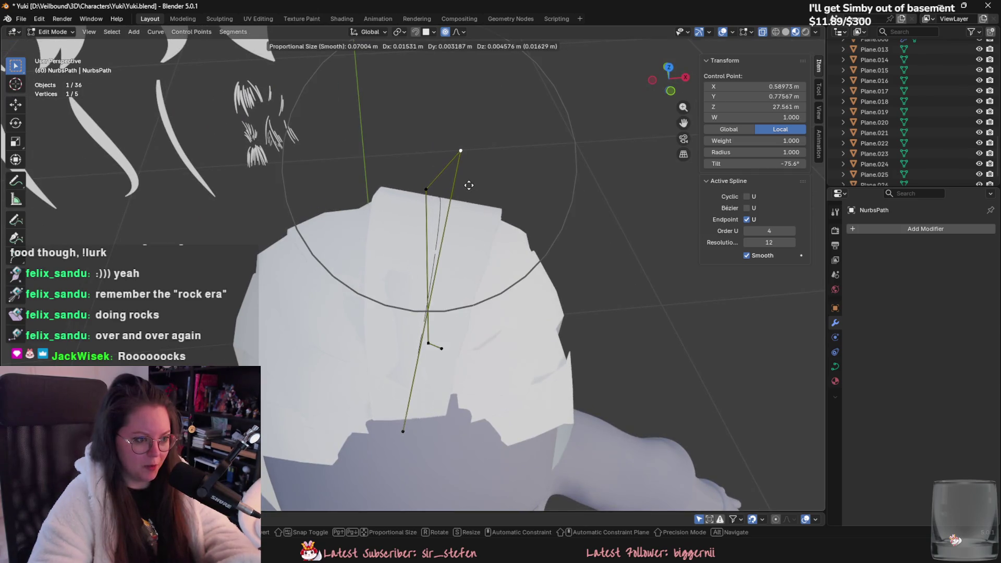
{"action": "left_click", "coordinate": [466, 186]}
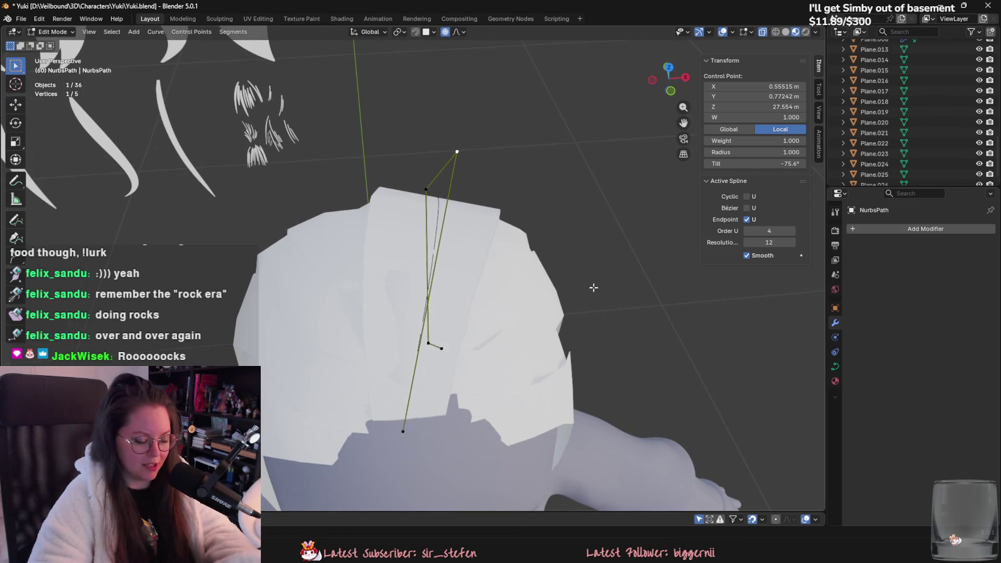
{"action": "key", "text": "g"}
{"action": "key", "text": "Escape"}
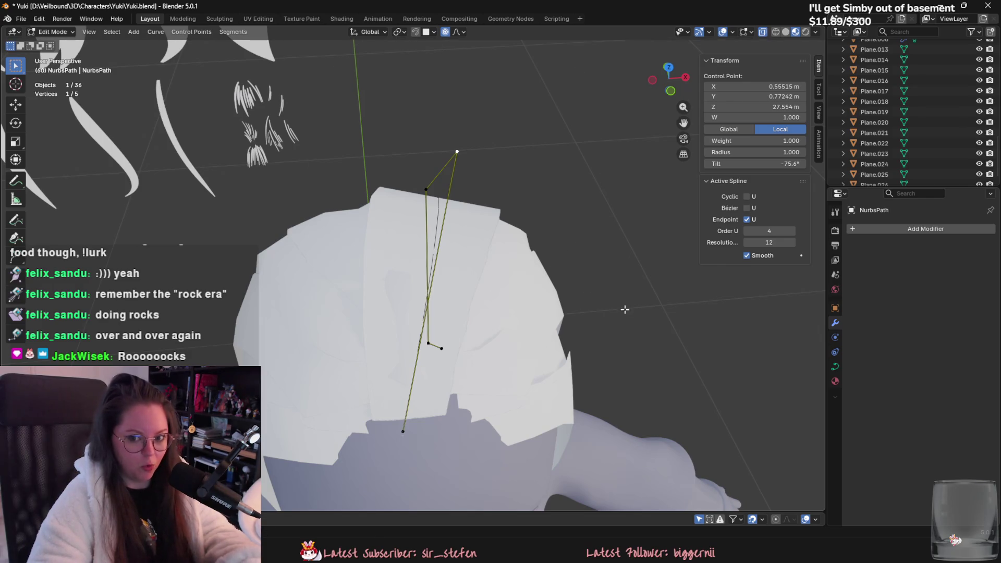
Set a control point's radius to 0.595 and reposition it.
{"action": "mouse_move", "coordinate": [618, 301]}
{"action": "middle_mouse_down"}
{"action": "mouse_move", "coordinate": [601, 311]}
{"action": "mouse_move", "coordinate": [613, 293]}
{"action": "middle_mouse_up"}
{"action": "key", "text": "alt+s"}
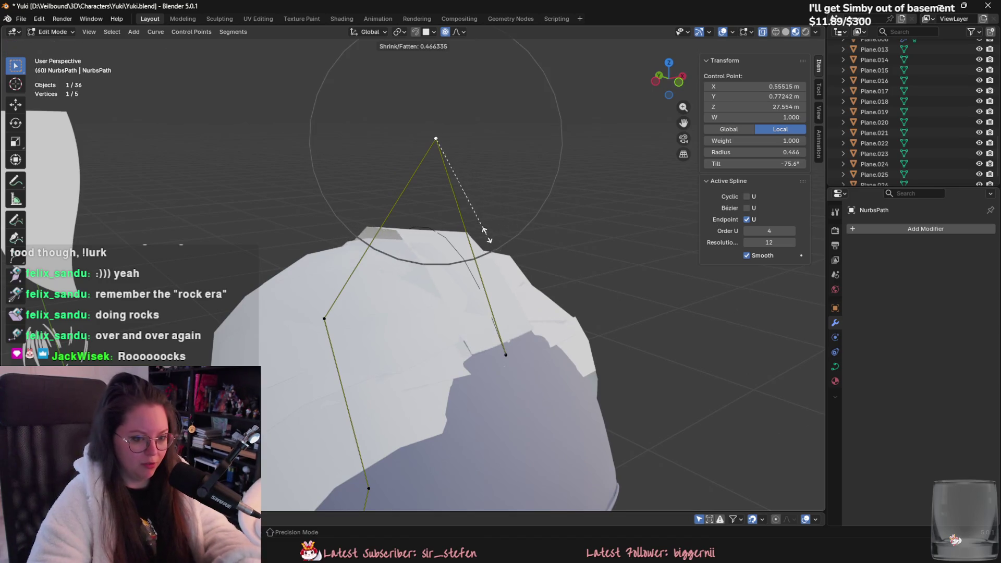
{"action": "left_click", "coordinate": [487, 232]}
{"action": "mouse_move", "coordinate": [487, 233]}
{"action": "middle_mouse_down"}
{"action": "mouse_move", "coordinate": [558, 282]}
{"action": "mouse_move", "coordinate": [553, 308]}
{"action": "mouse_move", "coordinate": [454, 292]}
{"action": "mouse_move", "coordinate": [476, 281]}
{"action": "middle_mouse_up"}
{"action": "key", "text": "g"}
{"action": "left_click", "coordinate": [574, 293]}
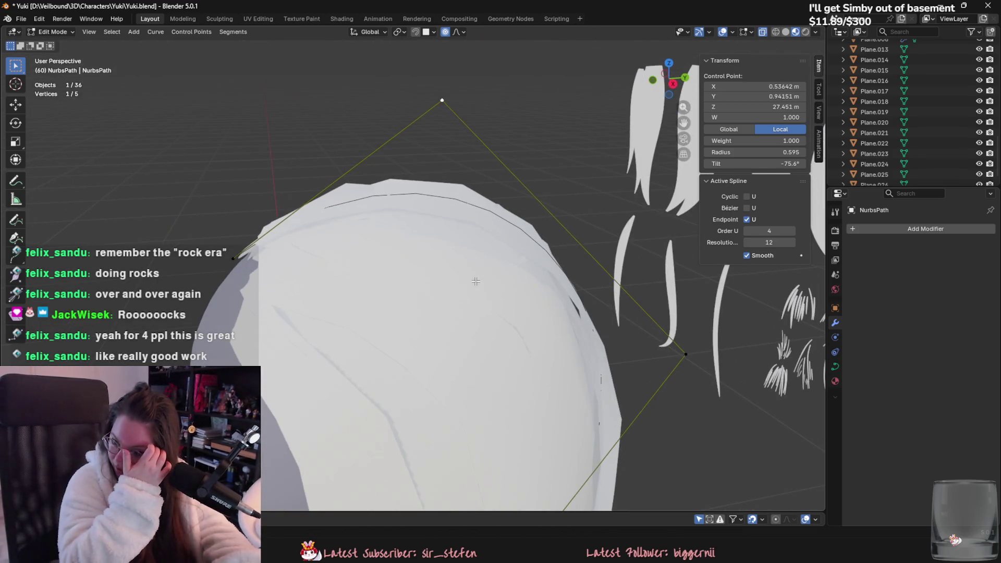
Refine the arc by moving three more control points with falloff.
{"action": "middle_click_drag", "start_coordinate": [416, 237], "coordinate": [472, 216]}
{"action": "key", "text": "g"}
{"action": "left_click", "coordinate": [524, 277]}
{"action": "mouse_move", "coordinate": [525, 277]}
{"action": "middle_mouse_down"}
{"action": "mouse_move", "coordinate": [474, 256]}
{"action": "mouse_move", "coordinate": [522, 254]}
{"action": "mouse_move", "coordinate": [285, 362]}
{"action": "middle_mouse_up"}
{"action": "key", "text": "g"}
{"action": "left_click", "coordinate": [465, 251]}
{"action": "key", "text": "g"}
{"action": "left_click", "coordinate": [561, 258]}
Subdivide the segment to the top point, then lower the left point and shift the top point.
{"action": "left_click", "coordinate": [475, 163], "text": "shift"}
{"action": "right_click", "coordinate": [464, 180]}
{"action": "left_click", "coordinate": [464, 180]}
{"action": "left_click", "coordinate": [364, 269]}
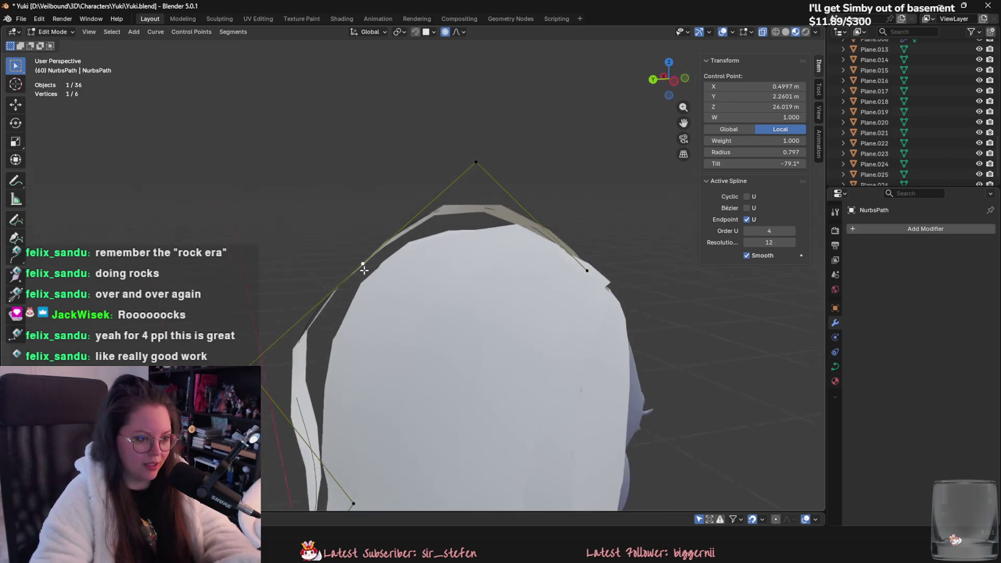
{"action": "key", "text": "g"}
{"action": "left_click", "coordinate": [361, 305]}
{"action": "left_click", "coordinate": [476, 162]}
{"action": "key", "text": "g"}
{"action": "left_click", "coordinate": [492, 184]}
Return to Object Mode and select the mirrored hair strand Plane.007.
{"action": "middle_click_drag", "start_coordinate": [492, 184], "coordinate": [431, 264]}
{"action": "key", "text": "Tab"}
{"action": "left_click", "coordinate": [432, 265]}
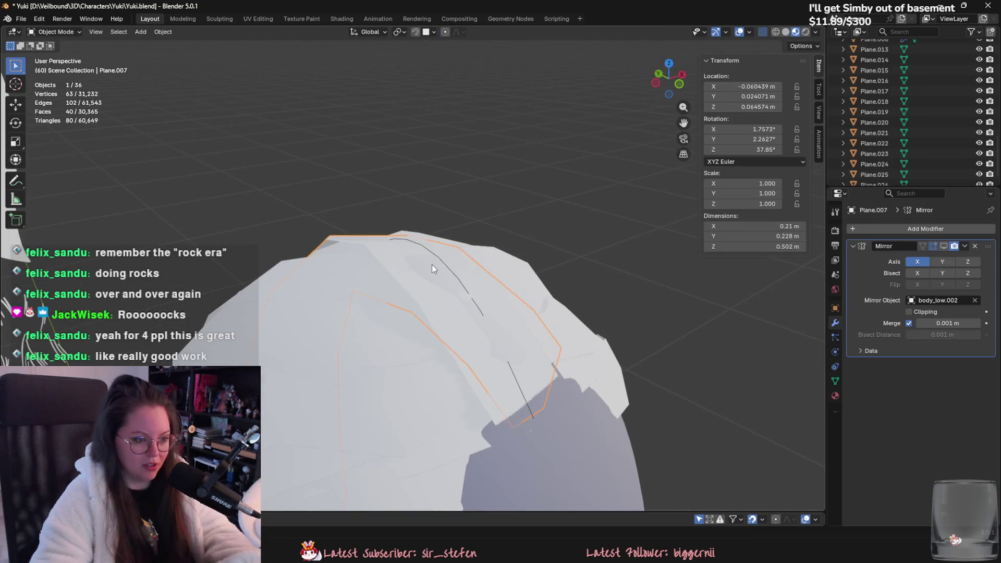
{"action": "left_click", "coordinate": [436, 277]}
{"action": "left_click", "coordinate": [444, 302]}
{"action": "key", "text": "Tab"}
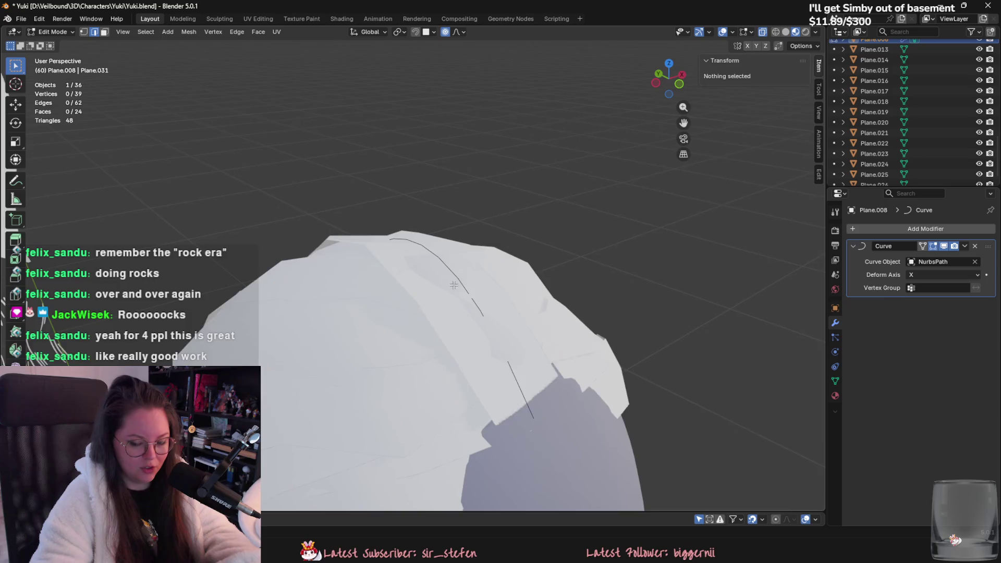
{"action": "middle_click_drag", "start_coordinate": [454, 286], "coordinate": [449, 276]}
{"action": "key", "text": "Tab"}
{"action": "left_click", "coordinate": [448, 276]}
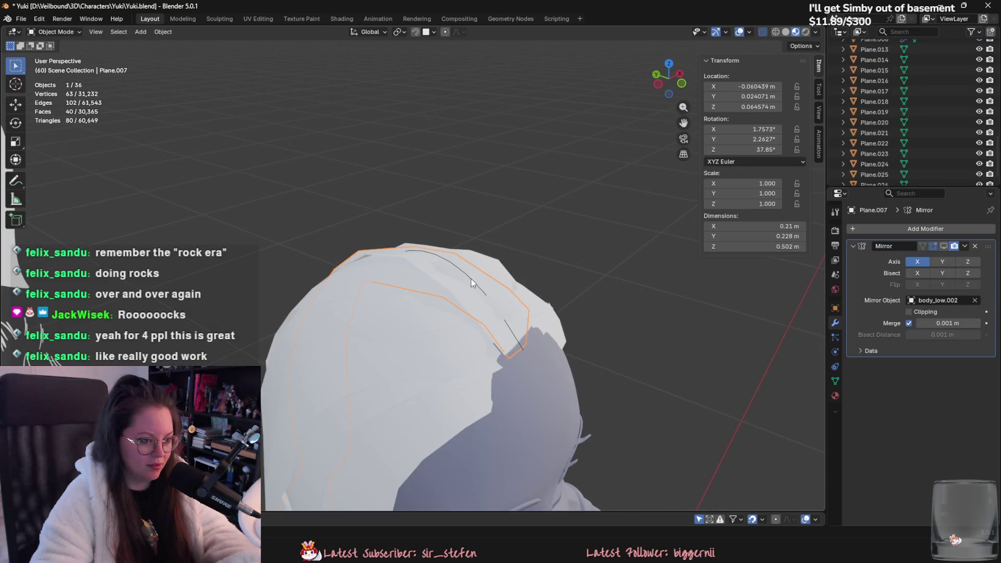
{"action": "left_click", "coordinate": [475, 281]}
{"action": "left_click", "coordinate": [478, 285]}
{"action": "left_click", "coordinate": [478, 286]}
{"action": "mouse_move", "coordinate": [477, 286]}
{"action": "middle_mouse_down"}
{"action": "mouse_move", "coordinate": [449, 270]}
{"action": "mouse_move", "coordinate": [470, 306]}
{"action": "mouse_move", "coordinate": [467, 285]}
{"action": "middle_mouse_up"}
{"action": "mouse_move", "coordinate": [447, 189]}
{"action": "middle_mouse_down"}
{"action": "mouse_move", "coordinate": [648, 301]}
{"action": "mouse_move", "coordinate": [459, 372]}
{"action": "middle_mouse_up"}
{"action": "scroll", "coordinate": [446, 380], "scroll_direction": "down", "scroll_amount": 3}
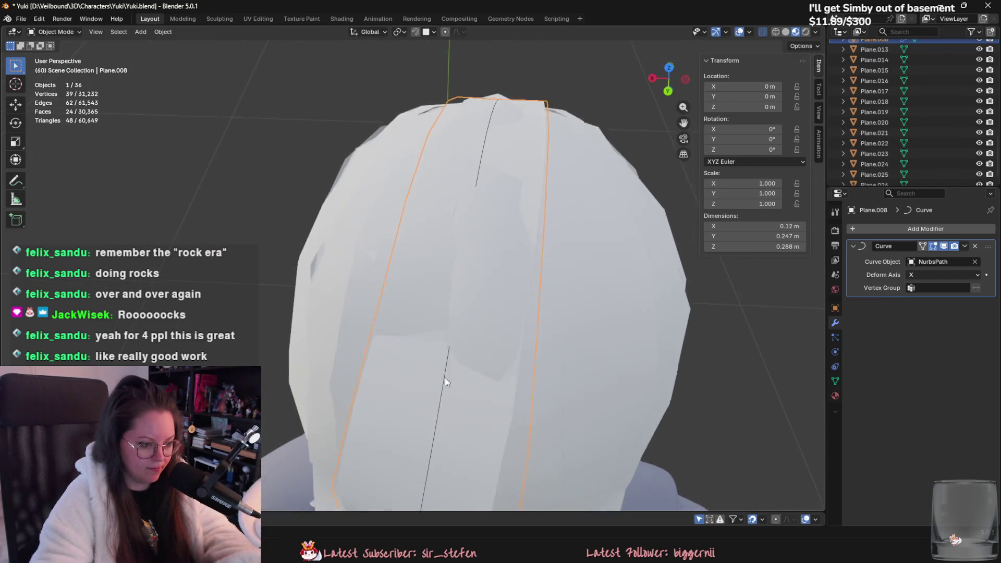
{"action": "left_click", "coordinate": [439, 387]}
{"action": "scroll", "coordinate": [470, 306], "scroll_direction": "down", "scroll_amount": 2}
{"action": "key", "text": "Tab"}
{"action": "mouse_move", "coordinate": [471, 307]}
{"action": "middle_mouse_down"}
{"action": "mouse_move", "coordinate": [487, 251]}
{"action": "mouse_move", "coordinate": [491, 268]}
{"action": "mouse_move", "coordinate": [460, 261]}
{"action": "middle_mouse_up"}
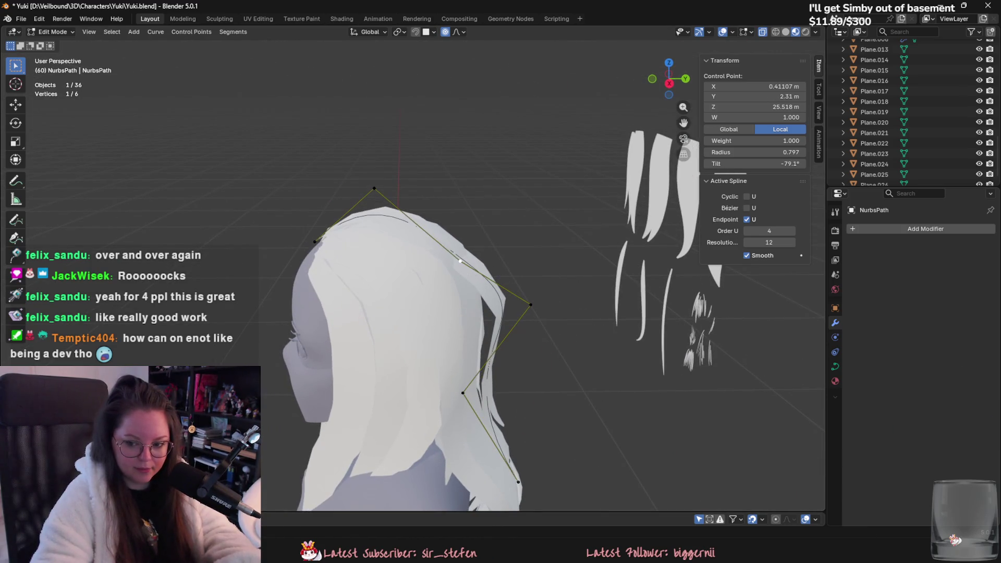
Move the curve's lower control points with proportional editing so the strand runs down the back of the head.
{"action": "mouse_move", "coordinate": [639, 269]}
{"action": "middle_mouse_down"}
{"action": "mouse_move", "coordinate": [663, 274]}
{"action": "mouse_move", "coordinate": [647, 269]}
{"action": "middle_mouse_up"}
{"action": "key", "text": "g"}
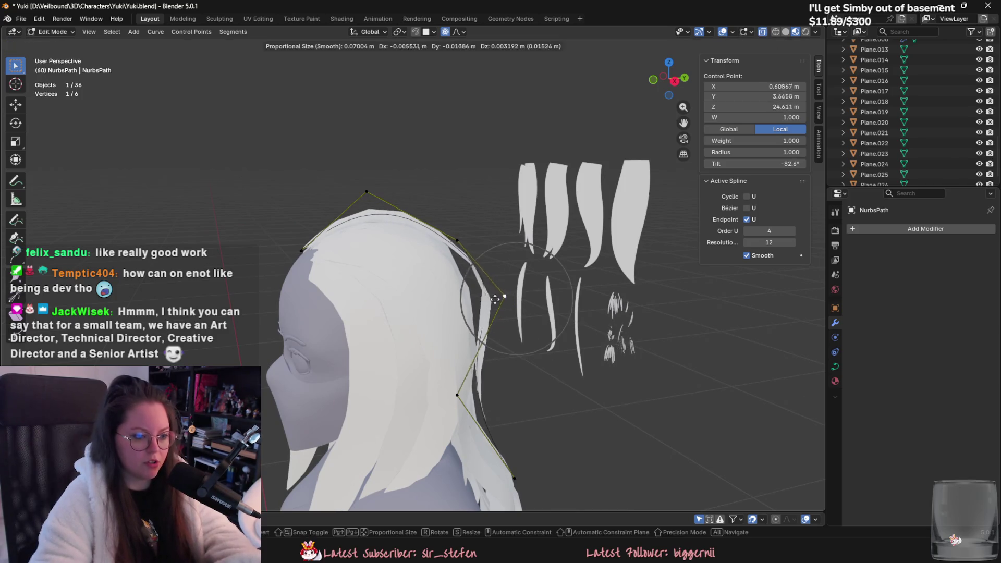
{"action": "left_click", "coordinate": [473, 288]}
{"action": "left_click", "coordinate": [458, 395]}
{"action": "middle_click_drag", "start_coordinate": [506, 365], "coordinate": [535, 289]}
{"action": "key", "text": "g"}
{"action": "scroll", "coordinate": [469, 313], "scroll_direction": "down", "scroll_amount": 3}
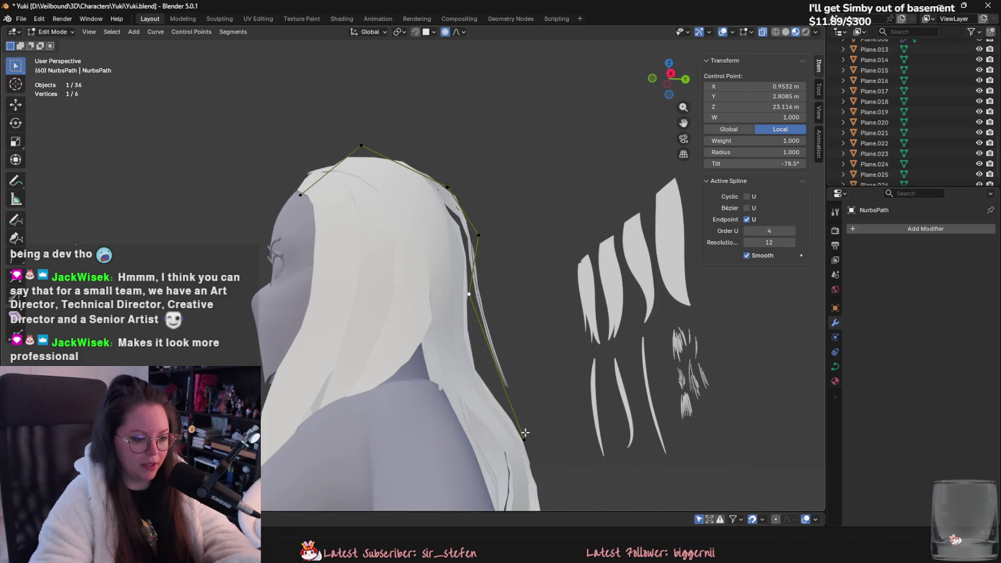
{"action": "mouse_move", "coordinate": [473, 305]}
{"action": "middle_mouse_down", "text": "alt"}
{"action": "mouse_move", "coordinate": [438, 381]}
{"action": "mouse_move", "coordinate": [446, 396]}
{"action": "mouse_move", "coordinate": [514, 341]}
{"action": "mouse_move", "coordinate": [448, 392]}
{"action": "mouse_move", "coordinate": [554, 351]}
{"action": "middle_mouse_up", "text": "alt"}
{"action": "left_click", "coordinate": [453, 372]}
{"action": "key", "text": "g"}
{"action": "left_click", "coordinate": [525, 335]}
{"action": "left_click", "coordinate": [452, 409]}
{"action": "key", "text": "g"}
{"action": "left_click", "coordinate": [455, 400]}
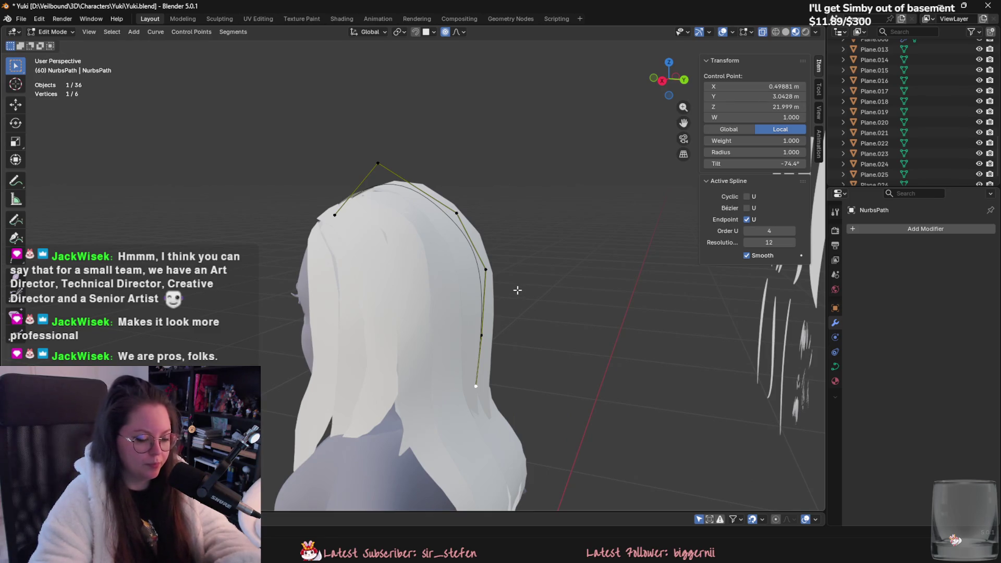
Reposition the upper control points, shifting the top point to the left.
{"action": "mouse_move", "coordinate": [518, 290]}
{"action": "middle_mouse_down"}
{"action": "mouse_move", "coordinate": [363, 266]}
{"action": "mouse_move", "coordinate": [441, 273]}
{"action": "middle_mouse_up"}
{"action": "middle_click_drag", "start_coordinate": [422, 356], "coordinate": [469, 347]}
{"action": "key", "text": "g"}
{"action": "left_click", "coordinate": [484, 342]}
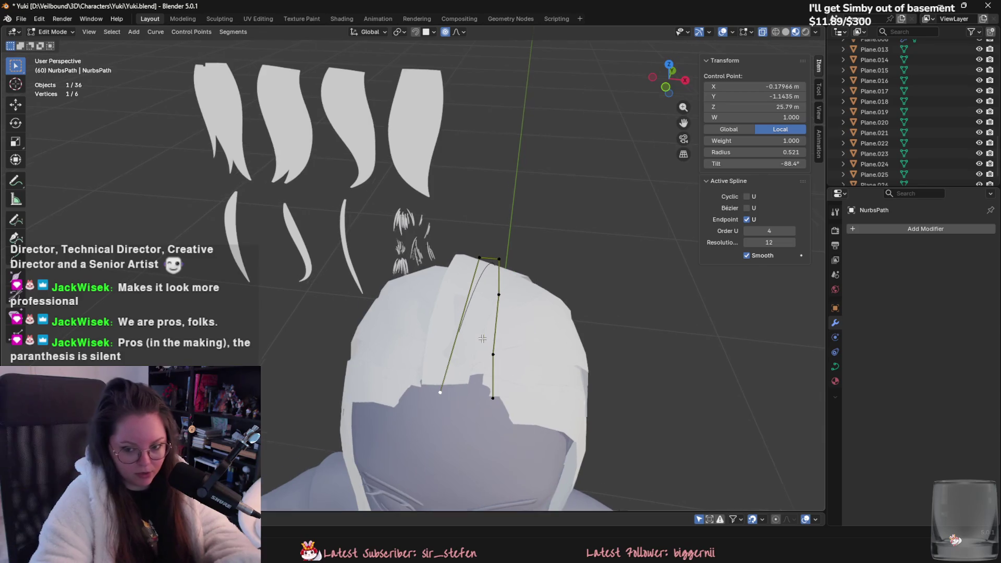
{"action": "mouse_move", "coordinate": [487, 360]}
{"action": "middle_mouse_down"}
{"action": "mouse_move", "coordinate": [462, 329]}
{"action": "mouse_move", "coordinate": [475, 310]}
{"action": "mouse_move", "coordinate": [433, 261]}
{"action": "mouse_move", "coordinate": [405, 300]}
{"action": "middle_mouse_up"}
{"action": "scroll", "coordinate": [462, 320], "scroll_direction": "up", "scroll_amount": 1}
{"action": "left_click", "coordinate": [433, 258]}
{"action": "key", "text": "g"}
{"action": "left_click", "coordinate": [433, 230]}
{"action": "key", "text": "g"}
{"action": "left_click", "coordinate": [410, 210]}
{"action": "key", "text": "g"}
{"action": "left_click", "coordinate": [424, 216]}
Tilt the top point to -96°, shrink its radius to 0.236, thin the bottom point, and exit Edit Mode.
{"action": "key", "text": "ctrl+t"}
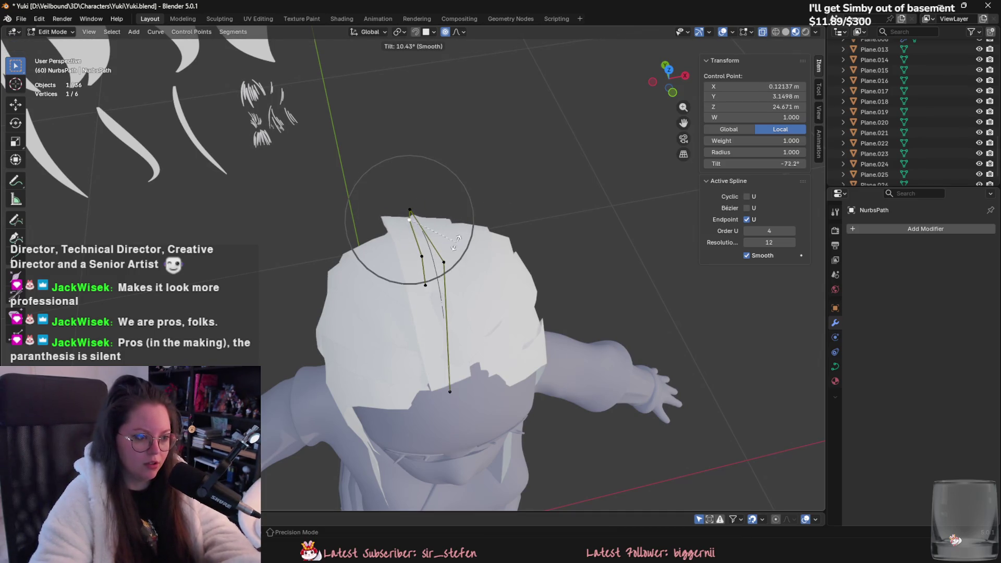
{"action": "left_click", "coordinate": [521, 245]}
{"action": "key", "text": "alt+s"}
{"action": "left_click", "coordinate": [435, 231]}
{"action": "mouse_move", "coordinate": [435, 231]}
{"action": "middle_mouse_down"}
{"action": "mouse_move", "coordinate": [550, 266]}
{"action": "mouse_move", "coordinate": [579, 262]}
{"action": "middle_mouse_up"}
{"action": "middle_click_drag", "start_coordinate": [401, 267], "coordinate": [475, 220], "text": "shift"}
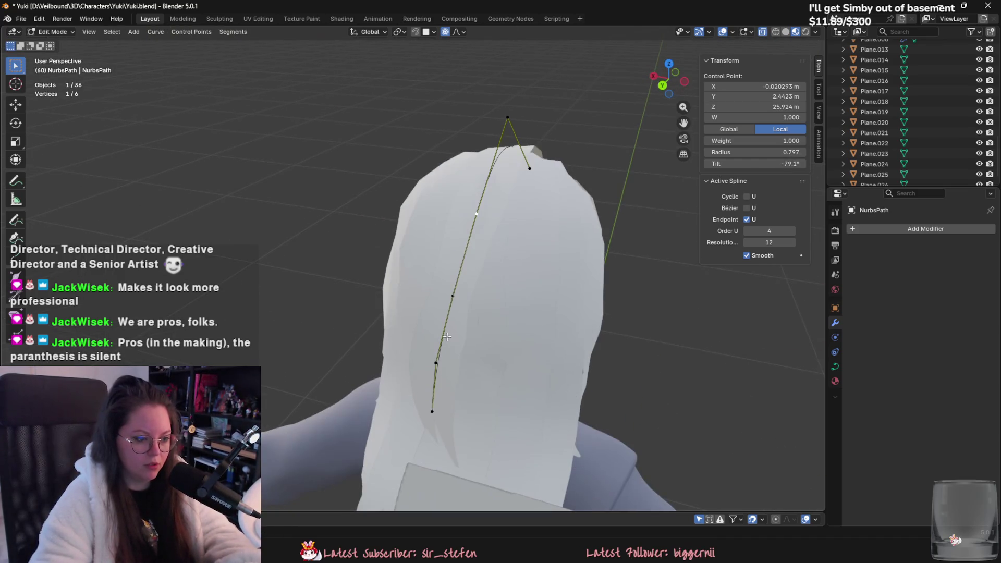
{"action": "key", "text": "alt+s"}
{"action": "left_click", "coordinate": [482, 394]}
{"action": "left_click", "coordinate": [432, 412]}
{"action": "key", "text": "alt+s"}
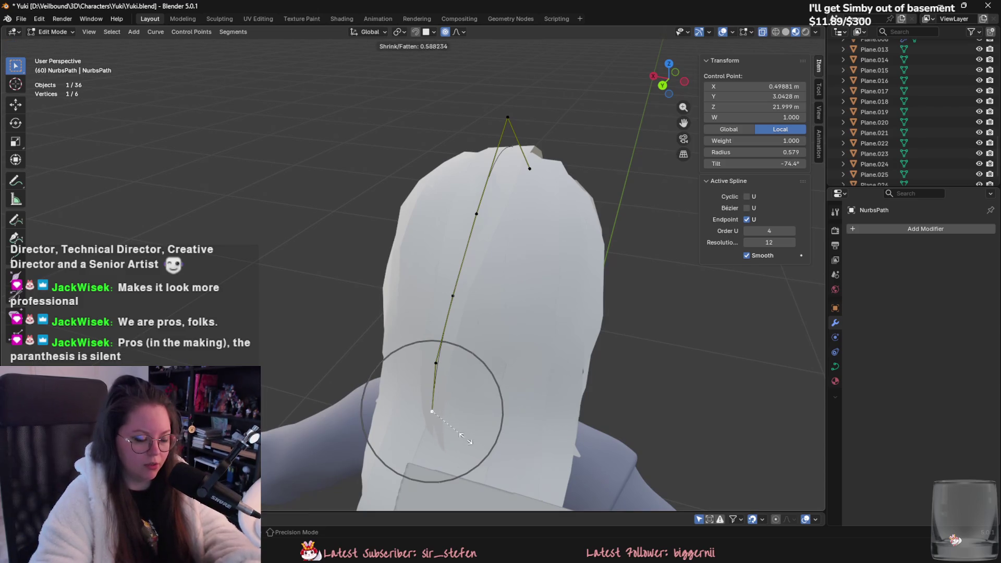
{"action": "left_click", "coordinate": [462, 435]}
{"action": "middle_click_drag", "start_coordinate": [461, 435], "coordinate": [491, 393]}
{"action": "scroll", "coordinate": [420, 407], "scroll_direction": "down", "scroll_amount": 6}
{"action": "key", "text": "Tab"}
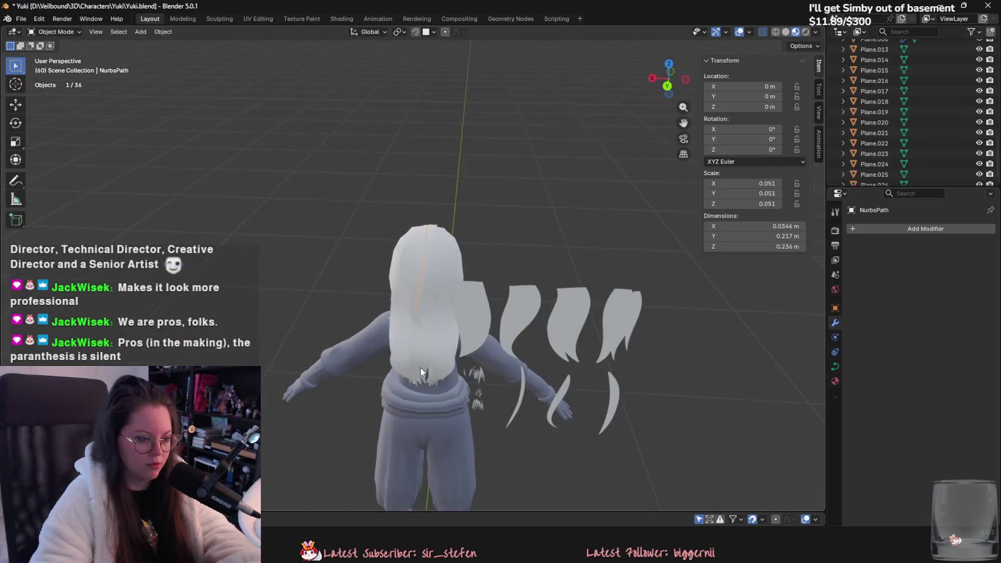
Shift Plane.008's end row of vertices along X and return to Object Mode.
{"action": "left_click", "coordinate": [420, 271]}
{"action": "scroll", "coordinate": [420, 271], "scroll_direction": "down", "scroll_amount": 4}
{"action": "key", "text": "Tab"}
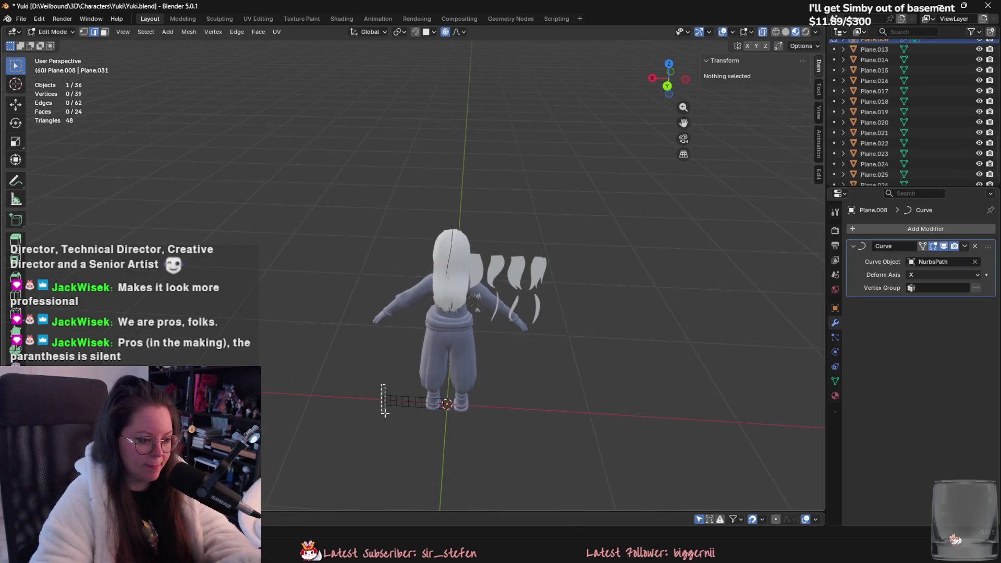
{"action": "left_click_drag", "start_coordinate": [384, 412], "coordinate": [386, 413]}
{"action": "key", "text": "g"}
{"action": "key", "text": "x"}
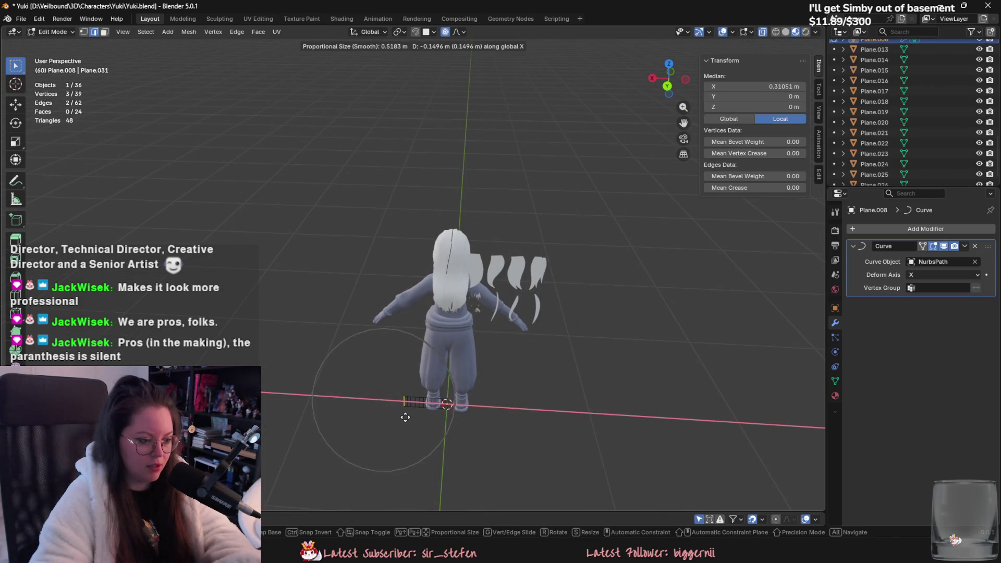
{"action": "right_click", "coordinate": [402, 417]}
{"action": "scroll", "coordinate": [452, 292], "scroll_direction": "up", "scroll_amount": 6}
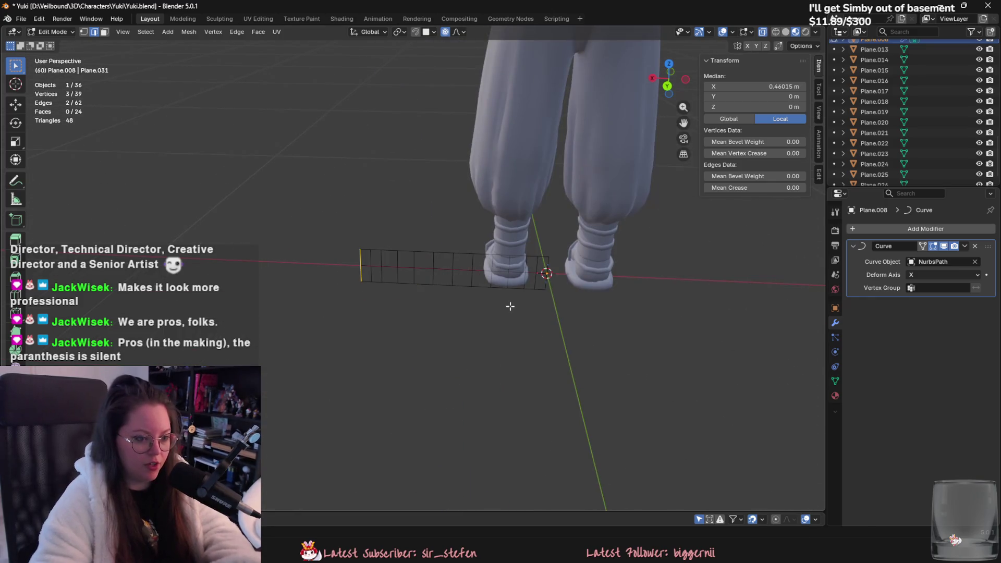
{"action": "key", "text": "g"}
{"action": "key", "text": "x"}
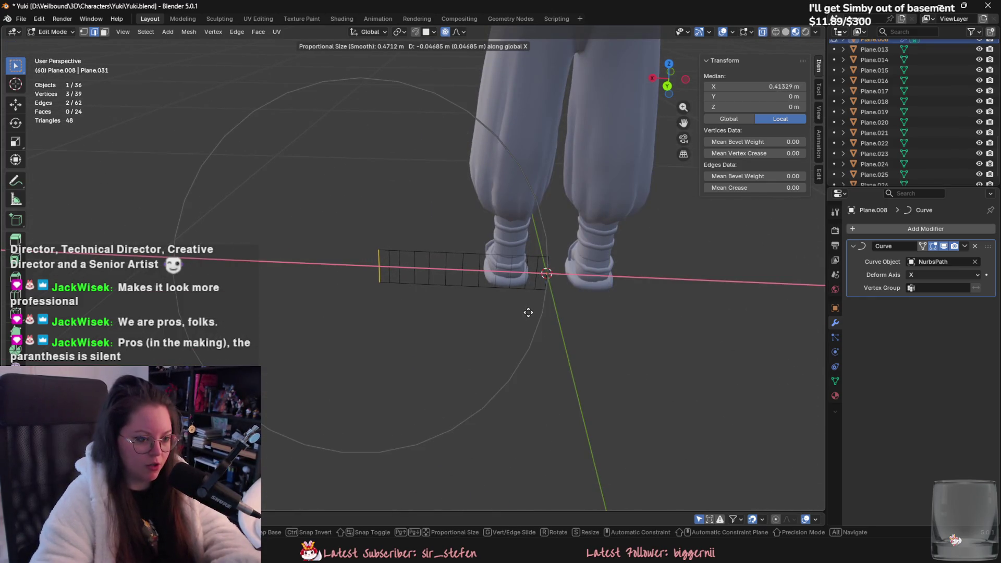
{"action": "left_click", "coordinate": [564, 323]}
{"action": "scroll", "coordinate": [579, 330], "scroll_direction": "down", "scroll_amount": 6}
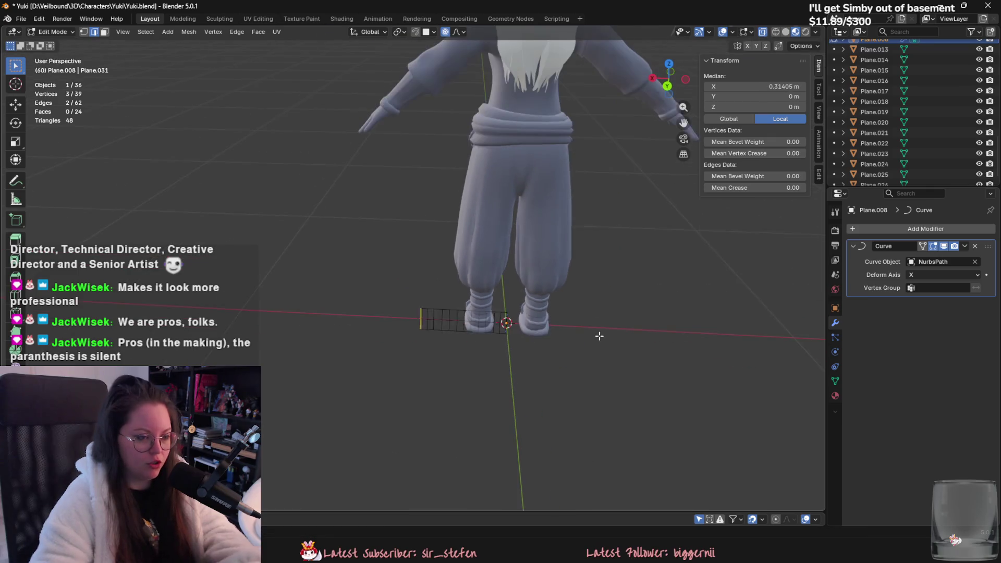
{"action": "key", "text": "Tab"}
Select NurbsPath and enter Edit Mode on its control points.
{"action": "left_click", "coordinate": [481, 151]}
{"action": "key", "text": "Tab"}
{"action": "mouse_move", "coordinate": [481, 157]}
{"action": "middle_mouse_down"}
{"action": "mouse_move", "coordinate": [484, 307]}
{"action": "mouse_move", "coordinate": [486, 286]}
{"action": "middle_mouse_up"}
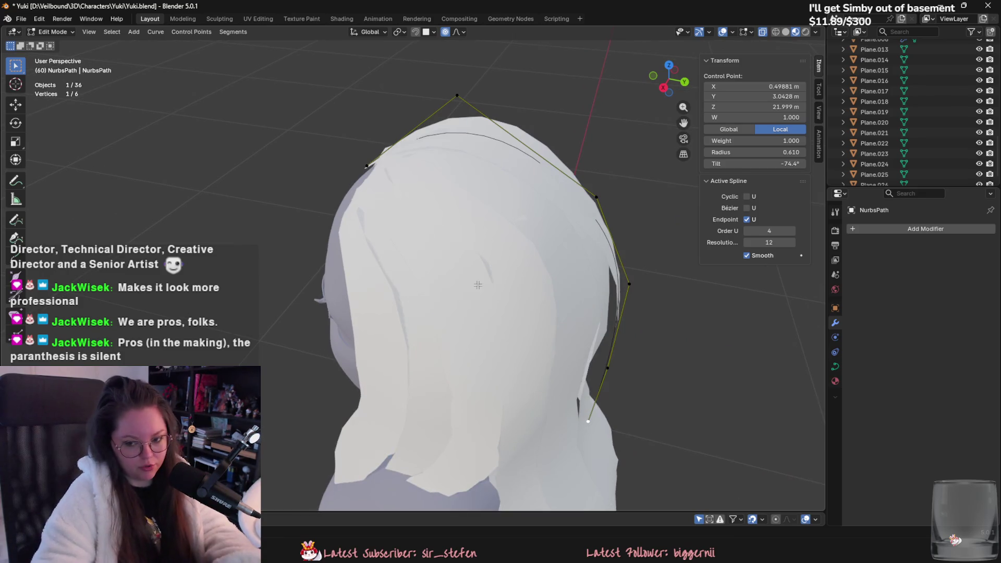
Move the curve's top control point over the head and tilt it to -92°.
{"action": "middle_click_drag", "start_coordinate": [674, 228], "coordinate": [633, 260]}
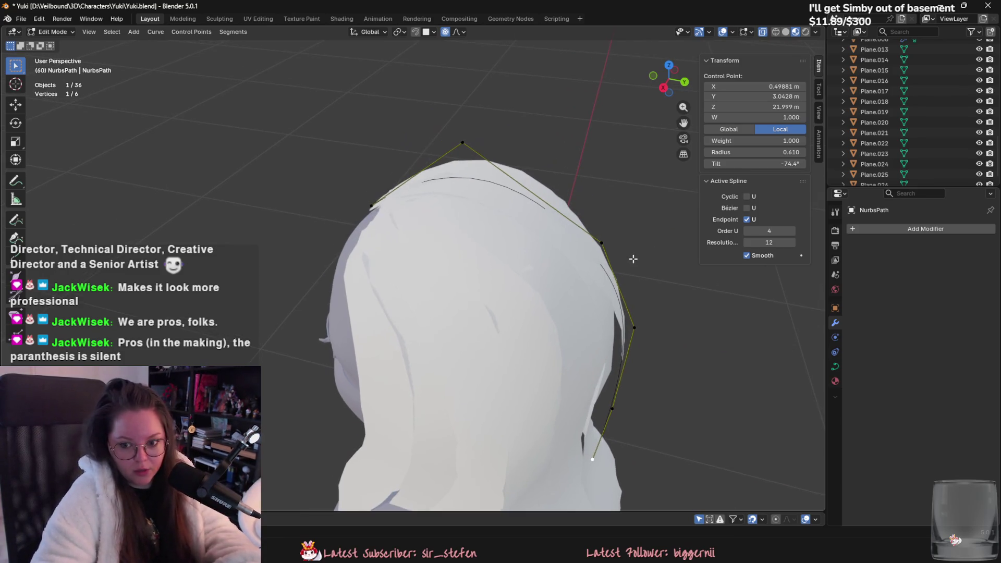
{"action": "left_click", "coordinate": [451, 155]}
{"action": "mouse_move", "coordinate": [458, 174]}
{"action": "middle_mouse_down"}
{"action": "mouse_move", "coordinate": [431, 179]}
{"action": "mouse_move", "coordinate": [440, 161]}
{"action": "middle_mouse_up"}
{"action": "key", "text": "g"}
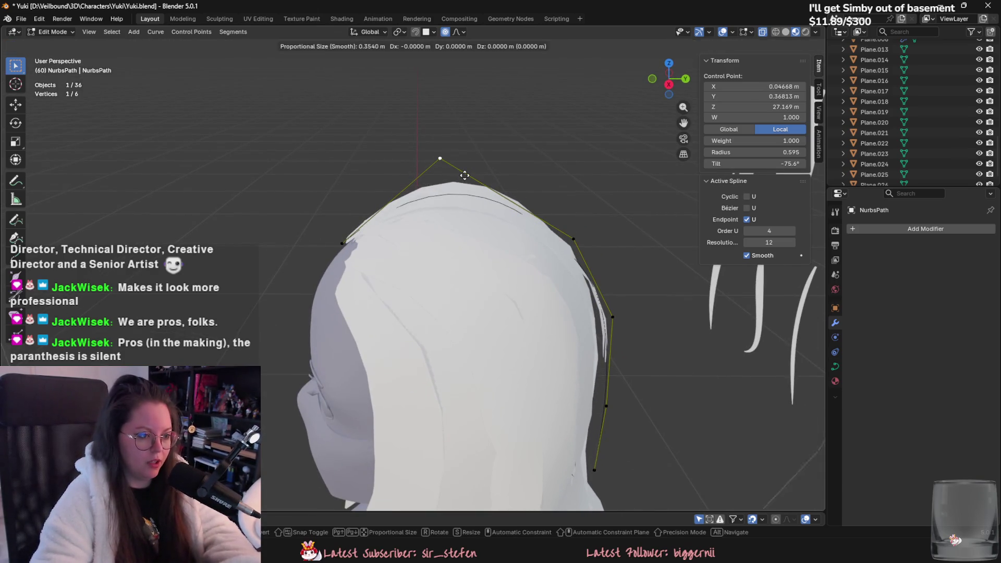
{"action": "left_click", "coordinate": [465, 173]}
{"action": "key", "text": "ctrl+t"}
{"action": "left_click", "coordinate": [471, 182]}
{"action": "mouse_move", "coordinate": [471, 182]}
{"action": "middle_mouse_down"}
{"action": "mouse_move", "coordinate": [565, 258]}
{"action": "mouse_move", "coordinate": [525, 250]}
{"action": "middle_mouse_up"}
{"action": "key", "text": "g"}
{"action": "left_click", "coordinate": [525, 248]}
Tilt and move a lower control point, undoing a trial move of the top point.
{"action": "left_click", "coordinate": [360, 340]}
{"action": "mouse_move", "coordinate": [361, 340]}
{"action": "middle_mouse_down"}
{"action": "mouse_move", "coordinate": [453, 351]}
{"action": "mouse_move", "coordinate": [474, 334]}
{"action": "mouse_move", "coordinate": [488, 319]}
{"action": "mouse_move", "coordinate": [469, 276]}
{"action": "mouse_move", "coordinate": [500, 201]}
{"action": "middle_mouse_up"}
{"action": "key", "text": "ctrl+t"}
{"action": "left_click", "coordinate": [454, 350]}
{"action": "key", "text": "g"}
{"action": "left_click", "coordinate": [488, 319]}
{"action": "left_click", "coordinate": [501, 200]}
{"action": "key", "text": "g"}
{"action": "left_click", "coordinate": [505, 195]}
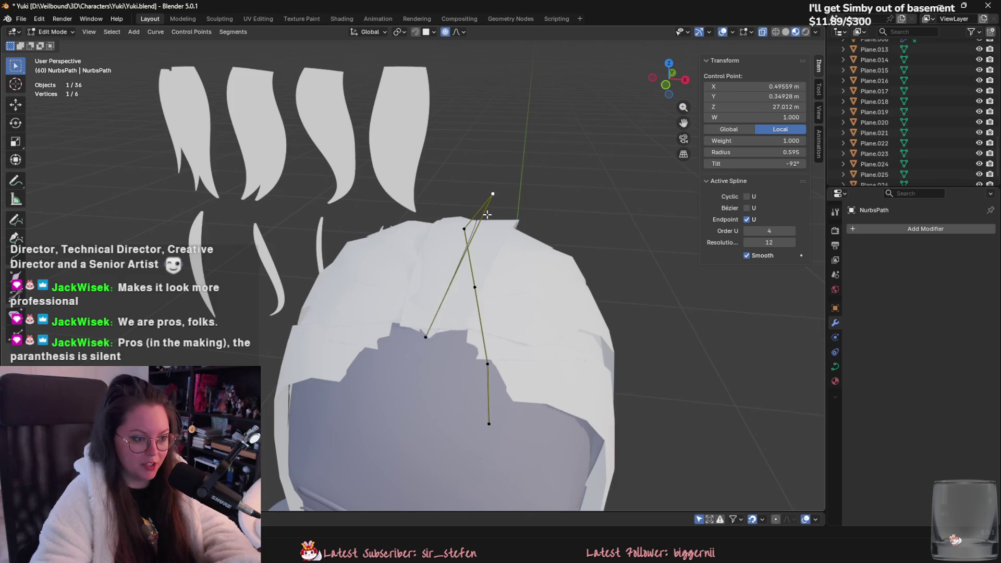
{"action": "key", "text": "ctrl+z"}
{"action": "key", "text": "ctrl+z"}
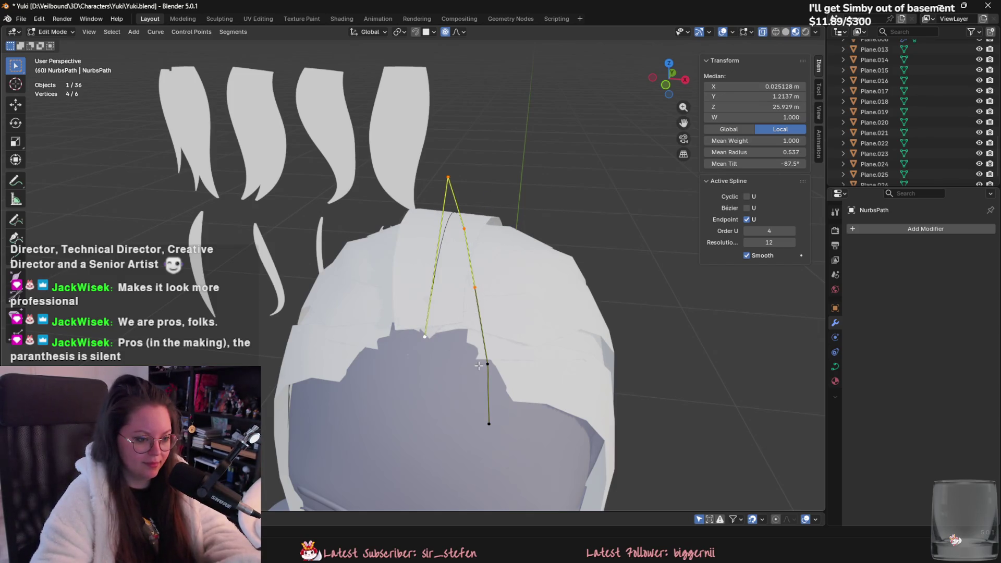
Tilt the short leg's end point to -55° and thin its radius.
{"action": "left_click", "coordinate": [426, 336]}
{"action": "middle_click_drag", "start_coordinate": [541, 339], "coordinate": [558, 291]}
{"action": "key", "text": "ctrl+t"}
{"action": "left_click", "coordinate": [492, 179]}
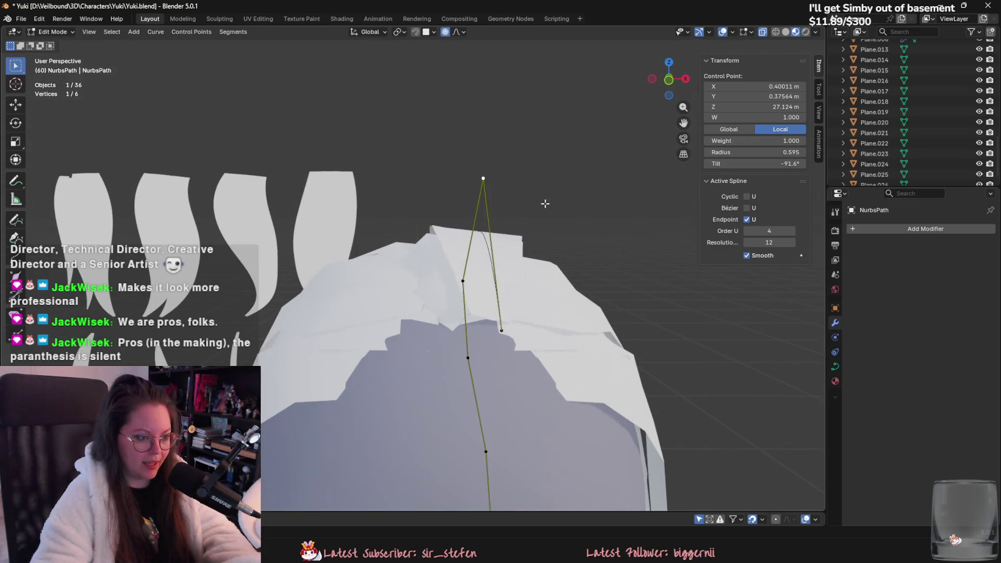
{"action": "key", "text": "alt+s"}
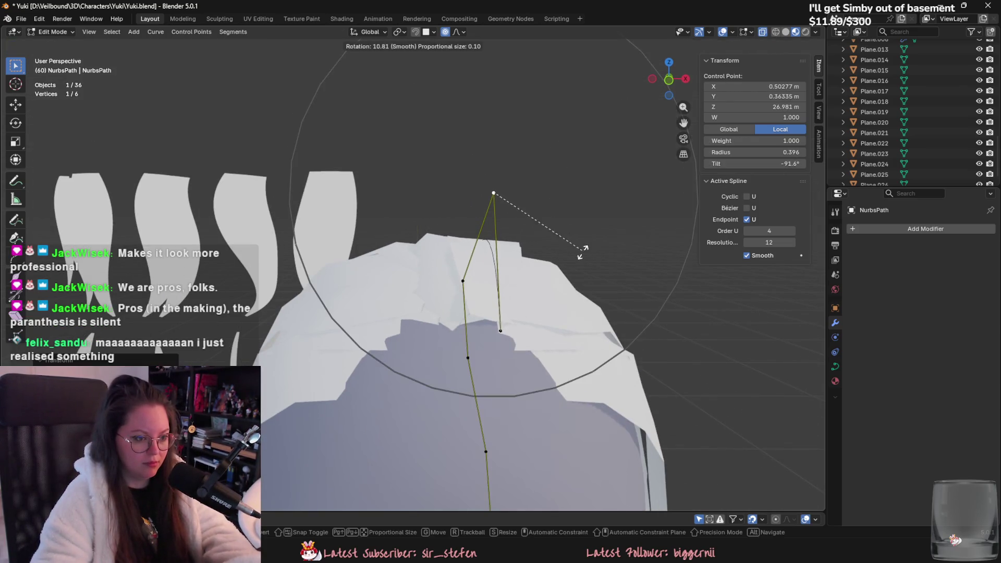
{"action": "left_click", "coordinate": [574, 226]}
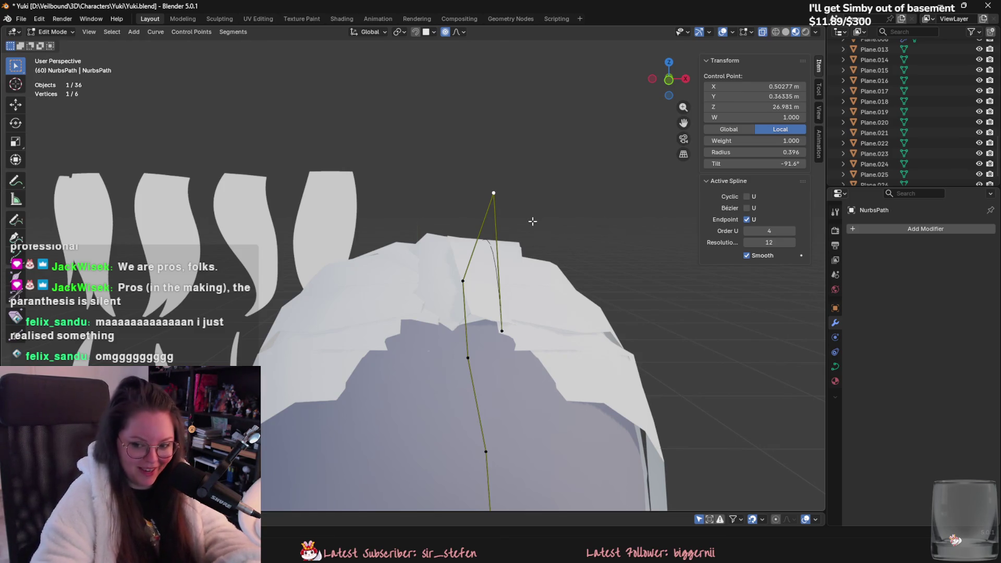
Retilt the top point to about -75°, reposition it, and thin its radius.
{"action": "middle_click_drag", "start_coordinate": [540, 223], "coordinate": [582, 214]}
{"action": "key", "text": "ctrl+t"}
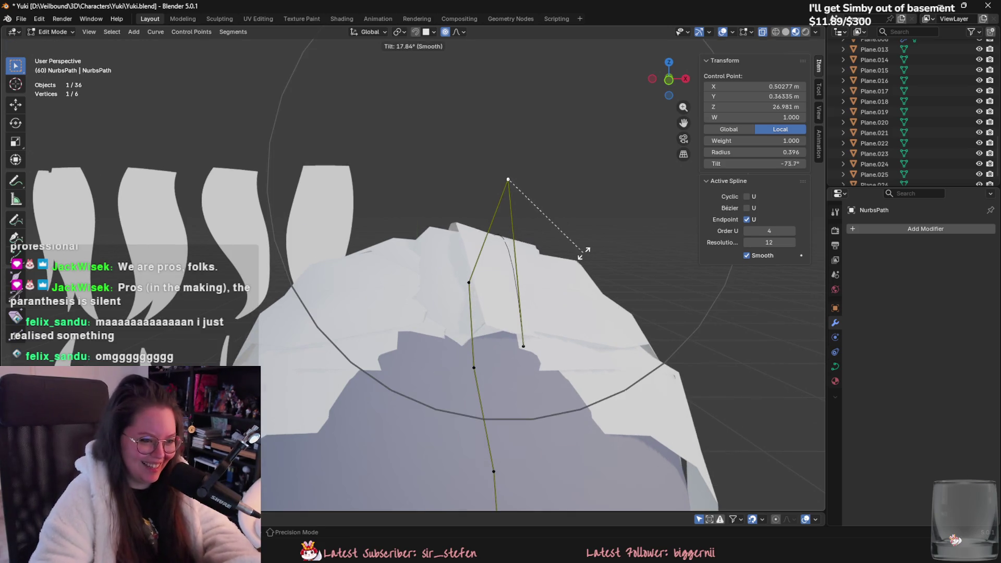
{"action": "left_click", "coordinate": [558, 213]}
{"action": "key", "text": "ctrl+t"}
{"action": "left_click", "coordinate": [566, 209]}
{"action": "key", "text": "g"}
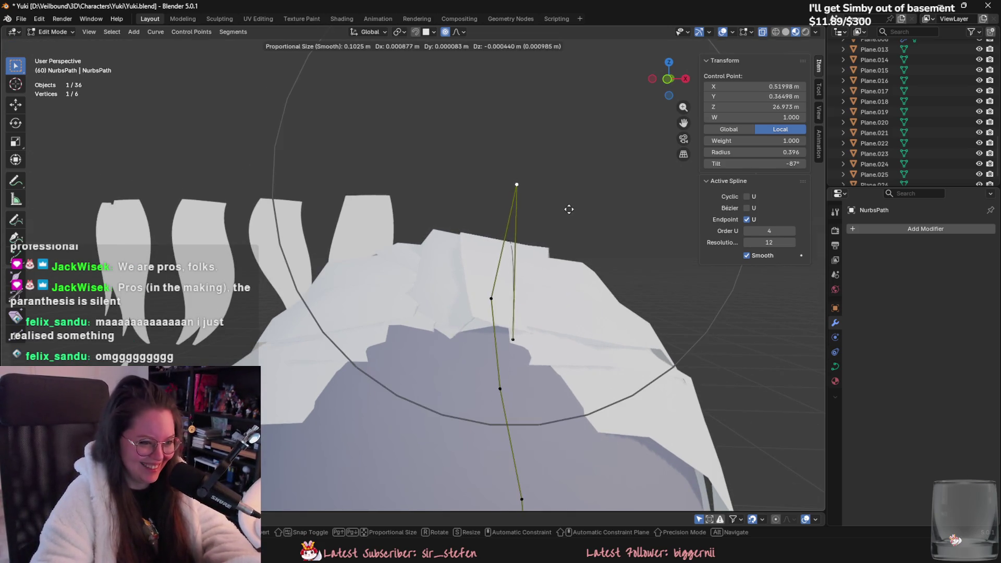
{"action": "left_click", "coordinate": [590, 233]}
{"action": "key", "text": "g"}
{"action": "left_click", "coordinate": [602, 225]}
{"action": "key", "text": "alt+s"}
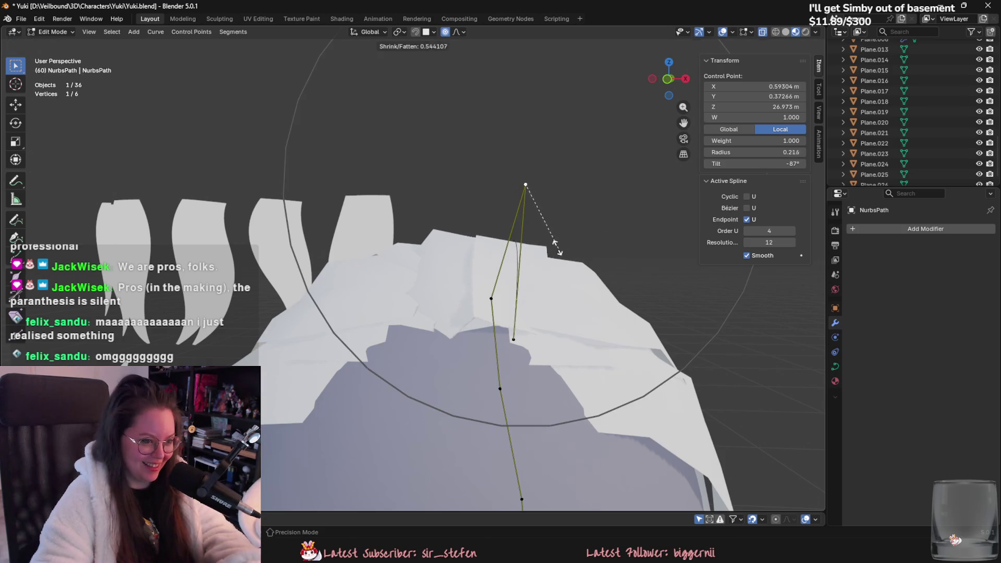
{"action": "left_click", "coordinate": [567, 246]}
Thin the lower control point to radius 0.399, then switch to Notion.
{"action": "key", "text": "g"}
{"action": "left_click", "coordinate": [543, 252]}
{"action": "mouse_move", "coordinate": [513, 340]}
{"action": "middle_mouse_down"}
{"action": "mouse_move", "coordinate": [490, 349]}
{"action": "mouse_move", "coordinate": [537, 347]}
{"action": "mouse_move", "coordinate": [558, 329]}
{"action": "mouse_move", "coordinate": [535, 334]}
{"action": "mouse_move", "coordinate": [531, 322]}
{"action": "middle_mouse_up"}
{"action": "left_click", "coordinate": [449, 345]}
{"action": "key", "text": "alt+s"}
{"action": "left_click", "coordinate": [516, 365]}
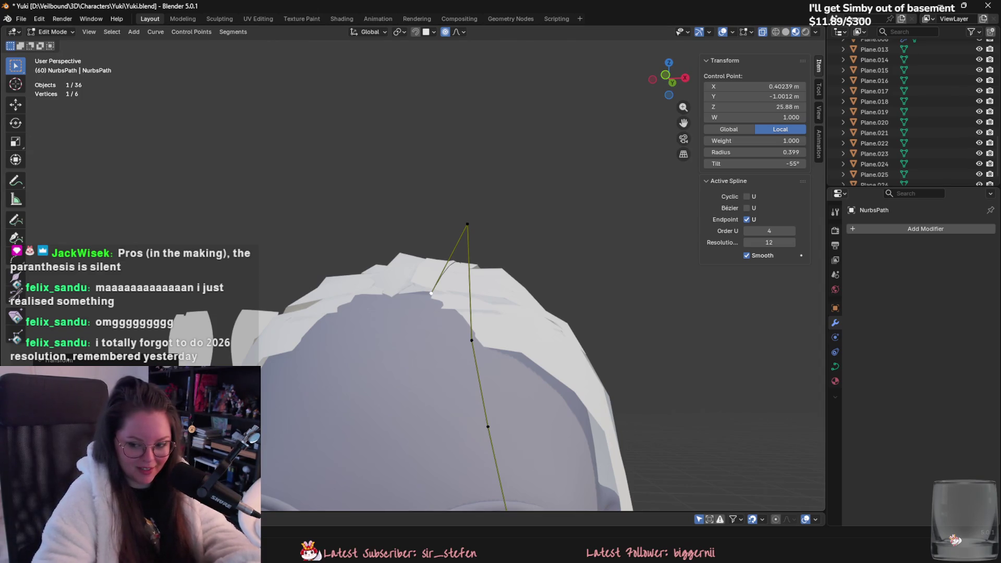
{"action": "key", "text": "alt+Tab"}
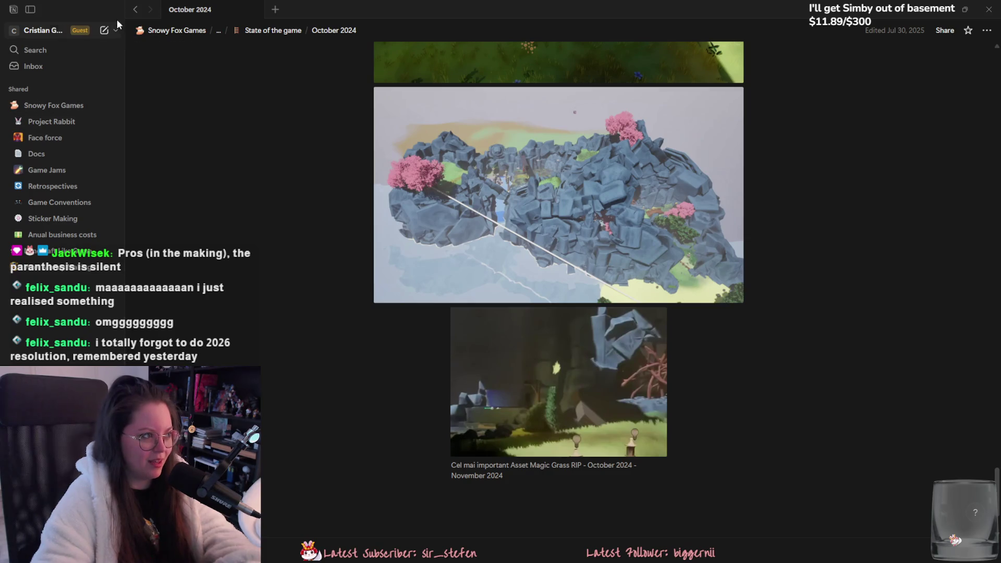
Open the New Years Resolution 2026 page in the personal workspace, briefly checking Blender.
{"action": "left_click", "coordinate": [47, 29]}
{"action": "left_click", "coordinate": [47, 115]}
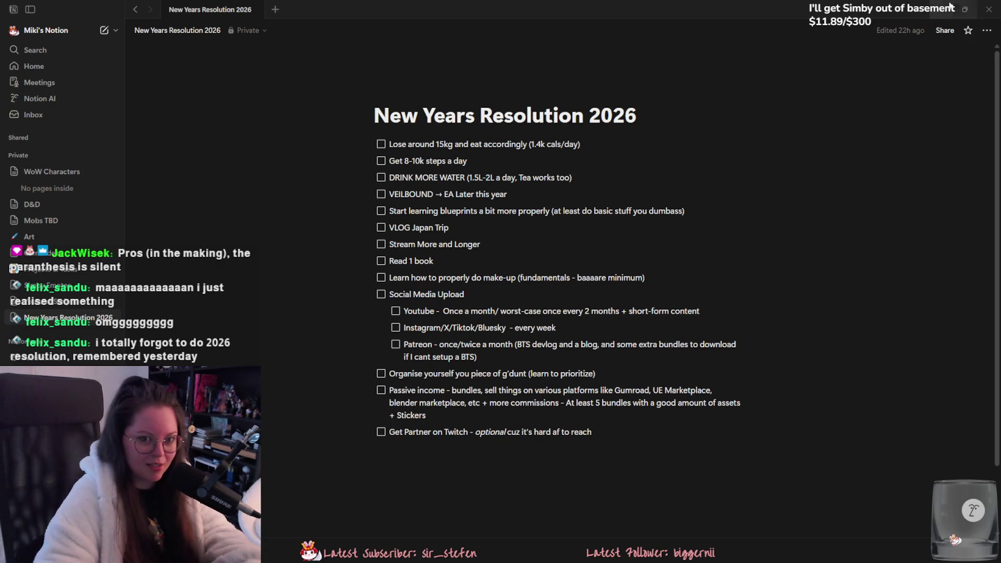
{"action": "key", "text": "alt+Tab"}
{"action": "middle_click_drag", "start_coordinate": [561, 287], "coordinate": [472, 295]}
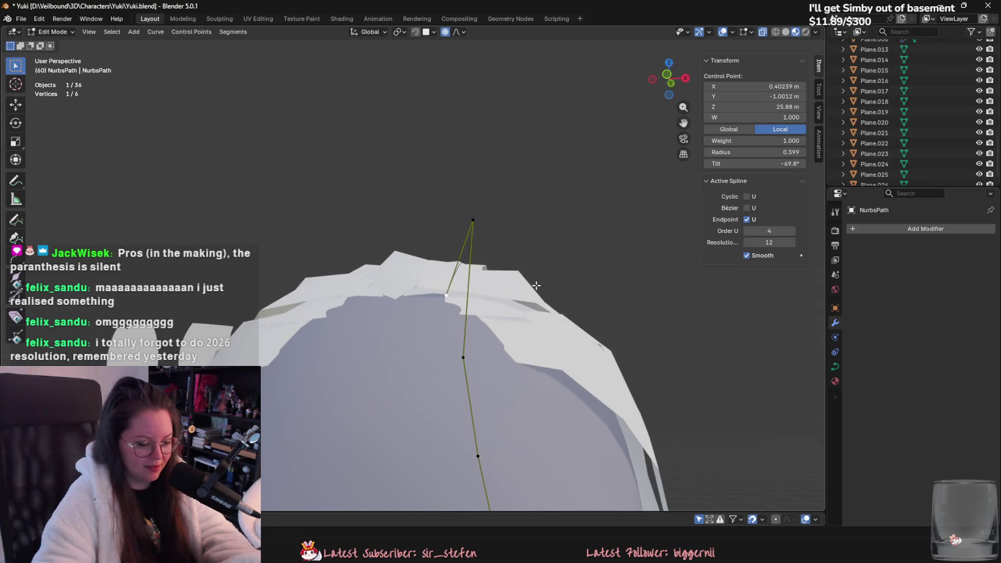
Return to the resolution page and place the cursor at the end of VLOG Japan Trip.
{"action": "key", "text": "alt+Tab"}
{"action": "left_click", "coordinate": [536, 192]}
{"action": "left_click_drag", "start_coordinate": [567, 180], "coordinate": [394, 143]}
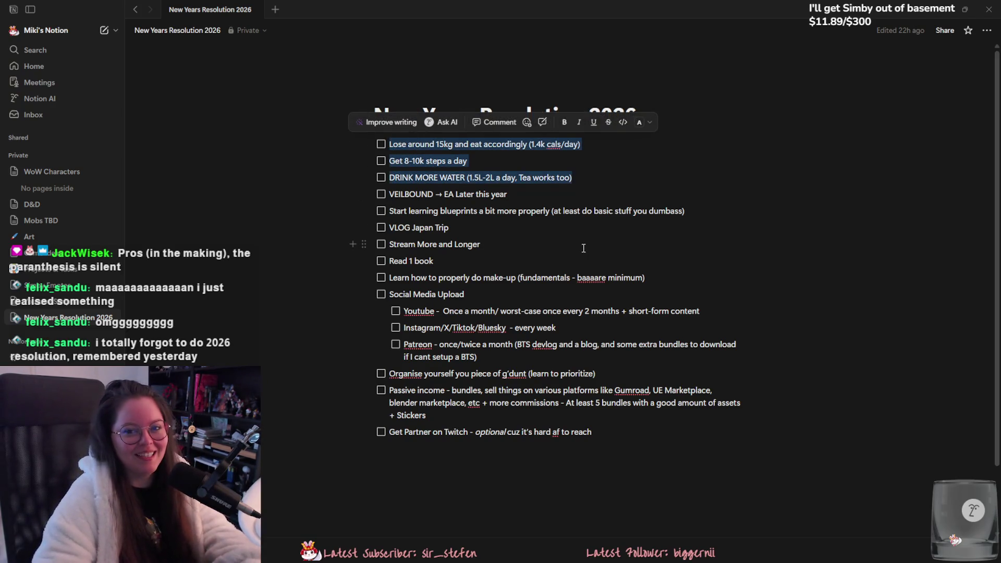
{"action": "left_click", "coordinate": [571, 227]}
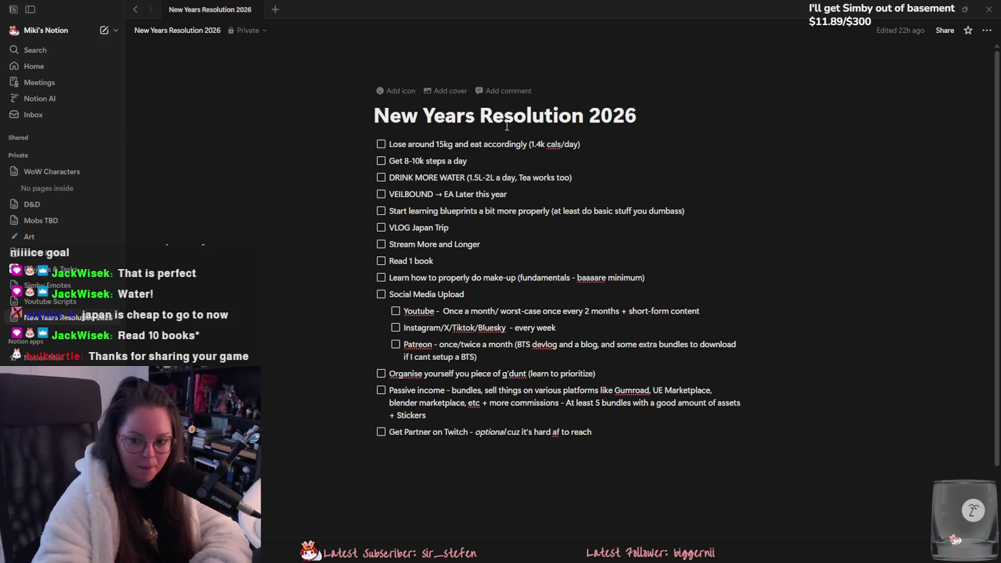
Append '(I have the tickets already)' to the VLOG Japan Trip line and restore the Notion window.
{"action": "type", "text": "(I have the ticket"}
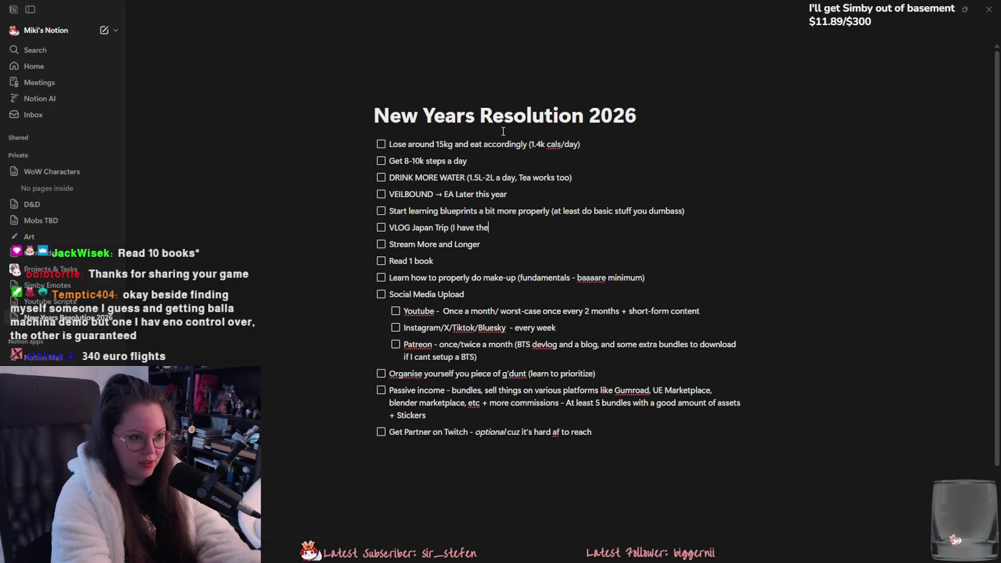
{"action": "type", "text": "s already)"}
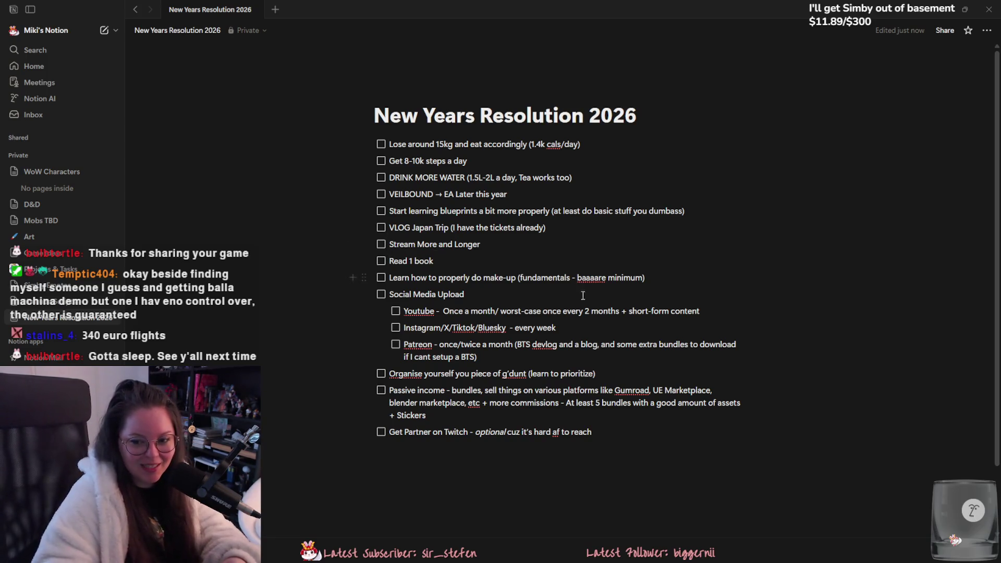
{"action": "left_click", "coordinate": [411, 261]}
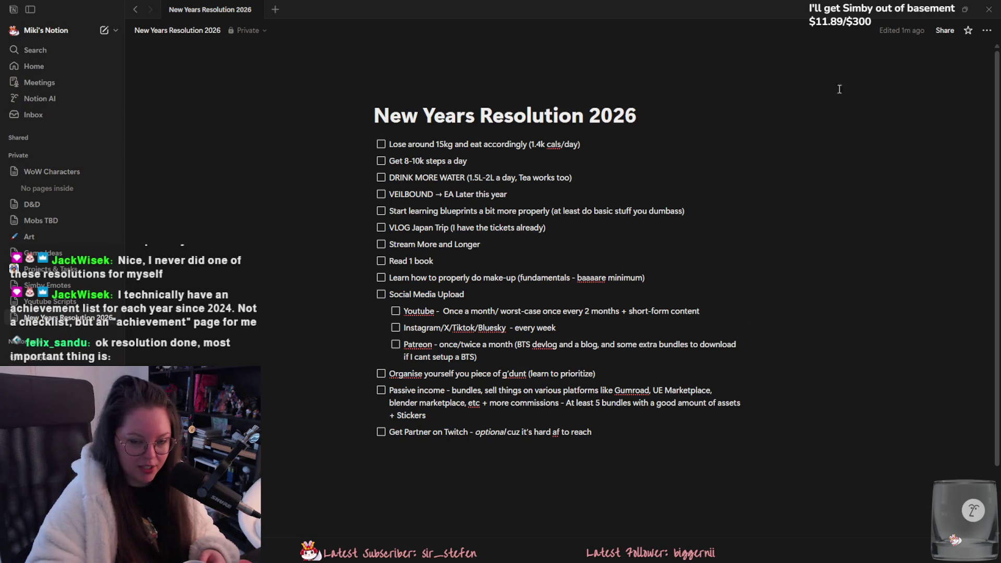
{"action": "left_click", "coordinate": [939, 12]}
Bring Blender back into view and orbit around Yuki's head to see the NurbsPath curve.
{"action": "left_click", "coordinate": [884, 84]}
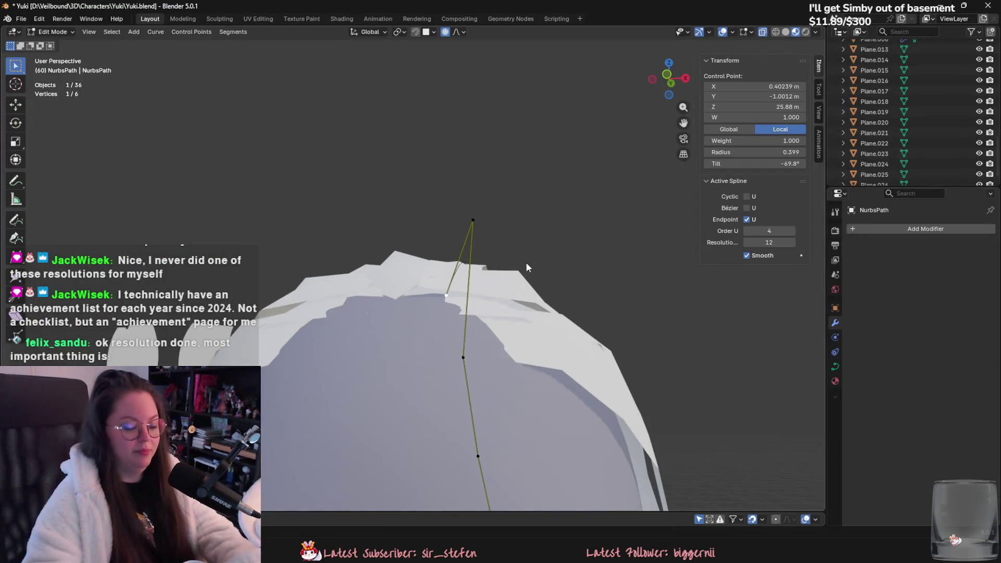
{"action": "mouse_move", "coordinate": [537, 287]}
{"action": "middle_mouse_down"}
{"action": "mouse_move", "coordinate": [527, 330]}
{"action": "mouse_move", "coordinate": [559, 315]}
{"action": "mouse_move", "coordinate": [617, 353]}
{"action": "mouse_move", "coordinate": [658, 328]}
{"action": "middle_mouse_up"}
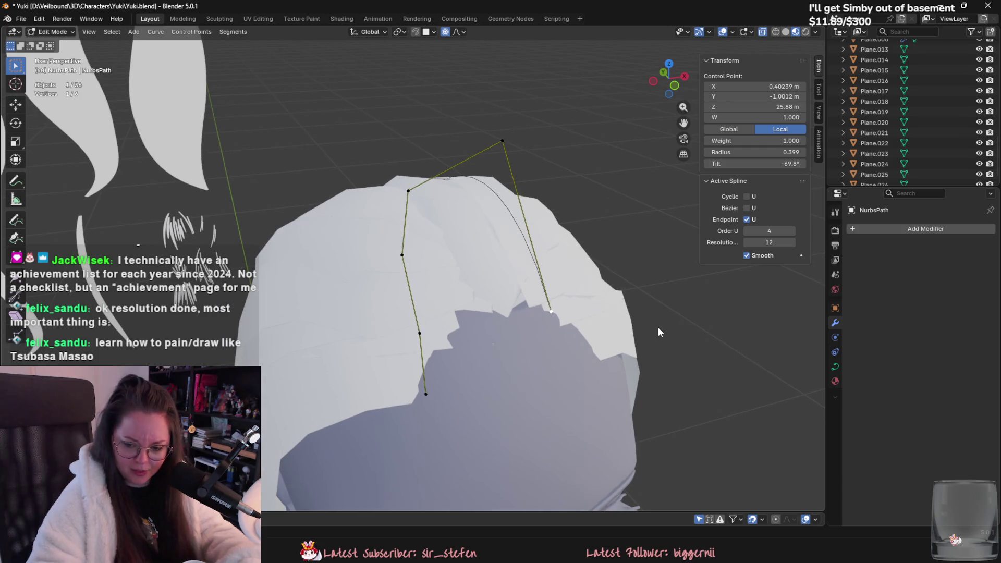
{"action": "scroll", "coordinate": [656, 329], "scroll_direction": "down", "scroll_amount": 2}
{"action": "middle_click_drag", "start_coordinate": [653, 299], "coordinate": [581, 303]}
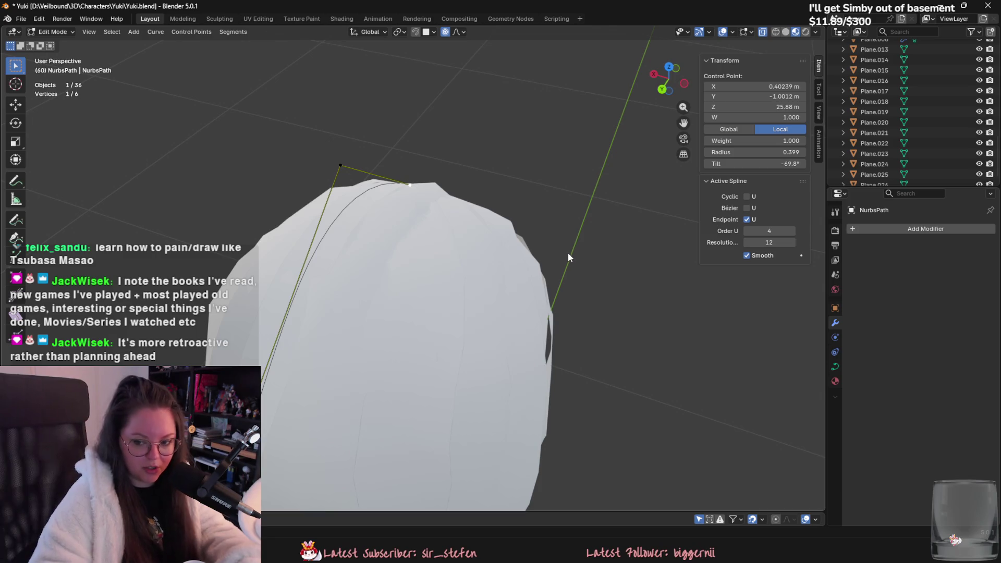
{"action": "mouse_move", "coordinate": [564, 264]}
{"action": "middle_mouse_down"}
{"action": "mouse_move", "coordinate": [531, 289]}
{"action": "mouse_move", "coordinate": [549, 247]}
{"action": "middle_mouse_up"}
Select a curve control point and move it twice to pull the arc over the head.
{"action": "left_click", "coordinate": [409, 194]}
{"action": "mouse_move", "coordinate": [408, 196]}
{"action": "middle_mouse_down"}
{"action": "mouse_move", "coordinate": [500, 241]}
{"action": "mouse_move", "coordinate": [562, 255]}
{"action": "mouse_move", "coordinate": [519, 224]}
{"action": "mouse_move", "coordinate": [559, 262]}
{"action": "middle_mouse_up"}
{"action": "key", "text": "g"}
{"action": "left_click", "coordinate": [523, 228]}
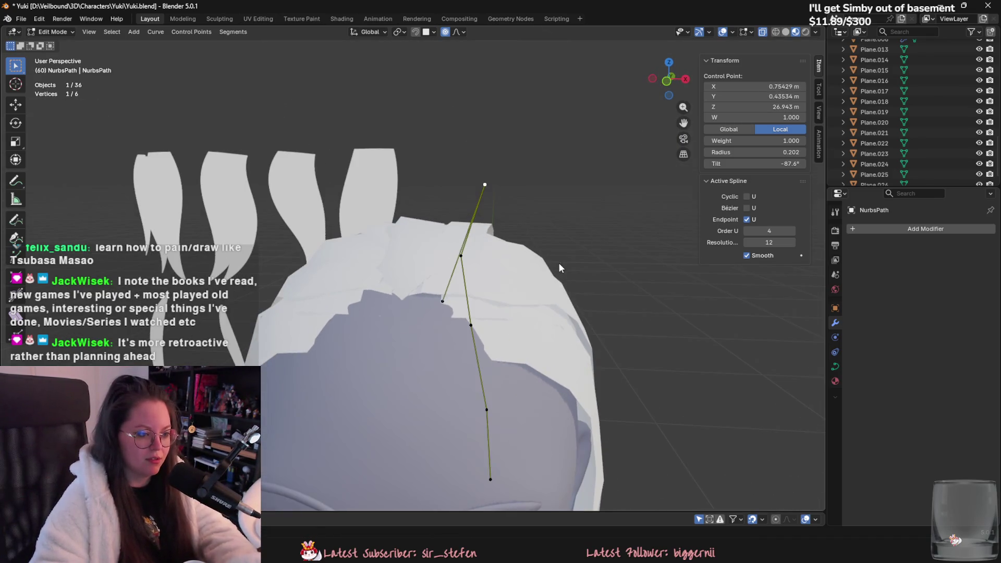
{"action": "key", "text": "g"}
{"action": "left_click", "coordinate": [557, 319]}
{"action": "mouse_move", "coordinate": [557, 319]}
{"action": "middle_mouse_down"}
{"action": "mouse_move", "coordinate": [470, 323]}
{"action": "mouse_move", "coordinate": [512, 292]}
{"action": "mouse_move", "coordinate": [655, 388]}
{"action": "mouse_move", "coordinate": [644, 335]}
{"action": "mouse_move", "coordinate": [556, 299]}
{"action": "middle_mouse_up"}
Move a second control point so the curve follows the crown more closely.
{"action": "left_click", "coordinate": [511, 292]}
{"action": "key", "text": "g"}
{"action": "left_click", "coordinate": [659, 325]}
{"action": "key", "text": "g"}
{"action": "left_click", "coordinate": [567, 333]}
{"action": "mouse_move", "coordinate": [567, 333]}
{"action": "middle_mouse_down"}
{"action": "mouse_move", "coordinate": [412, 391]}
{"action": "mouse_move", "coordinate": [527, 335]}
{"action": "mouse_move", "coordinate": [549, 362]}
{"action": "mouse_move", "coordinate": [537, 368]}
{"action": "middle_mouse_up"}
Tilt a lower control point to twist the strand, then lower the side control point.
{"action": "left_click", "coordinate": [406, 393]}
{"action": "key", "text": "ctrl+t"}
{"action": "left_click", "coordinate": [449, 415]}
{"action": "left_click", "coordinate": [536, 365]}
{"action": "key", "text": "g"}
{"action": "left_click", "coordinate": [527, 421]}
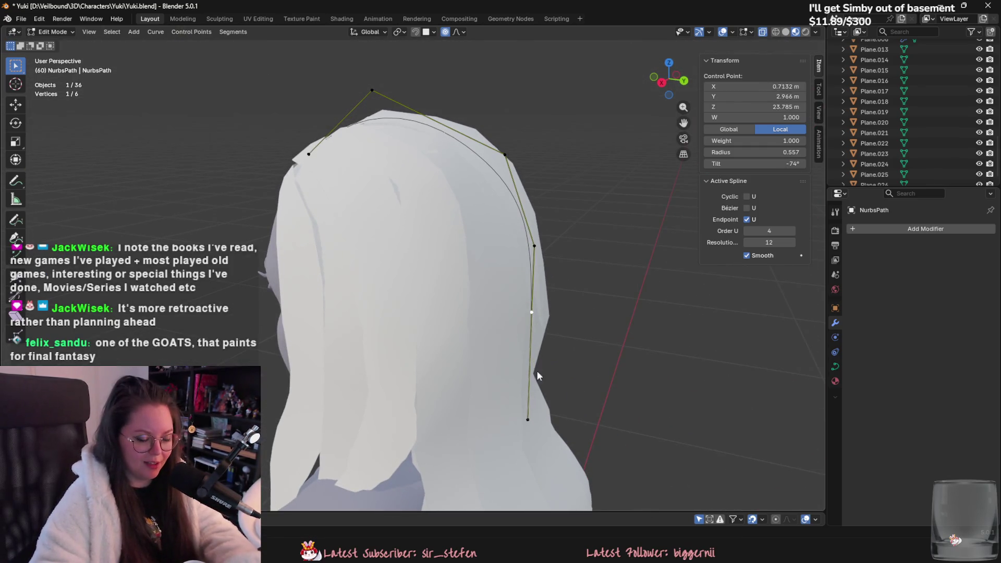
Raise the bottom control point of the curve and select a higher point.
{"action": "key", "text": "g"}
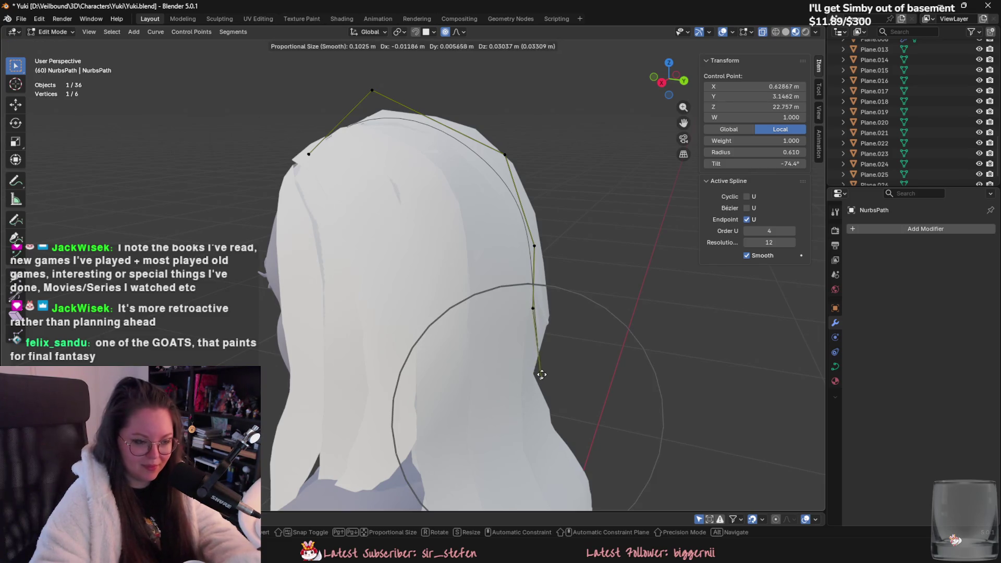
{"action": "scroll", "coordinate": [541, 337], "scroll_direction": "down", "scroll_amount": 5}
{"action": "middle_click_drag", "start_coordinate": [542, 333], "coordinate": [574, 330], "text": "alt"}
{"action": "left_click", "coordinate": [532, 236]}
{"action": "left_click", "coordinate": [530, 234]}
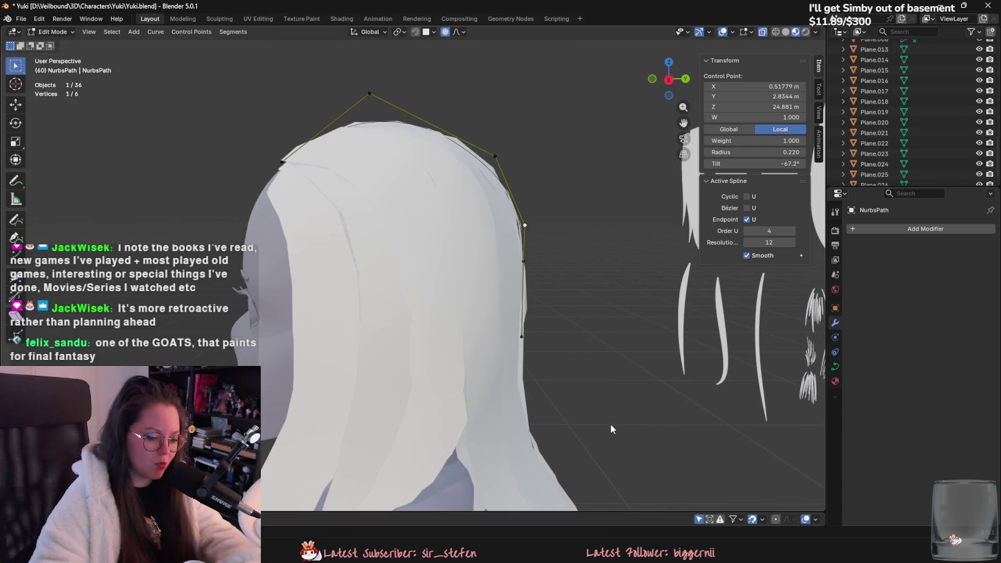
From a rear view, move the upper control point with proportional falloff down the hair's back.
{"action": "mouse_move", "coordinate": [581, 418]}
{"action": "middle_mouse_down"}
{"action": "mouse_move", "coordinate": [494, 308]}
{"action": "mouse_move", "coordinate": [429, 364]}
{"action": "middle_mouse_up"}
{"action": "left_click", "coordinate": [472, 259]}
{"action": "mouse_move", "coordinate": [478, 263]}
{"action": "middle_mouse_down"}
{"action": "mouse_move", "coordinate": [498, 252]}
{"action": "mouse_move", "coordinate": [509, 217]}
{"action": "middle_mouse_up"}
{"action": "key", "text": "g"}
{"action": "left_click", "coordinate": [526, 241]}
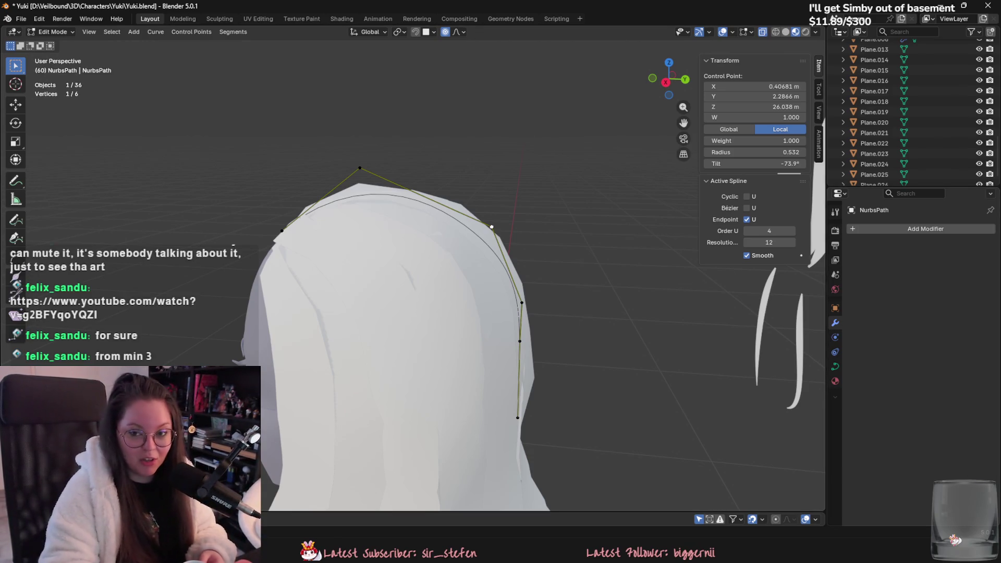
Switch from Blender to the Notion 'New Years Resolution 2026' page.
{"action": "key", "text": "alt+Tab"}
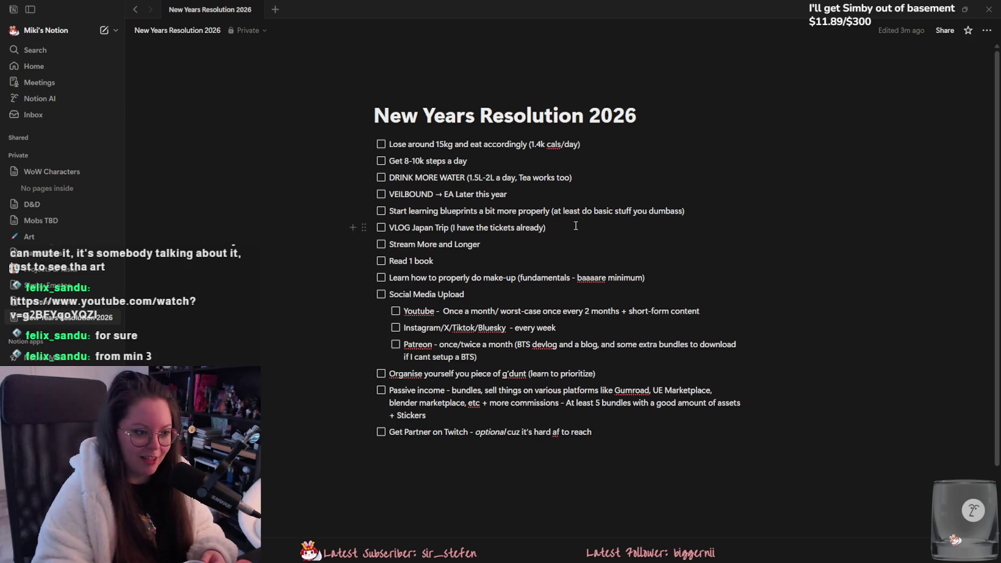
Highlight the VEILBOUND line, place the cursor after 'Stream More and Longer', then go to the video.
{"action": "left_click_drag", "start_coordinate": [397, 197], "coordinate": [507, 195]}
{"action": "left_click", "coordinate": [545, 252]}
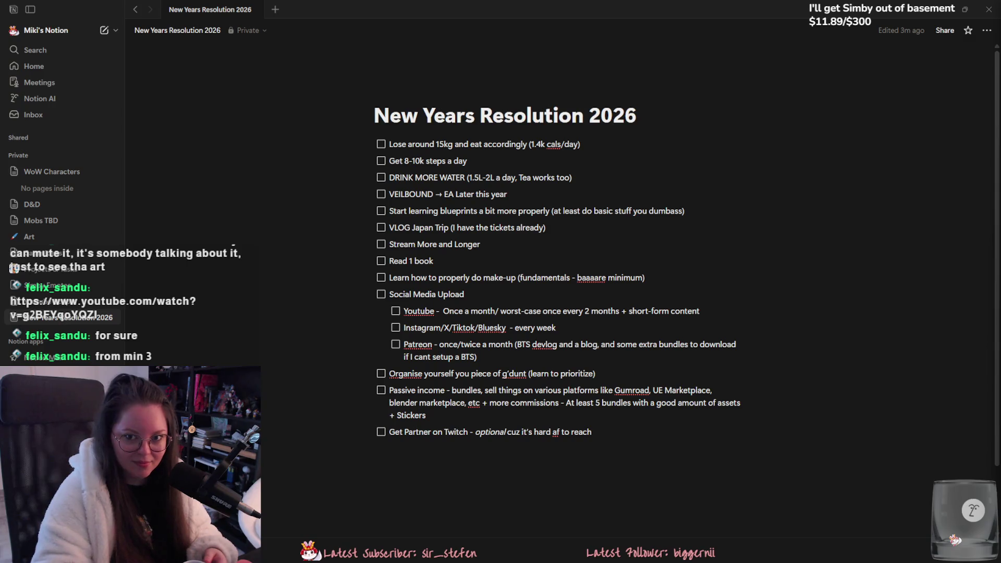
{"action": "key", "text": "alt+Tab"}
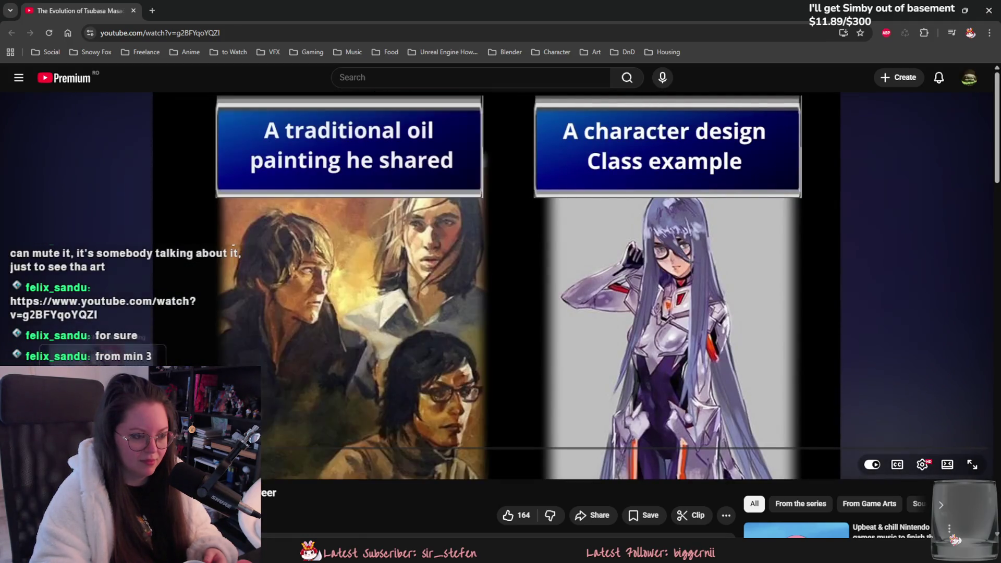
Scrub the Tsubasa Masao art video forward to about 4:15, then return to Notion.
{"action": "left_click_drag", "start_coordinate": [104, 447], "coordinate": [214, 447]}
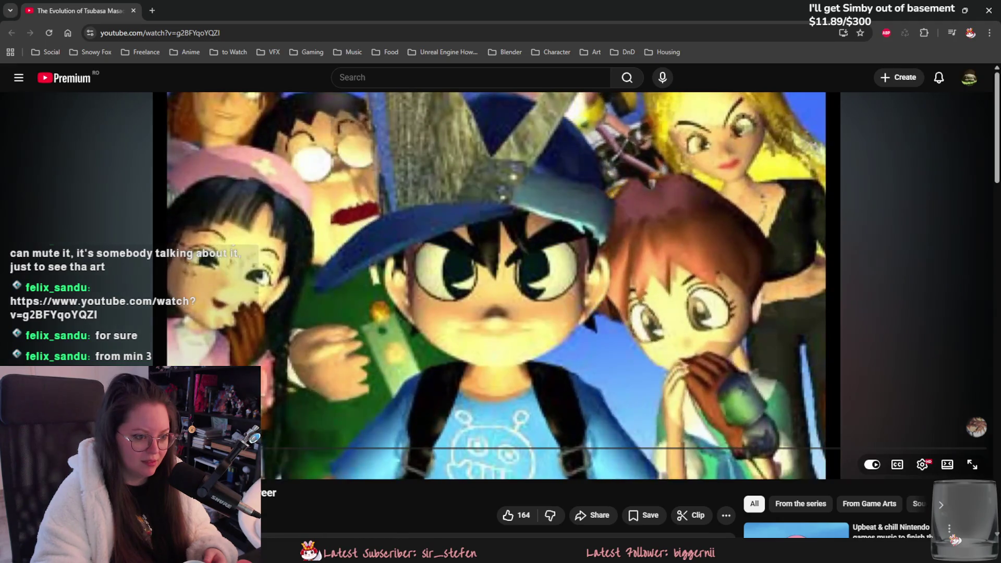
{"action": "left_click", "coordinate": [286, 448]}
{"action": "left_click_drag", "start_coordinate": [286, 450], "coordinate": [432, 451]}
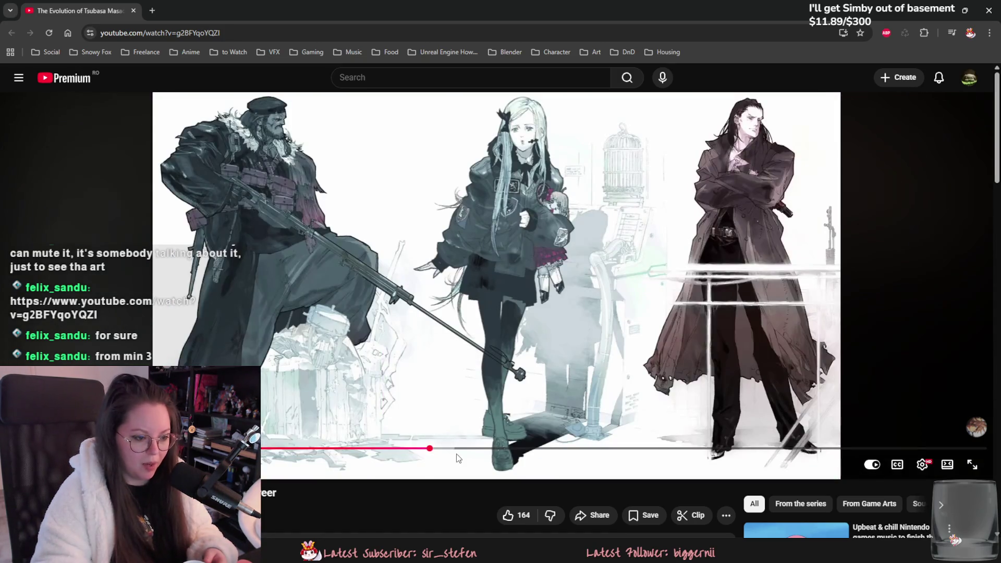
{"action": "left_click", "coordinate": [475, 450]}
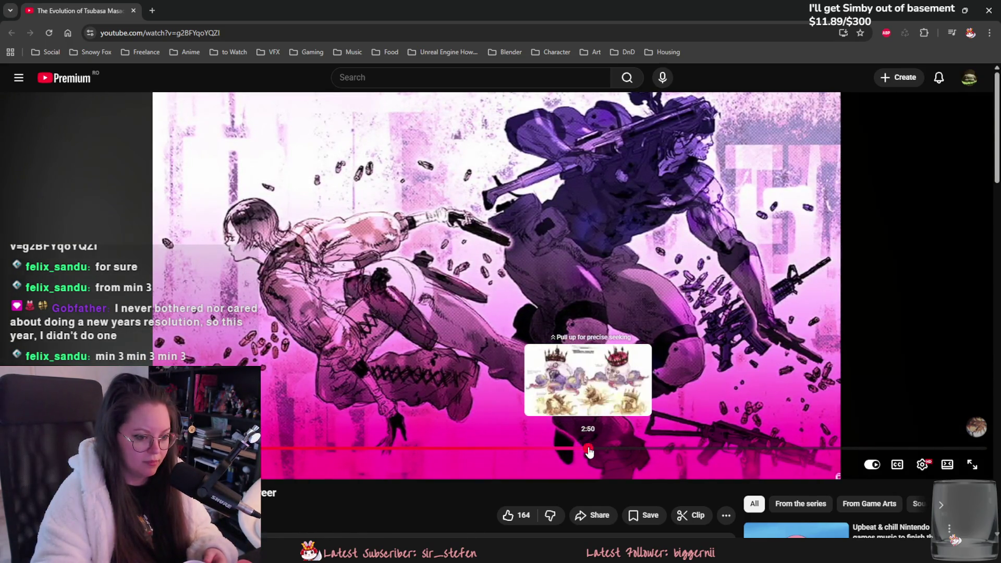
{"action": "left_click_drag", "start_coordinate": [594, 451], "coordinate": [801, 452]}
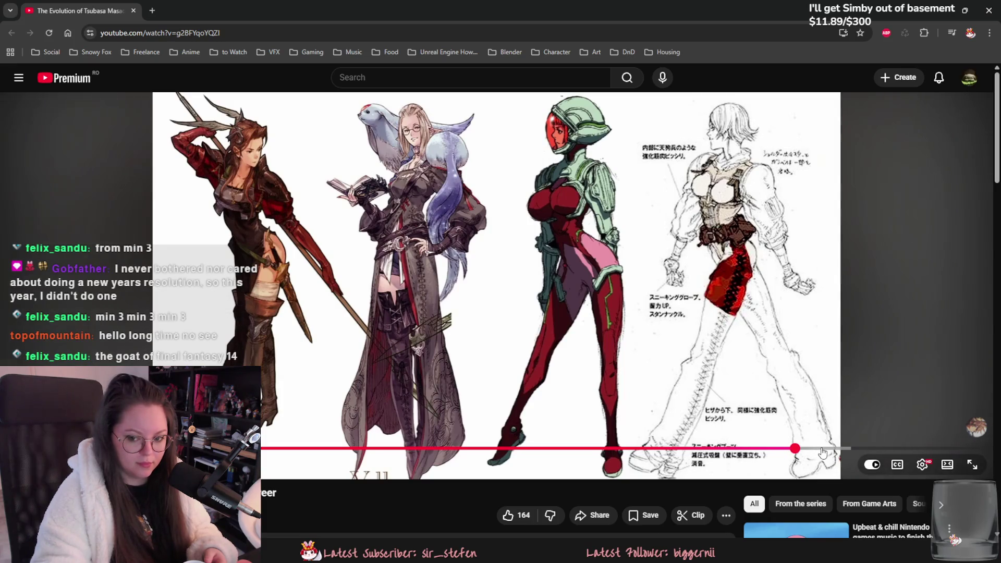
{"action": "left_click_drag", "start_coordinate": [832, 453], "coordinate": [916, 451]}
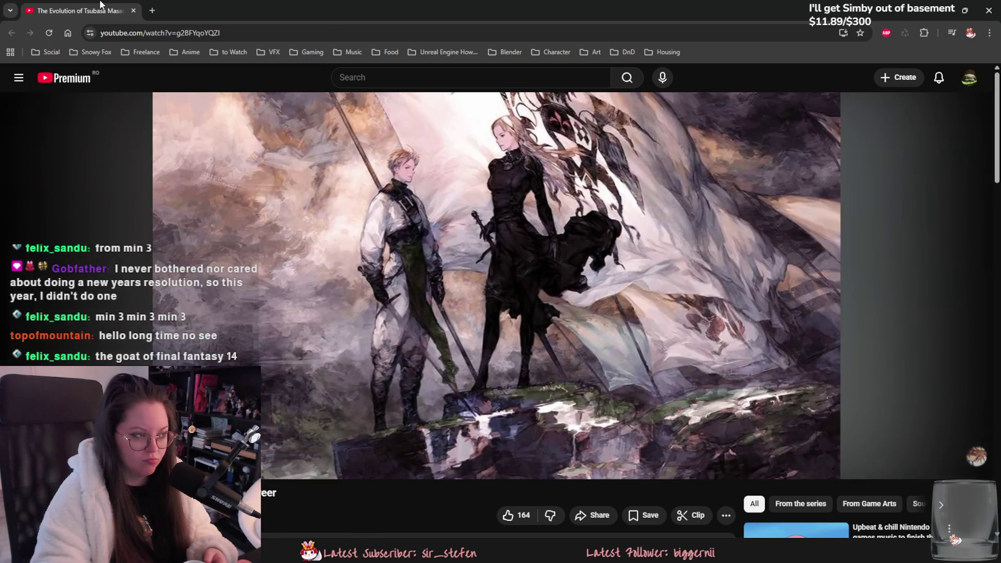
{"action": "key", "text": "alt+Tab"}
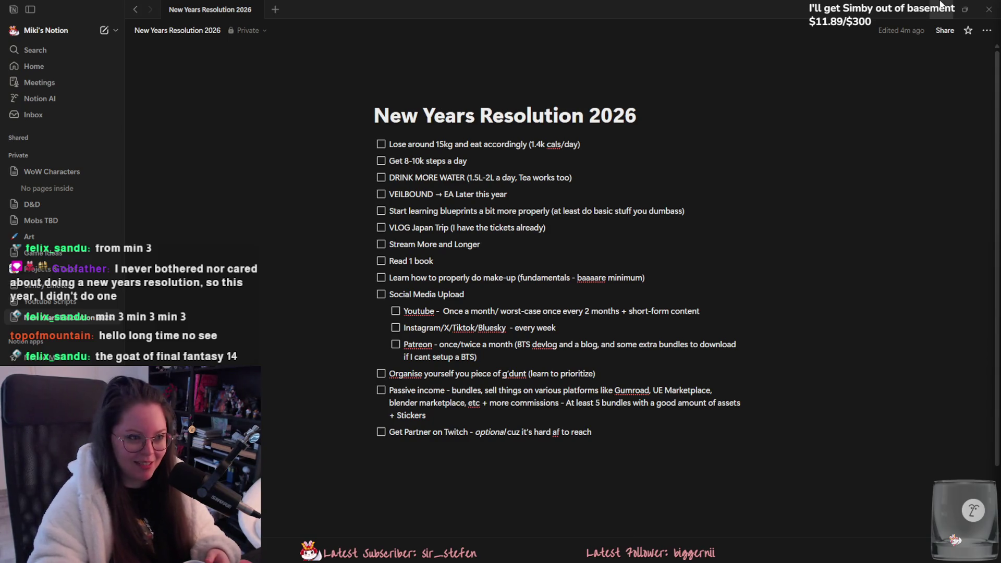
Switch from Notion back to the Blender scene with the NurbsPath hair curve.
{"action": "key", "text": "alt+Tab"}
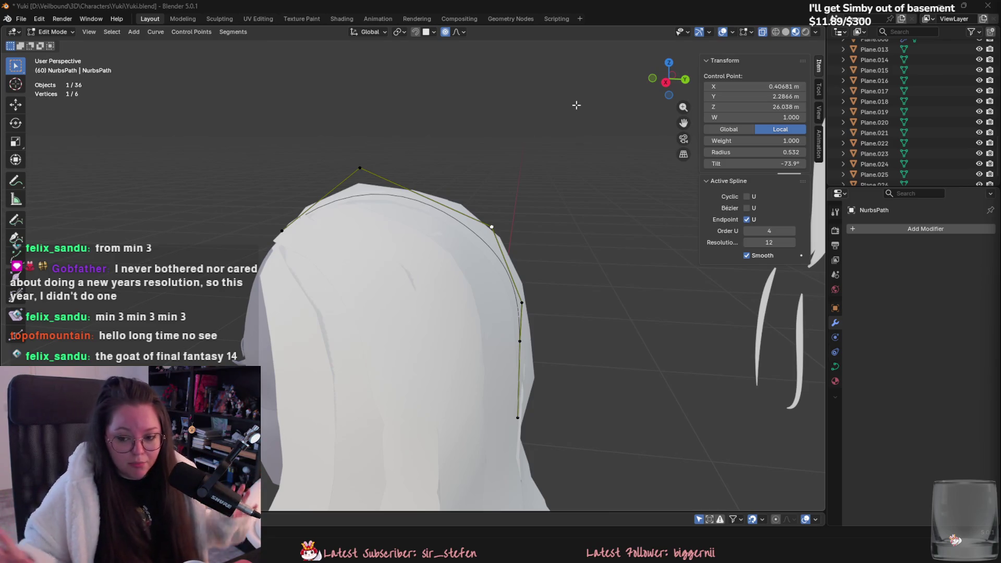
Move the selected curve point outward and enlarge its radius to 0.900.
{"action": "mouse_move", "coordinate": [615, 130]}
{"action": "middle_mouse_down"}
{"action": "mouse_move", "coordinate": [457, 242]}
{"action": "mouse_move", "coordinate": [488, 259]}
{"action": "middle_mouse_up"}
{"action": "key", "text": "g"}
{"action": "left_click", "coordinate": [477, 250]}
{"action": "key", "text": "alt+s"}
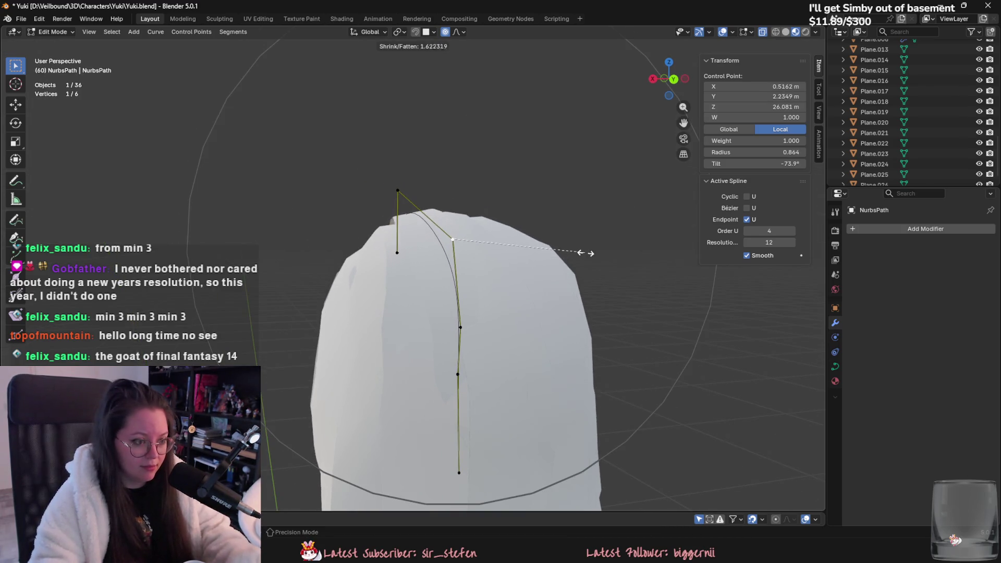
{"action": "left_click", "coordinate": [578, 254]}
{"action": "middle_click_drag", "start_coordinate": [579, 253], "coordinate": [616, 267]}
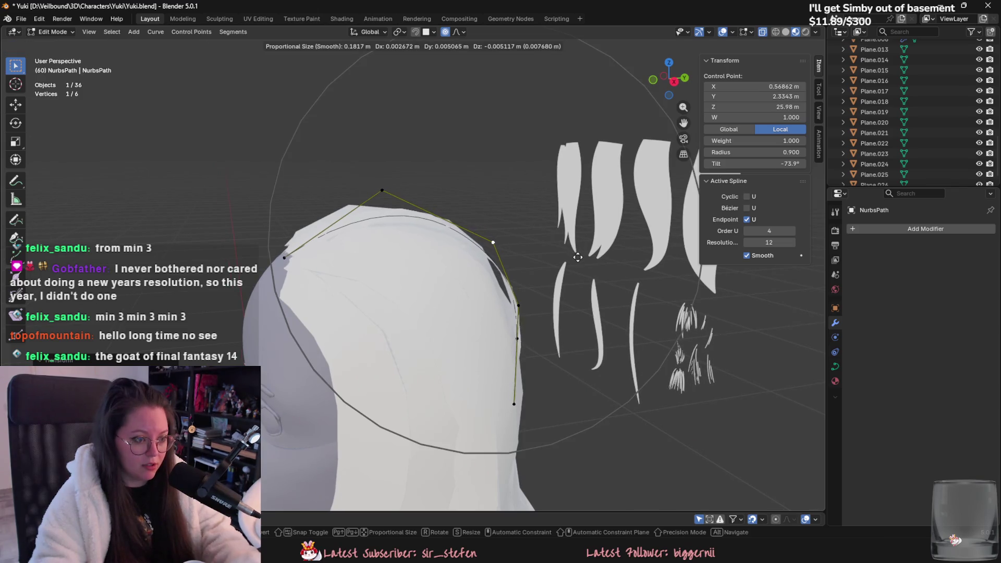
Move the next control point down with smooth falloff, then orbit to view the hair from behind.
{"action": "left_click", "coordinate": [513, 301]}
{"action": "middle_click_drag", "start_coordinate": [514, 301], "coordinate": [470, 266], "text": "shift"}
{"action": "key", "text": "g"}
{"action": "left_click", "coordinate": [489, 322]}
{"action": "middle_click_drag", "start_coordinate": [490, 321], "coordinate": [488, 327]}
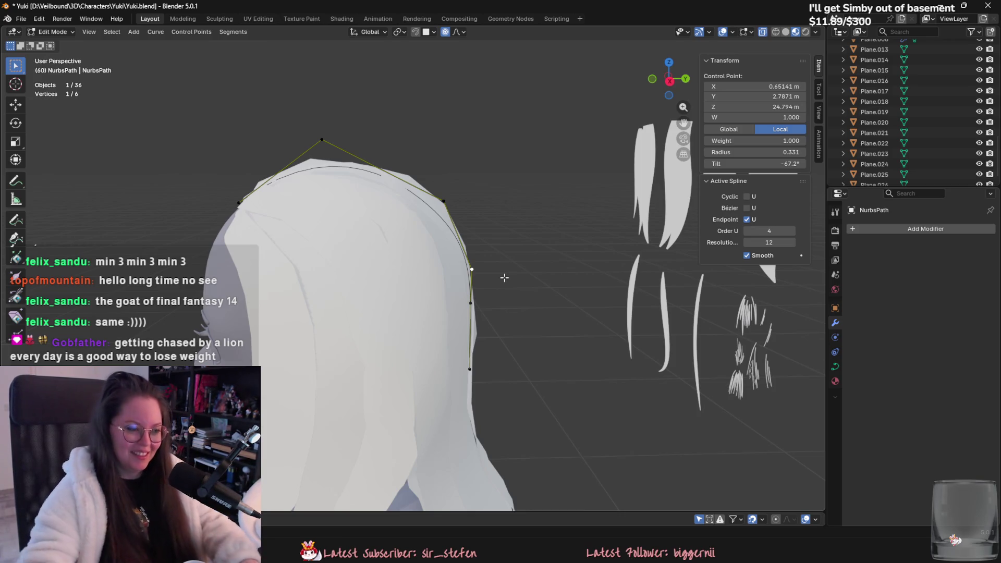
{"action": "middle_click_drag", "start_coordinate": [512, 326], "coordinate": [411, 293]}
From a side angle, reposition two upper control points of the NurbsPath.
{"action": "mouse_move", "coordinate": [460, 212]}
{"action": "middle_mouse_down"}
{"action": "mouse_move", "coordinate": [503, 235]}
{"action": "mouse_move", "coordinate": [426, 192]}
{"action": "mouse_move", "coordinate": [539, 277]}
{"action": "mouse_move", "coordinate": [511, 313]}
{"action": "mouse_move", "coordinate": [428, 217]}
{"action": "middle_mouse_up"}
{"action": "left_click", "coordinate": [465, 202]}
{"action": "key", "text": "g"}
{"action": "left_click", "coordinate": [545, 248]}
{"action": "left_click", "coordinate": [427, 193]}
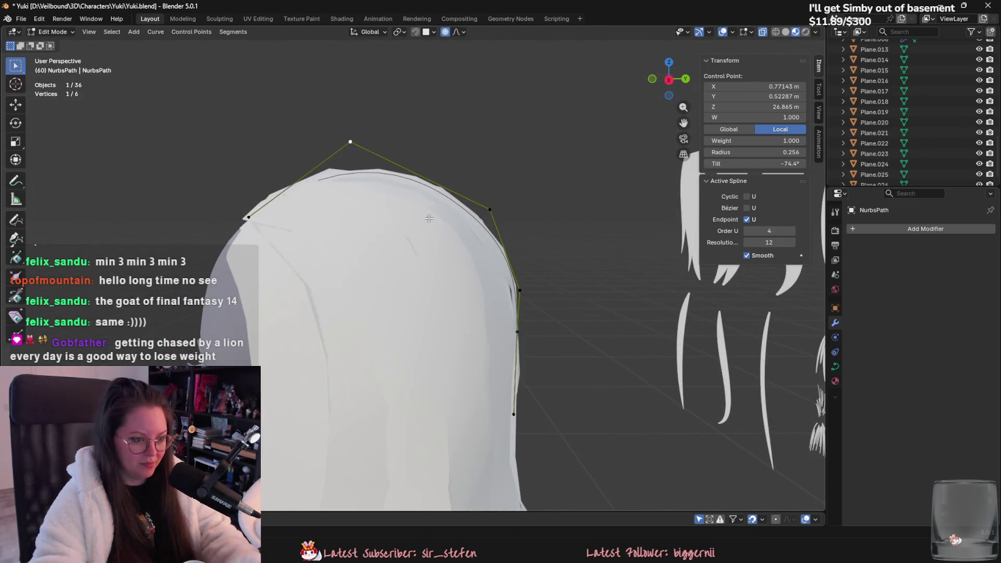
{"action": "middle_click_drag", "start_coordinate": [523, 284], "coordinate": [536, 284]}
{"action": "key", "text": "g"}
{"action": "key", "text": "Escape"}
{"action": "left_click", "coordinate": [494, 214]}
{"action": "key", "text": "g"}
Subdivide the top segment to add a new control point and move it into place.
{"action": "right_click", "coordinate": [495, 220]}
{"action": "left_click", "coordinate": [358, 138], "text": "shift"}
{"action": "right_click", "coordinate": [365, 126]}
{"action": "left_click", "coordinate": [333, 125]}
{"action": "key", "text": "g"}
{"action": "left_click", "coordinate": [450, 202]}
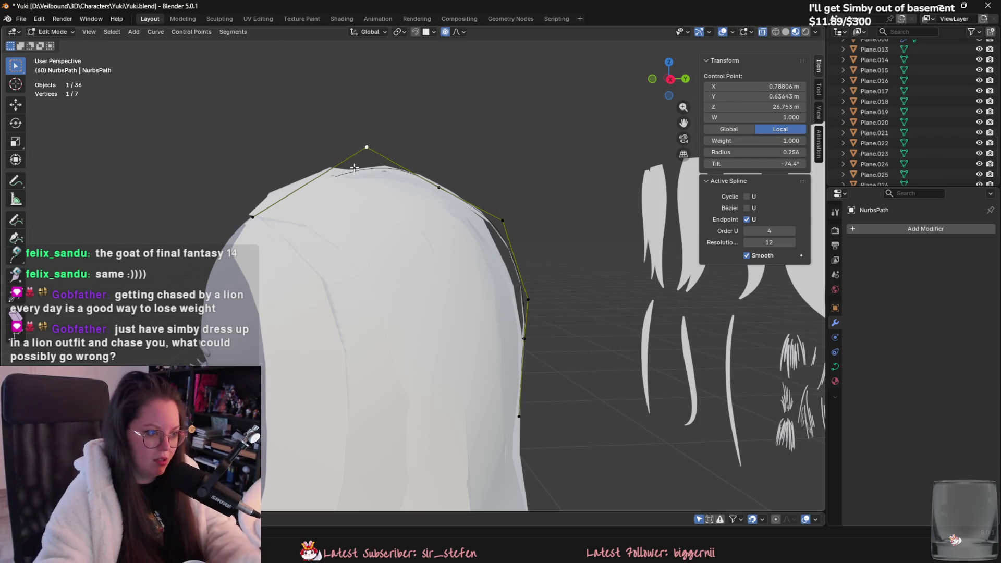
Adjust the top control point and the one below it to hug the crown.
{"action": "left_click", "coordinate": [367, 148]}
{"action": "key", "text": "g"}
{"action": "scroll", "coordinate": [349, 167], "scroll_direction": "down", "scroll_amount": 3}
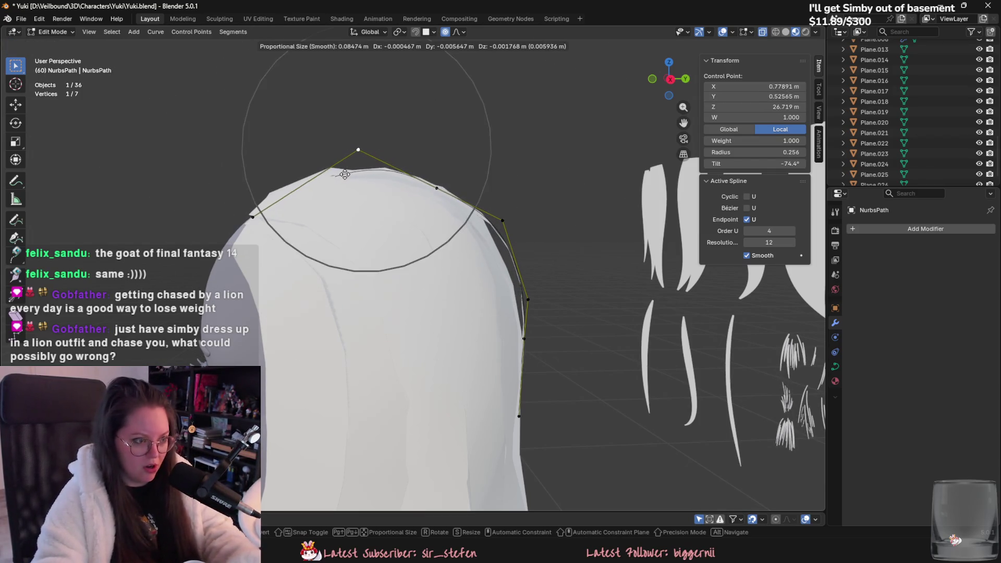
{"action": "left_click", "coordinate": [334, 172]}
{"action": "left_click", "coordinate": [436, 188]}
{"action": "key", "text": "g"}
{"action": "scroll", "coordinate": [472, 201], "scroll_direction": "up", "scroll_amount": 4}
{"action": "left_click", "coordinate": [472, 201]}
Move the lower control point and nudge the earlier point again after orbiting.
{"action": "left_click", "coordinate": [504, 221]}
{"action": "key", "text": "g"}
{"action": "left_click", "coordinate": [496, 225]}
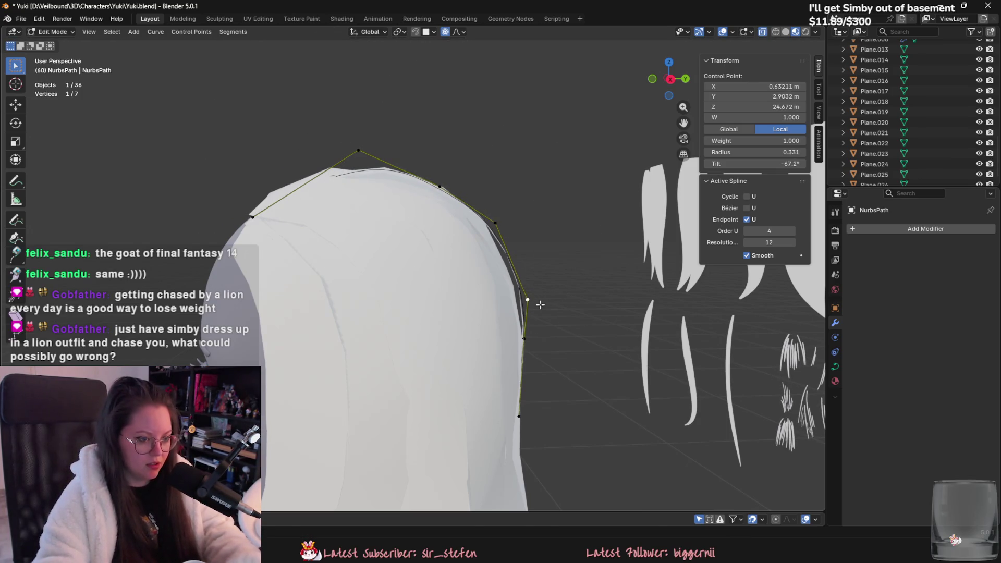
{"action": "key", "text": "g"}
{"action": "left_click", "coordinate": [523, 302]}
{"action": "mouse_move", "coordinate": [523, 302]}
{"action": "middle_mouse_down"}
{"action": "mouse_move", "coordinate": [387, 360]}
{"action": "mouse_move", "coordinate": [454, 385]}
{"action": "middle_mouse_up"}
{"action": "key", "text": "g"}
{"action": "left_click", "coordinate": [456, 391]}
Reposition the bottom control point twice, then shift a middle point with falloff.
{"action": "left_click", "coordinate": [401, 444]}
{"action": "key", "text": "g"}
{"action": "left_click", "coordinate": [400, 445]}
{"action": "key", "text": "g"}
{"action": "left_click", "coordinate": [394, 435]}
{"action": "middle_click_drag", "start_coordinate": [394, 434], "coordinate": [443, 334]}
{"action": "left_click", "coordinate": [454, 316]}
{"action": "key", "text": "g"}
{"action": "left_click", "coordinate": [455, 316]}
Move three points from the upper curve downward closer to the head's surface.
{"action": "left_click", "coordinate": [446, 201]}
{"action": "mouse_move", "coordinate": [446, 200]}
{"action": "middle_mouse_down"}
{"action": "mouse_move", "coordinate": [411, 297]}
{"action": "mouse_move", "coordinate": [541, 275]}
{"action": "mouse_move", "coordinate": [527, 310]}
{"action": "mouse_move", "coordinate": [472, 369]}
{"action": "mouse_move", "coordinate": [485, 386]}
{"action": "middle_mouse_up"}
{"action": "key", "text": "g"}
{"action": "left_click", "coordinate": [546, 268]}
{"action": "left_click", "coordinate": [550, 302]}
{"action": "key", "text": "g"}
{"action": "left_click", "coordinate": [526, 312]}
{"action": "left_click", "coordinate": [528, 324]}
{"action": "key", "text": "g"}
{"action": "left_click", "coordinate": [525, 398]}
Slightly move a lower control point and shrink its radius to 0.457.
{"action": "left_click", "coordinate": [492, 441]}
{"action": "mouse_move", "coordinate": [491, 441]}
{"action": "middle_mouse_down"}
{"action": "mouse_move", "coordinate": [444, 445]}
{"action": "mouse_move", "coordinate": [454, 396]}
{"action": "mouse_move", "coordinate": [438, 360]}
{"action": "middle_mouse_up"}
{"action": "left_click", "coordinate": [438, 360]}
{"action": "key", "text": "g"}
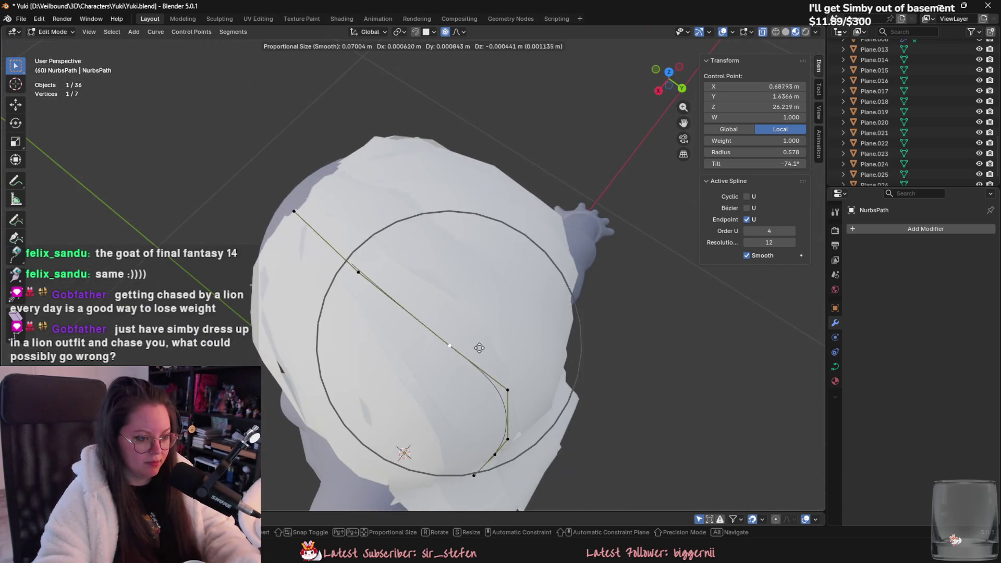
{"action": "left_click", "coordinate": [467, 362]}
{"action": "key", "text": "alt+s"}
{"action": "left_click", "coordinate": [468, 323]}
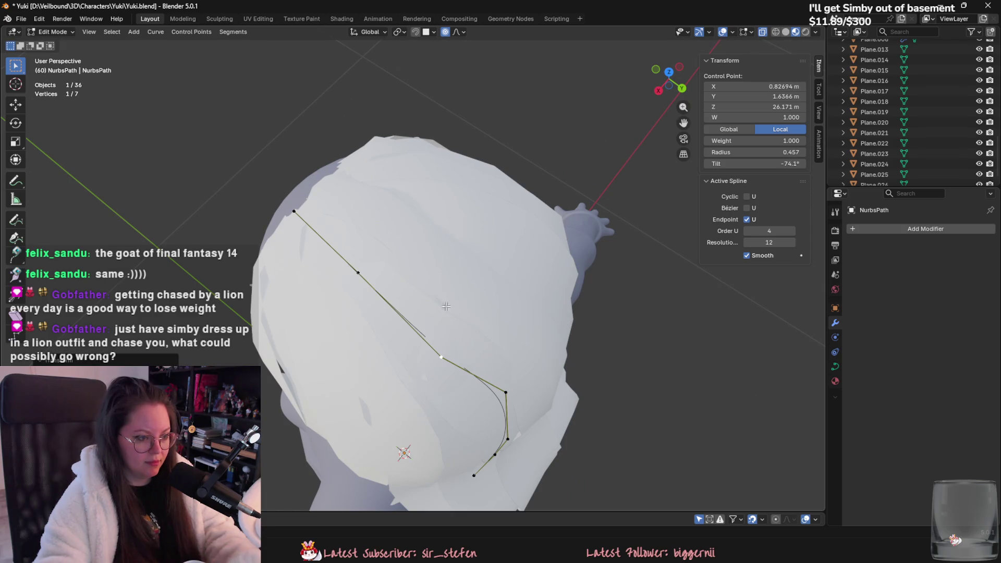
{"action": "key", "text": "g"}
{"action": "key", "text": "Escape"}
Reshape the curve around another control point with several proportional moves.
{"action": "left_click", "coordinate": [443, 355]}
{"action": "key", "text": "g"}
{"action": "left_click", "coordinate": [464, 335]}
{"action": "key", "text": "g"}
{"action": "mouse_move", "coordinate": [464, 334]}
{"action": "middle_mouse_down"}
{"action": "mouse_move", "coordinate": [488, 365]}
{"action": "mouse_move", "coordinate": [566, 317]}
{"action": "mouse_move", "coordinate": [563, 308]}
{"action": "mouse_move", "coordinate": [510, 320]}
{"action": "mouse_move", "coordinate": [475, 299]}
{"action": "mouse_move", "coordinate": [464, 338]}
{"action": "mouse_move", "coordinate": [475, 267]}
{"action": "middle_mouse_up"}
{"action": "left_click", "coordinate": [501, 354]}
{"action": "key", "text": "g"}
{"action": "left_click", "coordinate": [530, 336]}
Fine-tune two more control points, then select the top control point.
{"action": "left_click", "coordinate": [476, 299]}
{"action": "key", "text": "g"}
{"action": "left_click", "coordinate": [506, 312]}
{"action": "key", "text": "g"}
{"action": "left_click", "coordinate": [487, 272]}
{"action": "left_click", "coordinate": [486, 288]}
{"action": "key", "text": "g"}
{"action": "left_click", "coordinate": [488, 292]}
{"action": "left_click", "coordinate": [495, 268]}
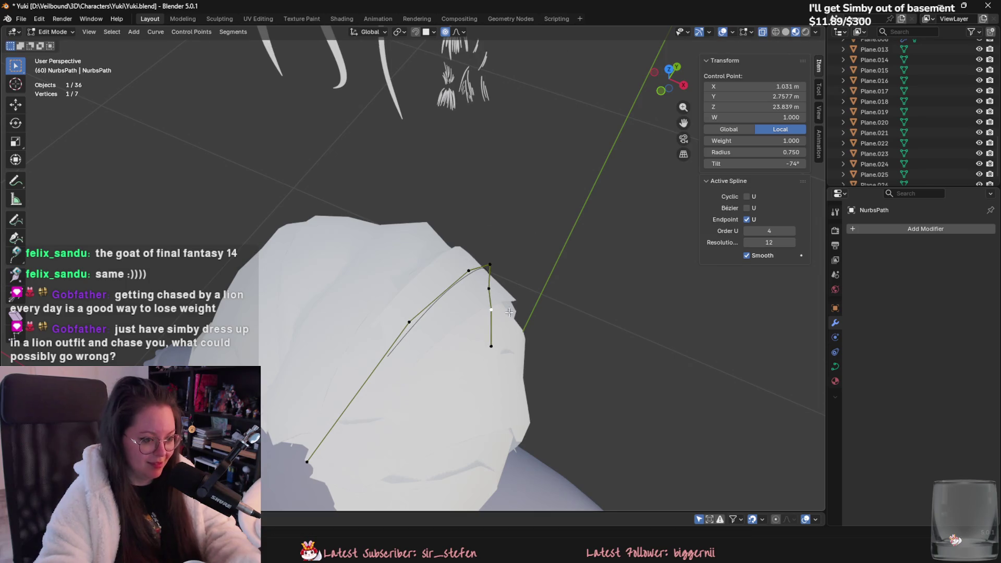
Delete one NURBS path control point, leaving six, and tilt a neighbouring point.
{"action": "right_click", "coordinate": [472, 253]}
{"action": "left_click", "coordinate": [474, 521]}
{"action": "middle_click_drag", "start_coordinate": [474, 521], "coordinate": [478, 395]}
{"action": "left_click", "coordinate": [482, 304]}
{"action": "mouse_move", "coordinate": [482, 304]}
{"action": "middle_mouse_down"}
{"action": "mouse_move", "coordinate": [488, 358]}
{"action": "mouse_move", "coordinate": [542, 365]}
{"action": "mouse_move", "coordinate": [585, 340]}
{"action": "mouse_move", "coordinate": [365, 238]}
{"action": "middle_mouse_up"}
{"action": "key", "text": "ctrl+t"}
{"action": "left_click", "coordinate": [515, 380]}
Shrink another control point's radius and twist its tilt.
{"action": "mouse_move", "coordinate": [368, 184]}
{"action": "middle_mouse_down"}
{"action": "mouse_move", "coordinate": [490, 261]}
{"action": "mouse_move", "coordinate": [402, 280]}
{"action": "mouse_move", "coordinate": [445, 297]}
{"action": "mouse_move", "coordinate": [424, 281]}
{"action": "middle_mouse_up"}
{"action": "left_click", "coordinate": [491, 261]}
{"action": "key", "text": "ctrl+t"}
{"action": "right_click", "coordinate": [402, 277]}
{"action": "key", "text": "alt+s"}
{"action": "left_click", "coordinate": [424, 281]}
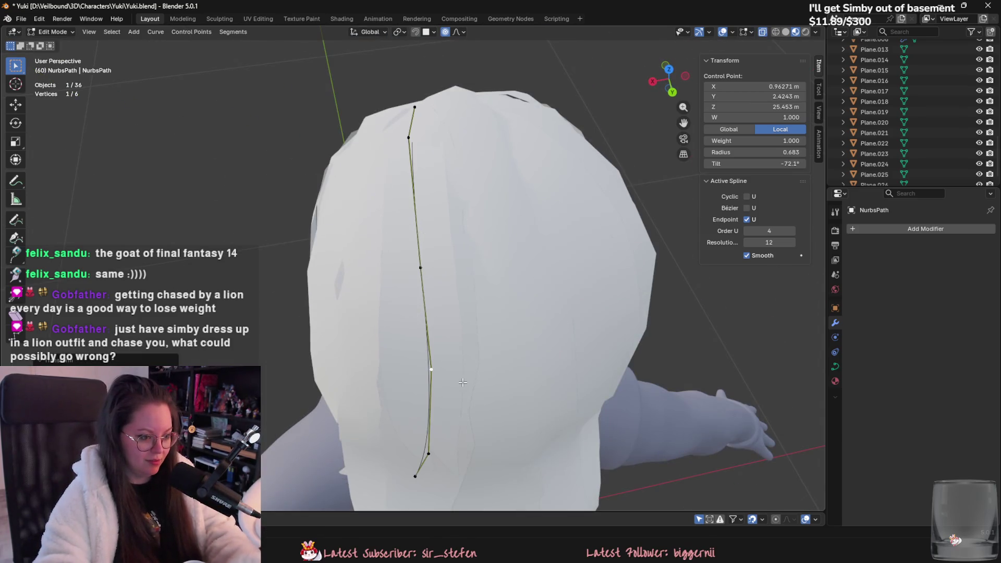
{"action": "key", "text": "g"}
{"action": "left_click", "coordinate": [424, 280]}
{"action": "key", "text": "ctrl+t"}
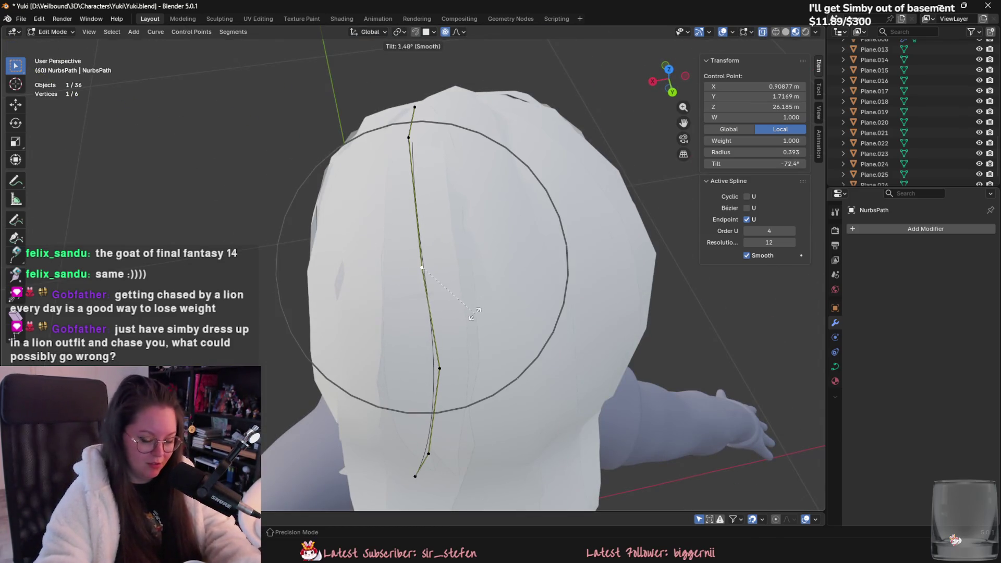
{"action": "left_click", "coordinate": [474, 296]}
Move two control points, including the bottom one, upward along the head.
{"action": "mouse_move", "coordinate": [475, 296]}
{"action": "middle_mouse_down"}
{"action": "mouse_move", "coordinate": [470, 313]}
{"action": "mouse_move", "coordinate": [487, 332]}
{"action": "middle_mouse_up"}
{"action": "left_click", "coordinate": [487, 331]}
{"action": "key", "text": "g"}
{"action": "left_click", "coordinate": [494, 374]}
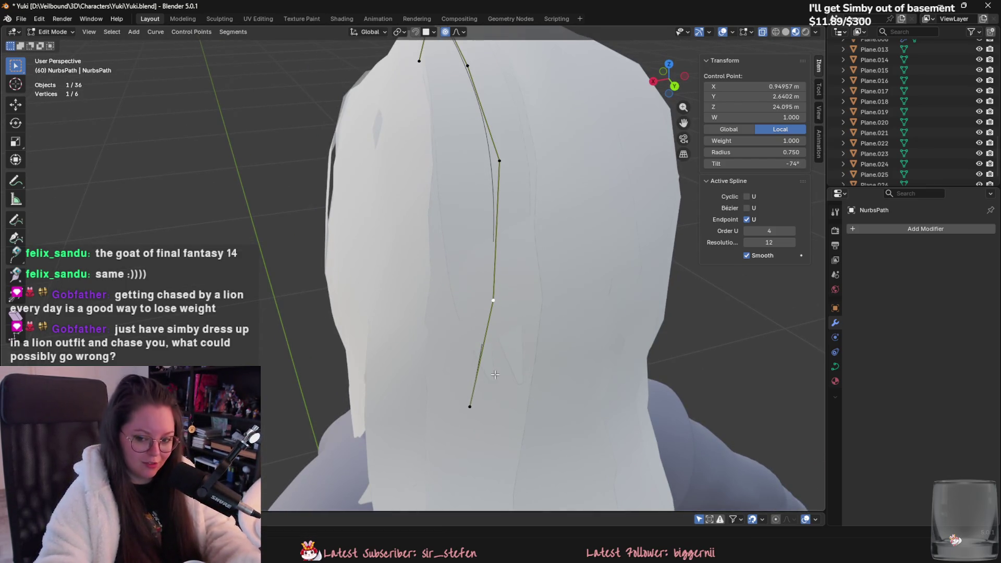
{"action": "left_click", "coordinate": [472, 408]}
{"action": "key", "text": "g"}
{"action": "left_click", "coordinate": [493, 390]}
Nudge another control point and slightly enlarge the middle point's radius.
{"action": "mouse_move", "coordinate": [493, 391]}
{"action": "middle_mouse_down"}
{"action": "mouse_move", "coordinate": [594, 353]}
{"action": "mouse_move", "coordinate": [561, 295]}
{"action": "middle_mouse_up"}
{"action": "left_click", "coordinate": [487, 391]}
{"action": "key", "text": "g"}
{"action": "left_click", "coordinate": [487, 391]}
{"action": "key", "text": "g"}
{"action": "key", "text": "Escape"}
{"action": "left_click", "coordinate": [488, 354]}
{"action": "mouse_move", "coordinate": [488, 355]}
{"action": "middle_mouse_down"}
{"action": "mouse_move", "coordinate": [412, 354]}
{"action": "mouse_move", "coordinate": [485, 383]}
{"action": "mouse_move", "coordinate": [502, 317]}
{"action": "mouse_move", "coordinate": [466, 334]}
{"action": "mouse_move", "coordinate": [481, 368]}
{"action": "middle_mouse_up"}
{"action": "left_click", "coordinate": [467, 334]}
{"action": "key", "text": "g"}
{"action": "key", "text": "Escape"}
{"action": "key", "text": "alt+s"}
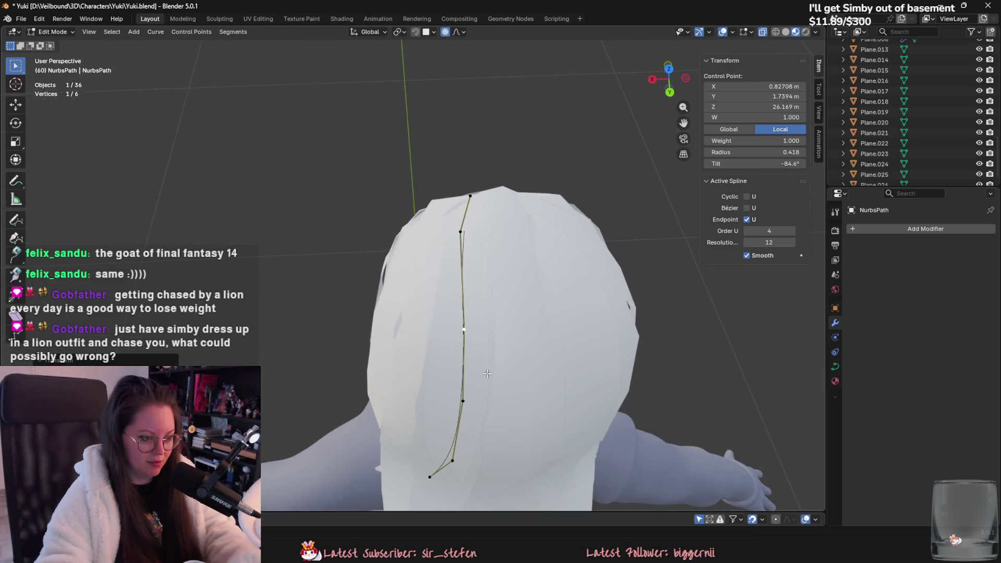
Move two vertices of hair mesh Plane.038 with smooth falloff, widening it.
{"action": "key", "text": "Tab"}
{"action": "mouse_move", "coordinate": [483, 411]}
{"action": "middle_mouse_down"}
{"action": "mouse_move", "coordinate": [419, 348]}
{"action": "mouse_move", "coordinate": [471, 322]}
{"action": "mouse_move", "coordinate": [487, 333]}
{"action": "mouse_move", "coordinate": [500, 308]}
{"action": "mouse_move", "coordinate": [548, 324]}
{"action": "mouse_move", "coordinate": [584, 354]}
{"action": "mouse_move", "coordinate": [661, 327]}
{"action": "mouse_move", "coordinate": [690, 389]}
{"action": "mouse_move", "coordinate": [699, 325]}
{"action": "mouse_move", "coordinate": [759, 327]}
{"action": "mouse_move", "coordinate": [790, 354]}
{"action": "middle_mouse_up"}
{"action": "left_click", "coordinate": [443, 350]}
{"action": "key", "text": "Tab"}
{"action": "left_click", "coordinate": [500, 307], "text": "shift"}
{"action": "key", "text": "g"}
{"action": "left_click", "coordinate": [591, 357]}
{"action": "key", "text": "Tab"}
{"action": "left_click", "coordinate": [690, 389]}
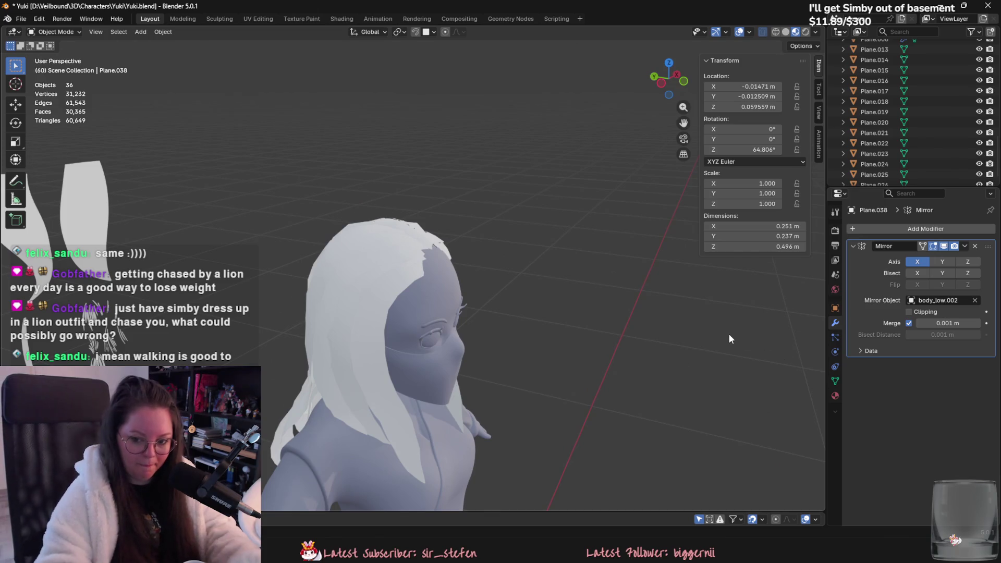
Select hair strand Plane.008 to show its Curve modifier following NurbsPath.
{"action": "middle_click_drag", "start_coordinate": [726, 338], "coordinate": [461, 272]}
{"action": "left_click", "coordinate": [403, 269]}
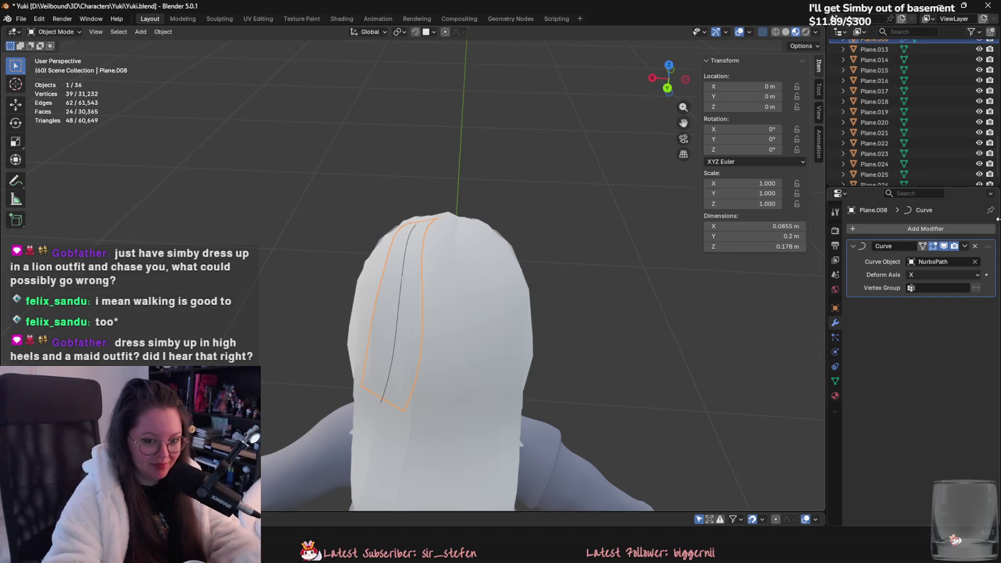
Delete the NurbsPath curve, discarding a trial duplicate of Plane.008.
{"action": "left_click", "coordinate": [943, 260], "text": "ctrl"}
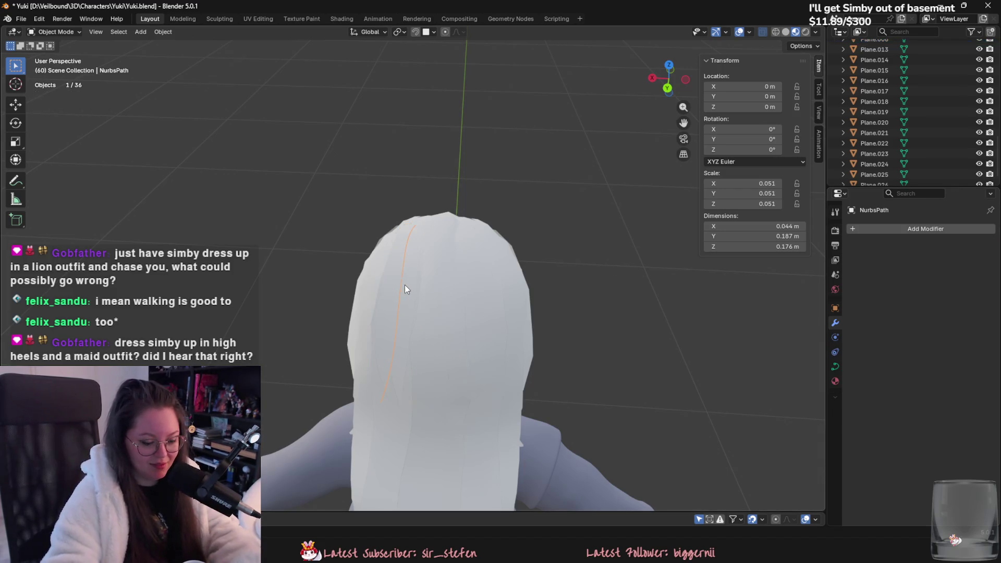
{"action": "key", "text": "Delete"}
{"action": "mouse_move", "coordinate": [390, 280]}
{"action": "middle_mouse_down"}
{"action": "mouse_move", "coordinate": [458, 253]}
{"action": "mouse_move", "coordinate": [610, 327]}
{"action": "mouse_move", "coordinate": [628, 358]}
{"action": "mouse_move", "coordinate": [639, 324]}
{"action": "mouse_move", "coordinate": [661, 379]}
{"action": "mouse_move", "coordinate": [577, 306]}
{"action": "mouse_move", "coordinate": [610, 304]}
{"action": "mouse_move", "coordinate": [615, 334]}
{"action": "mouse_move", "coordinate": [509, 335]}
{"action": "mouse_move", "coordinate": [506, 304]}
{"action": "mouse_move", "coordinate": [497, 357]}
{"action": "mouse_move", "coordinate": [543, 391]}
{"action": "middle_mouse_up"}
{"action": "key", "text": "shift+d"}
{"action": "key", "text": "shift+z"}
{"action": "mouse_move", "coordinate": [516, 304]}
{"action": "middle_mouse_down"}
{"action": "mouse_move", "coordinate": [532, 331]}
{"action": "mouse_move", "coordinate": [846, 245]}
{"action": "middle_mouse_up"}
{"action": "key", "text": "Escape"}
{"action": "key", "text": "ctrl+z"}
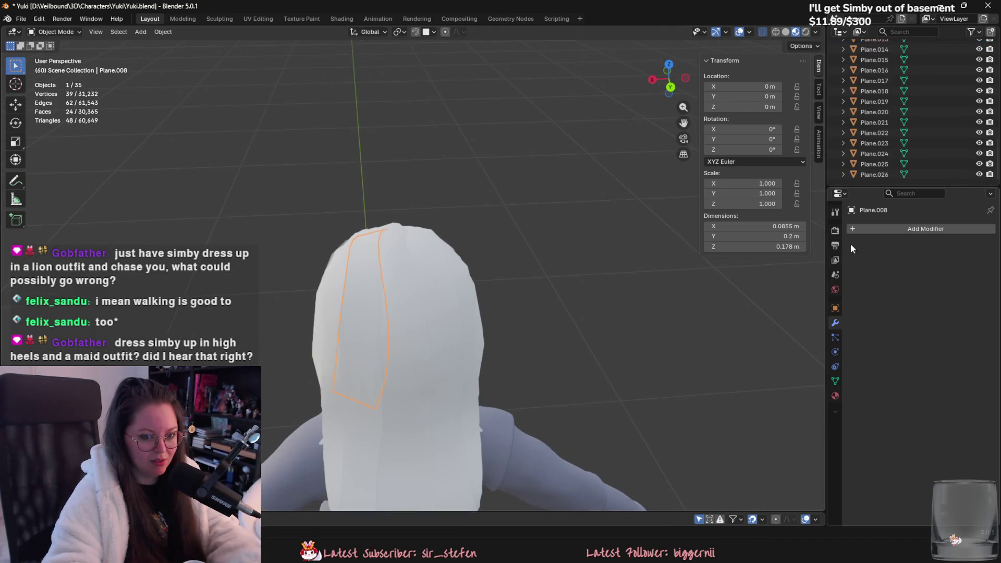
Add a Mirror modifier to Plane.008 with body_low.002 as mirror object and apply it.
{"action": "left_click", "coordinate": [865, 230]}
{"action": "left_click", "coordinate": [907, 317]}
{"action": "mouse_move", "coordinate": [574, 286]}
{"action": "middle_mouse_down"}
{"action": "mouse_move", "coordinate": [697, 298]}
{"action": "mouse_move", "coordinate": [515, 309]}
{"action": "mouse_move", "coordinate": [551, 331]}
{"action": "mouse_move", "coordinate": [674, 298]}
{"action": "mouse_move", "coordinate": [720, 314]}
{"action": "middle_mouse_up"}
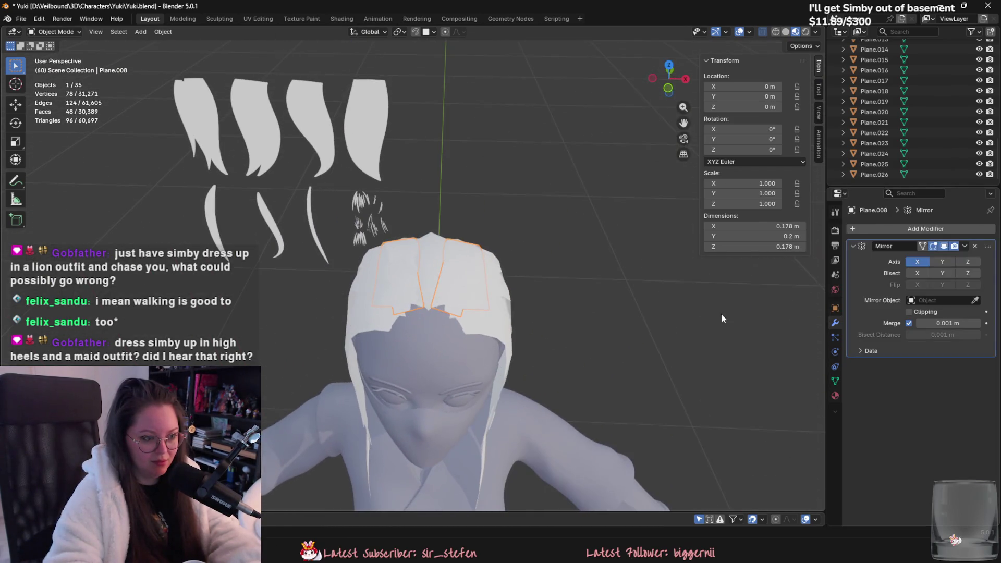
{"action": "left_click", "coordinate": [978, 301]}
{"action": "left_click", "coordinate": [458, 397]}
{"action": "middle_click_drag", "start_coordinate": [459, 396], "coordinate": [684, 352]}
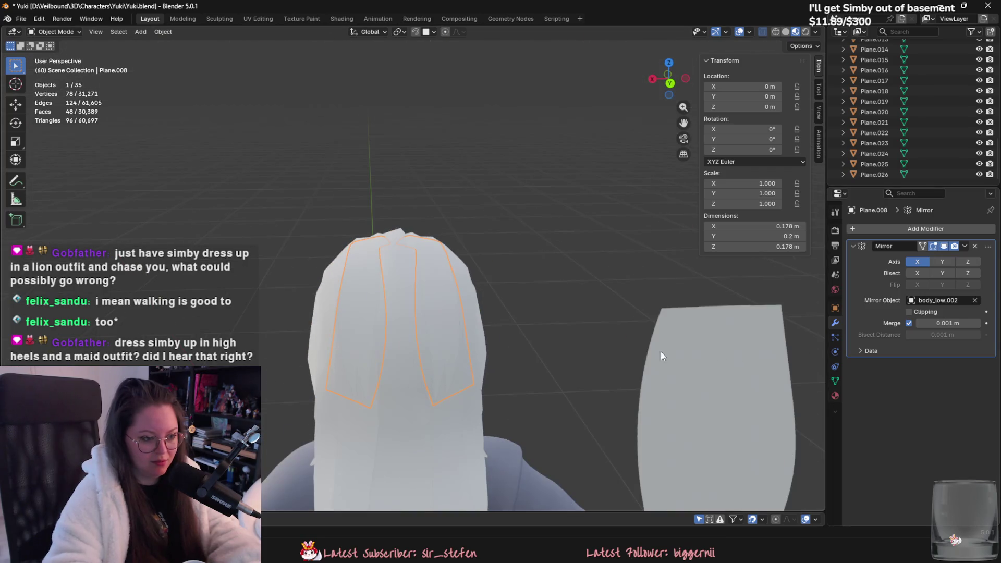
{"action": "left_click", "coordinate": [965, 247]}
{"action": "left_click", "coordinate": [959, 260]}
Select the hair card's bottom edges for a vertical move with proportional falloff.
{"action": "key", "text": "Tab"}
{"action": "left_click", "coordinate": [436, 339]}
{"action": "left_click", "coordinate": [448, 394], "text": "shift"}
{"action": "middle_click_drag", "start_coordinate": [487, 381], "coordinate": [521, 320]}
{"action": "key", "text": "g"}
{"action": "key", "text": "z"}
{"action": "key", "text": "Escape"}
{"action": "key", "text": "ctrl+z"}
{"action": "left_click", "coordinate": [461, 33]}
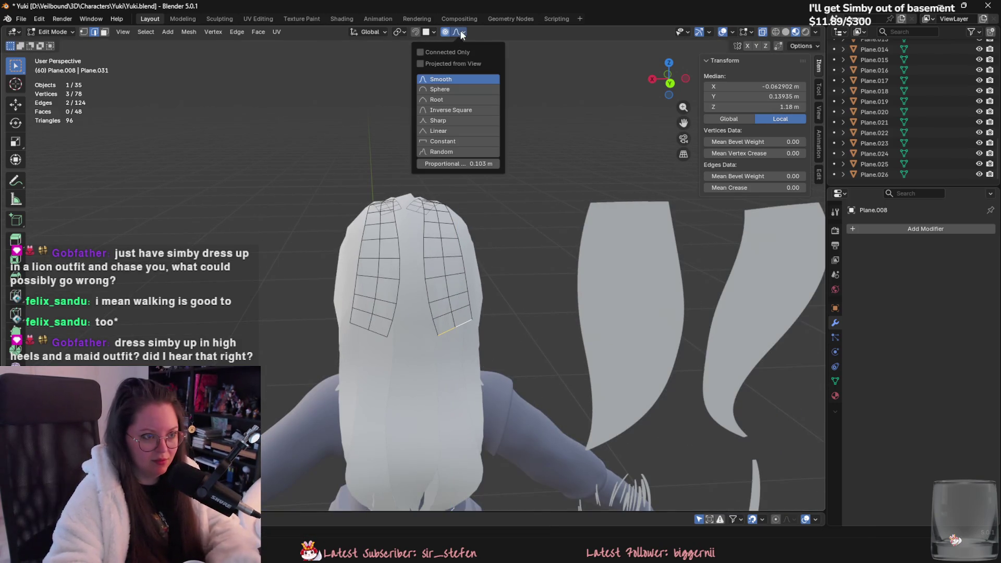
Lower the bottom edge to Z 1.1382 and soft-move a side edge toward the head.
{"action": "key", "text": "g"}
{"action": "key", "text": "z"}
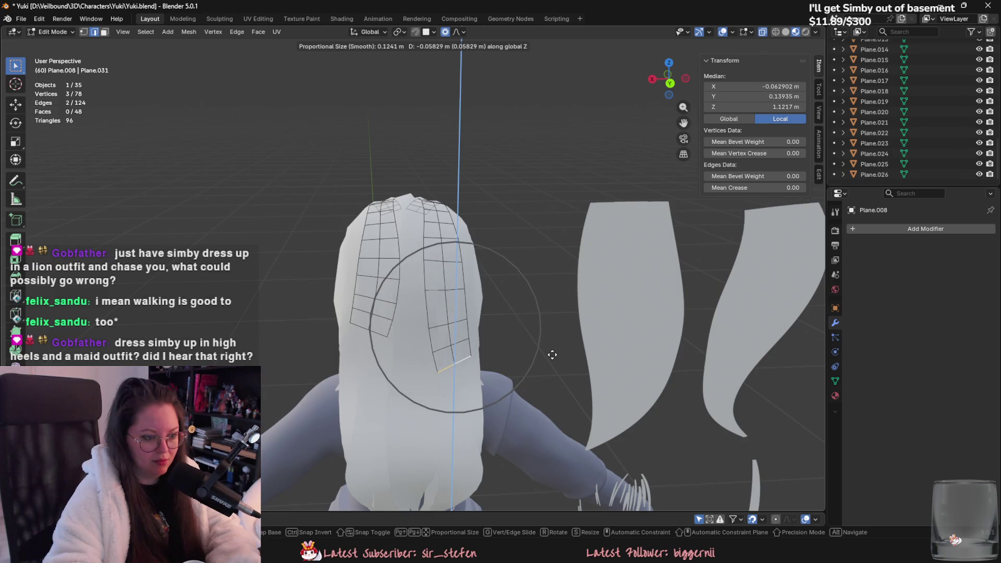
{"action": "left_click", "coordinate": [553, 344]}
{"action": "left_click", "coordinate": [457, 278]}
{"action": "middle_click_drag", "start_coordinate": [432, 261], "coordinate": [537, 277]}
{"action": "key", "text": "g"}
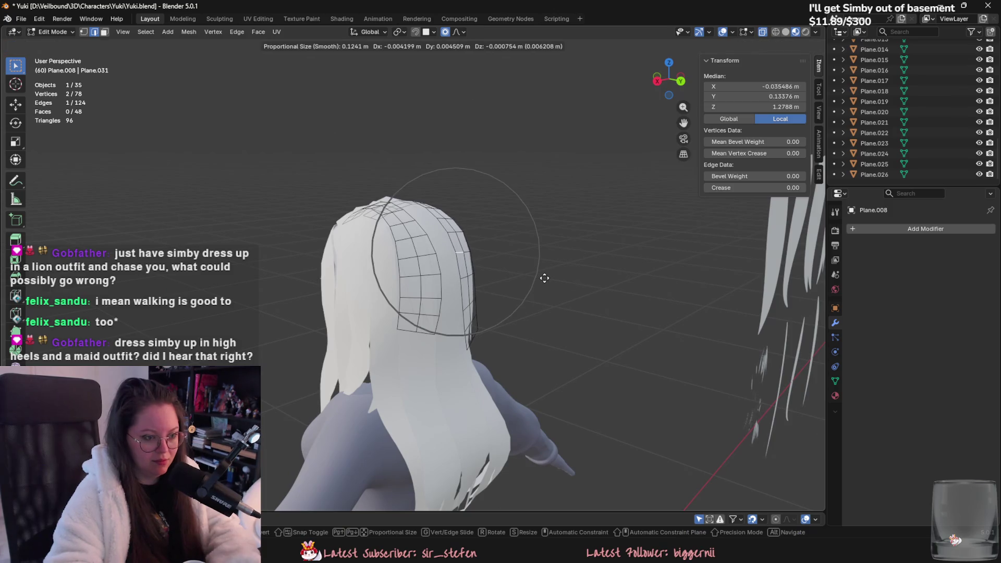
{"action": "left_click", "coordinate": [544, 278]}
{"action": "middle_click_drag", "start_coordinate": [545, 277], "coordinate": [369, 302]}
{"action": "key", "text": "Tab"}
Fit the scalp plane's top edges against the head with proportional moves, then save Yuki.blend.
{"action": "mouse_move", "coordinate": [554, 336]}
{"action": "middle_mouse_down"}
{"action": "mouse_move", "coordinate": [641, 406]}
{"action": "mouse_move", "coordinate": [722, 365]}
{"action": "mouse_move", "coordinate": [644, 408]}
{"action": "mouse_move", "coordinate": [619, 451]}
{"action": "mouse_move", "coordinate": [570, 459]}
{"action": "middle_mouse_up"}
{"action": "middle_click_drag", "start_coordinate": [458, 237], "coordinate": [427, 258]}
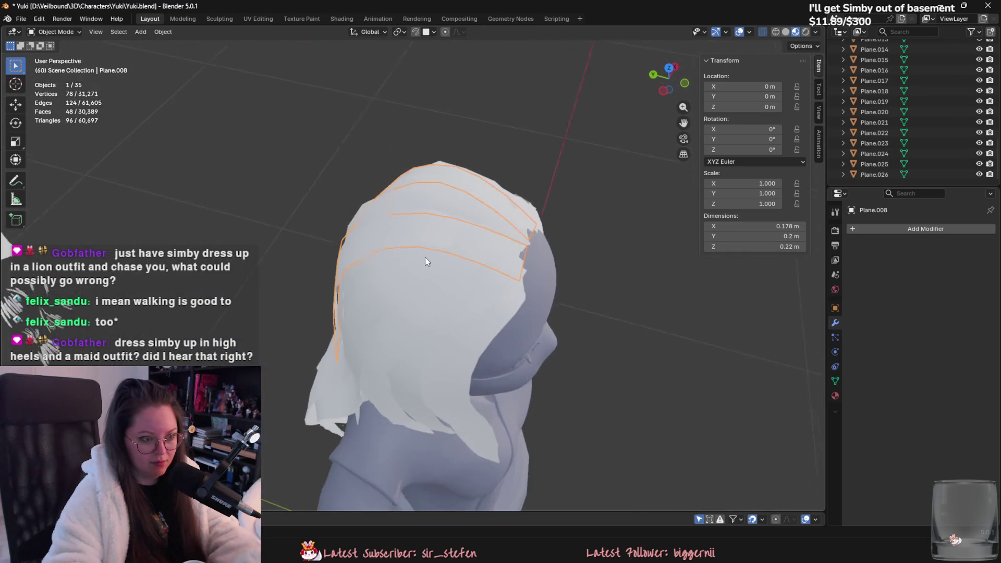
{"action": "key", "text": "Tab"}
{"action": "key", "text": "g"}
{"action": "scroll", "coordinate": [506, 236], "scroll_direction": "up", "scroll_amount": 4}
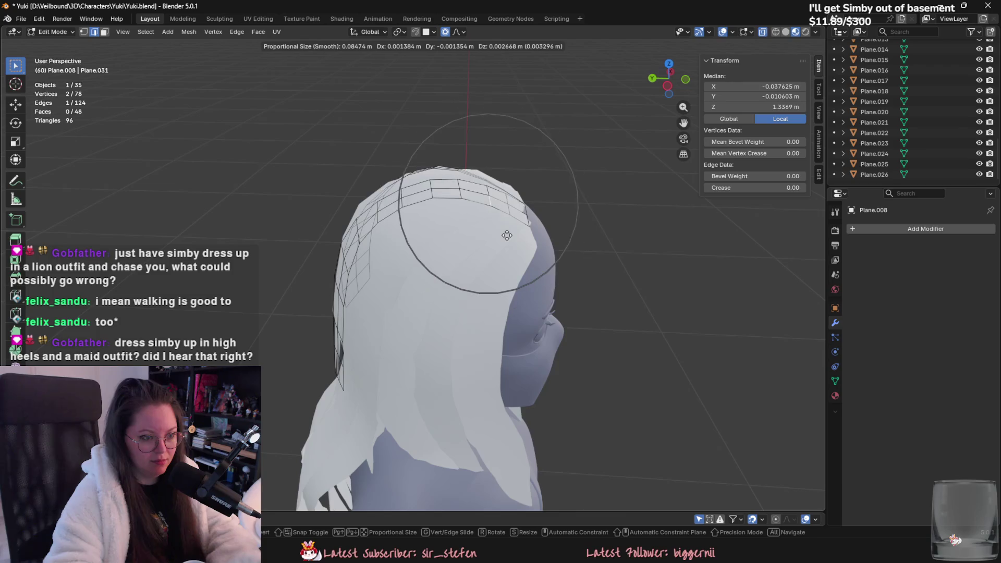
{"action": "left_click", "coordinate": [510, 234]}
{"action": "mouse_move", "coordinate": [510, 234]}
{"action": "middle_mouse_down"}
{"action": "mouse_move", "coordinate": [425, 354]}
{"action": "mouse_move", "coordinate": [481, 286]}
{"action": "middle_mouse_up"}
{"action": "scroll", "coordinate": [425, 354], "scroll_direction": "up", "scroll_amount": 5}
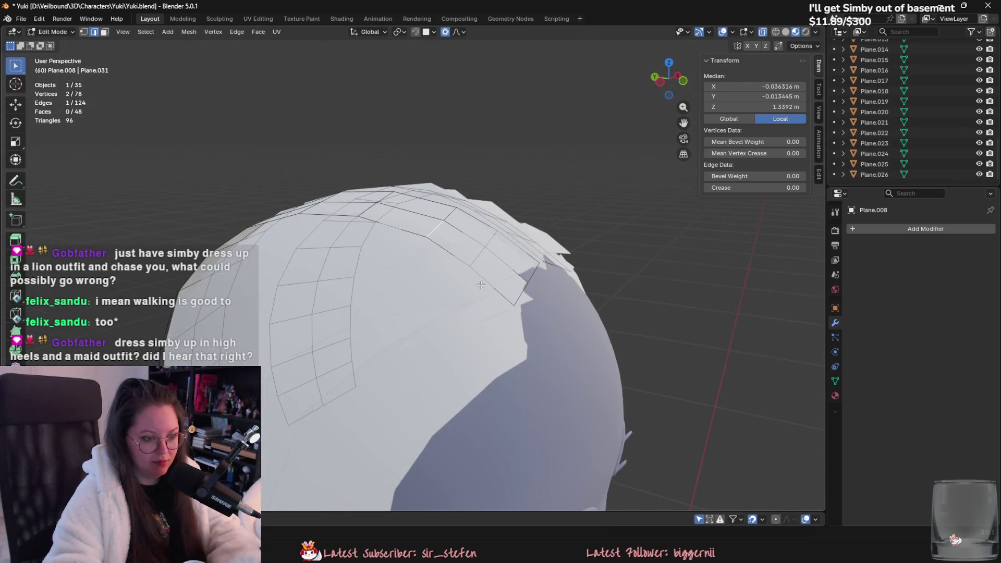
{"action": "key", "text": "g"}
{"action": "left_click", "coordinate": [472, 252]}
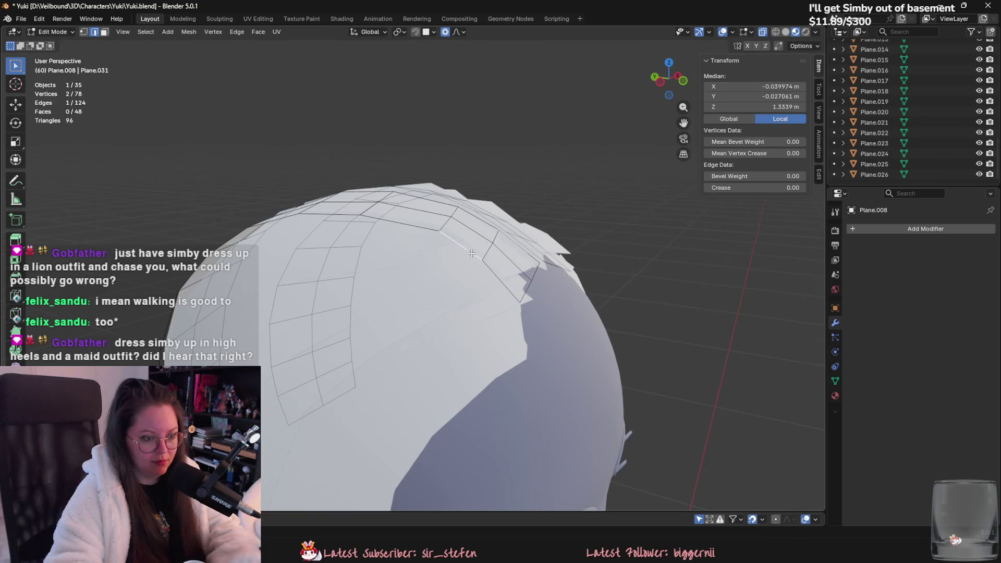
{"action": "middle_click_drag", "start_coordinate": [472, 252], "coordinate": [503, 295]}
{"action": "key", "text": "g"}
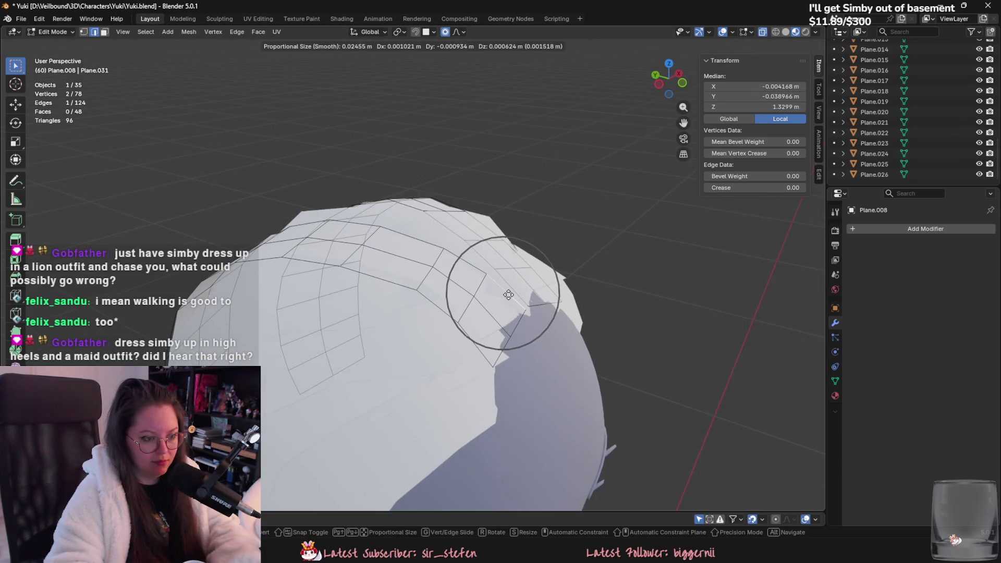
{"action": "mouse_move", "coordinate": [509, 295]}
{"action": "middle_mouse_down", "text": "alt"}
{"action": "mouse_move", "coordinate": [462, 433]}
{"action": "mouse_move", "coordinate": [691, 374]}
{"action": "mouse_move", "coordinate": [512, 398]}
{"action": "mouse_move", "coordinate": [656, 400]}
{"action": "mouse_move", "coordinate": [657, 380]}
{"action": "mouse_move", "coordinate": [572, 382]}
{"action": "middle_mouse_up", "text": "alt"}
{"action": "left_click", "coordinate": [463, 432]}
{"action": "key", "text": "Tab"}
{"action": "key", "text": "ctrl+s"}
Duplicate strand plane Plane.016, constraining the copy to the Y axis.
{"action": "left_click", "coordinate": [218, 238]}
{"action": "middle_click_drag", "start_coordinate": [218, 237], "coordinate": [289, 284]}
{"action": "key", "text": "shift+d"}
{"action": "key", "text": "y"}
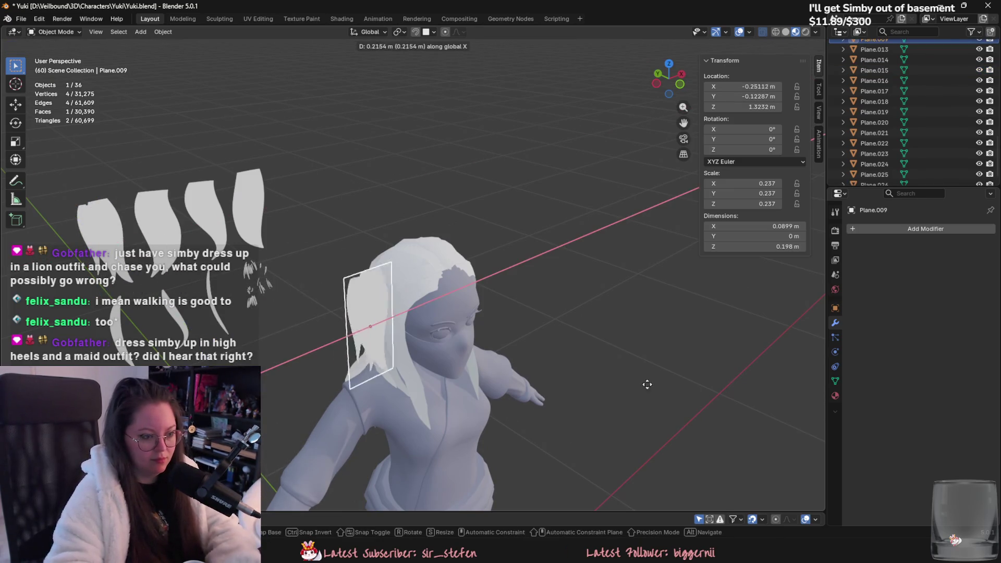
Place the copy by the head, loop-cut it once vertically and four times horizontally, then subdivide.
{"action": "left_click", "coordinate": [599, 391]}
{"action": "key", "text": "Tab"}
{"action": "scroll", "coordinate": [556, 296], "scroll_direction": "up", "scroll_amount": 3}
{"action": "left_click", "coordinate": [498, 216]}
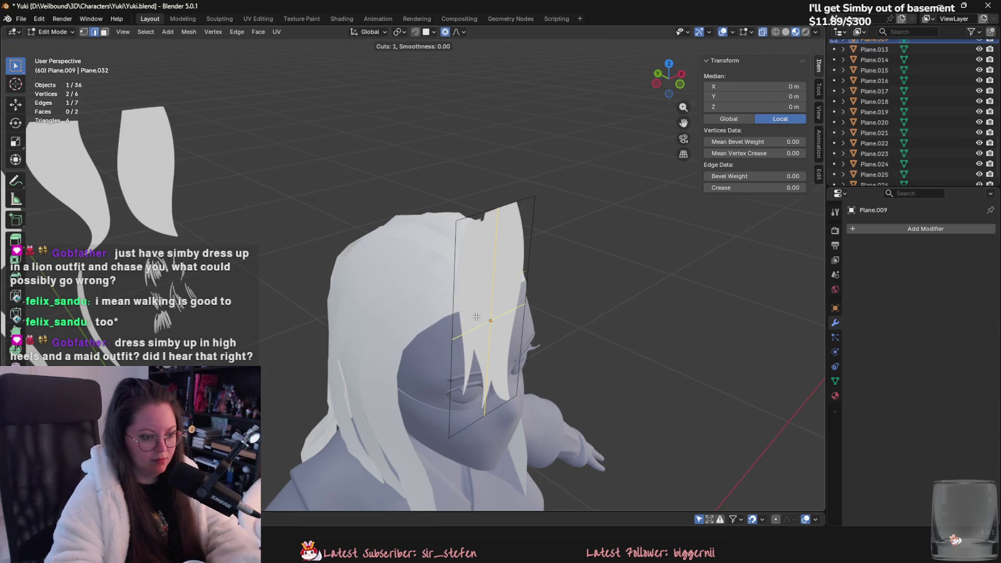
{"action": "left_click", "coordinate": [474, 315]}
{"action": "mouse_move", "coordinate": [511, 208]}
{"action": "middle_mouse_down"}
{"action": "mouse_move", "coordinate": [574, 224]}
{"action": "mouse_move", "coordinate": [513, 282]}
{"action": "middle_mouse_up"}
{"action": "key", "text": "a"}
{"action": "right_click", "coordinate": [514, 282]}
{"action": "left_click", "coordinate": [458, 221]}
Separate two vertical edge loops, shift the geometry along X, and recentre it on the origin.
{"action": "left_click", "coordinate": [506, 224], "text": "alt"}
{"action": "left_click", "coordinate": [466, 225], "text": "alt+shift"}
{"action": "right_click", "coordinate": [468, 224]}
{"action": "mouse_move", "coordinate": [482, 505]}
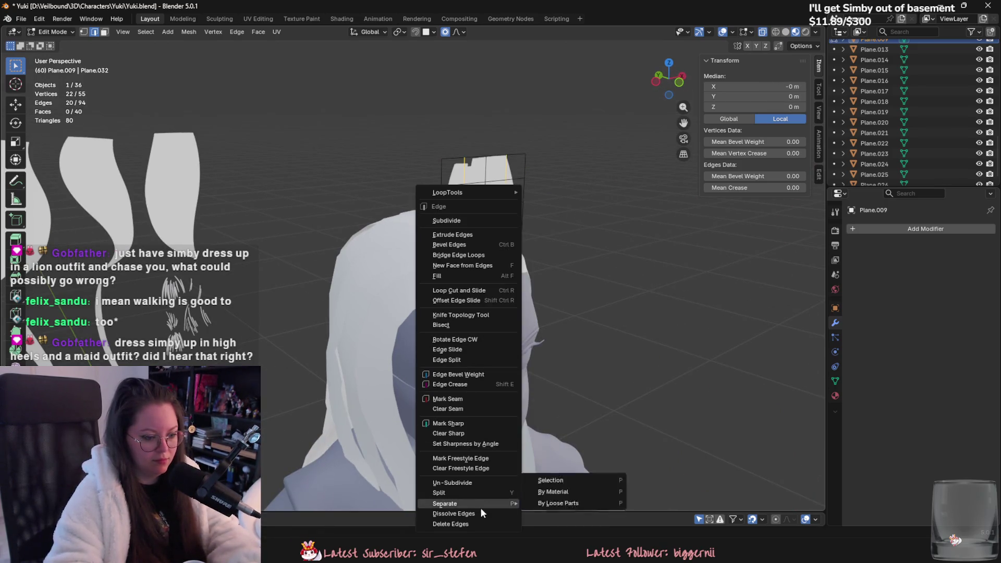
{"action": "left_click", "coordinate": [550, 481]}
{"action": "middle_click_drag", "start_coordinate": [553, 469], "coordinate": [581, 429]}
{"action": "key", "text": "g"}
{"action": "key", "text": "x"}
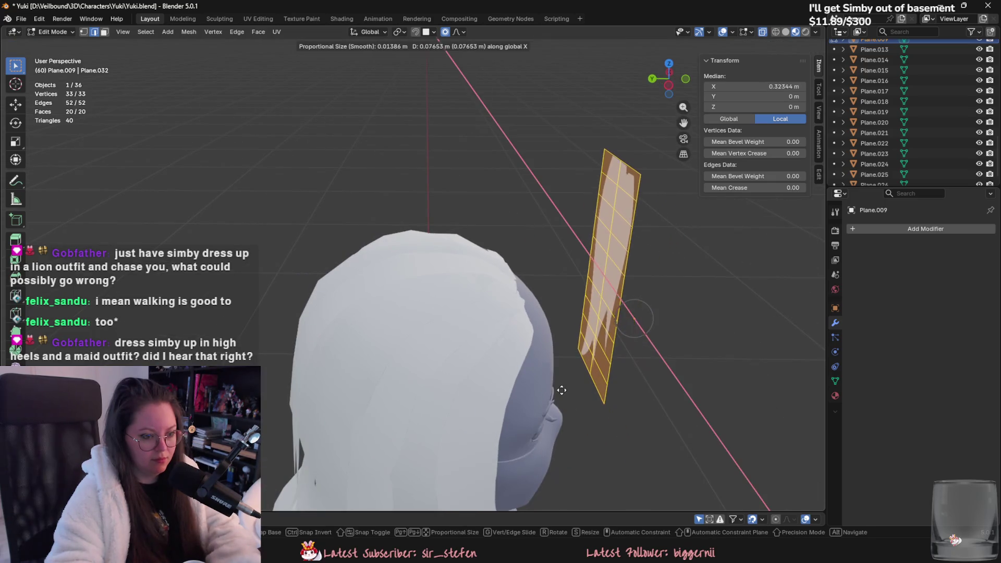
{"action": "left_click", "coordinate": [558, 387]}
{"action": "middle_click_drag", "start_coordinate": [558, 387], "coordinate": [368, 298]}
{"action": "key", "text": "ctrl+z"}
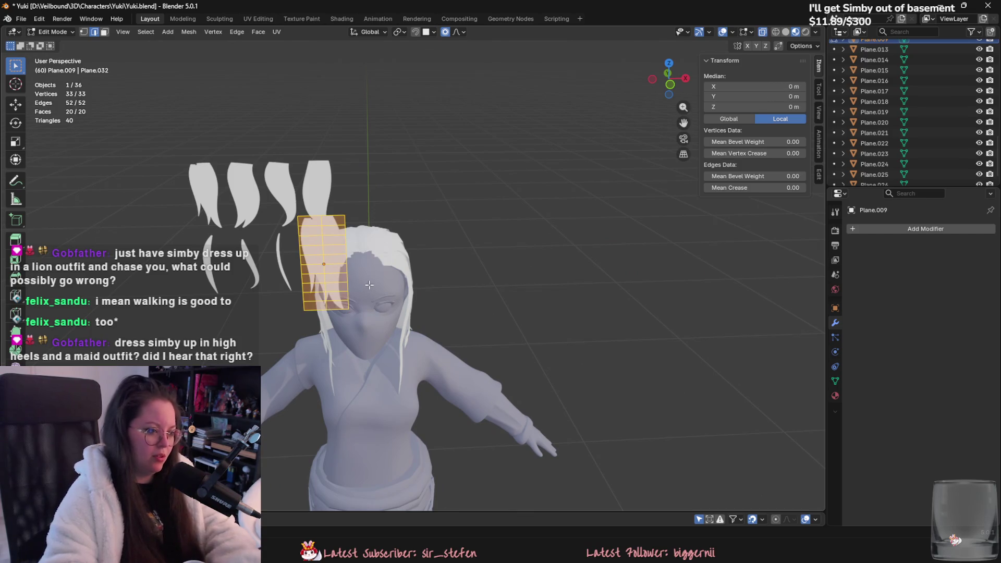
{"action": "key", "text": "Tab"}
{"action": "key", "text": "shift+s"}
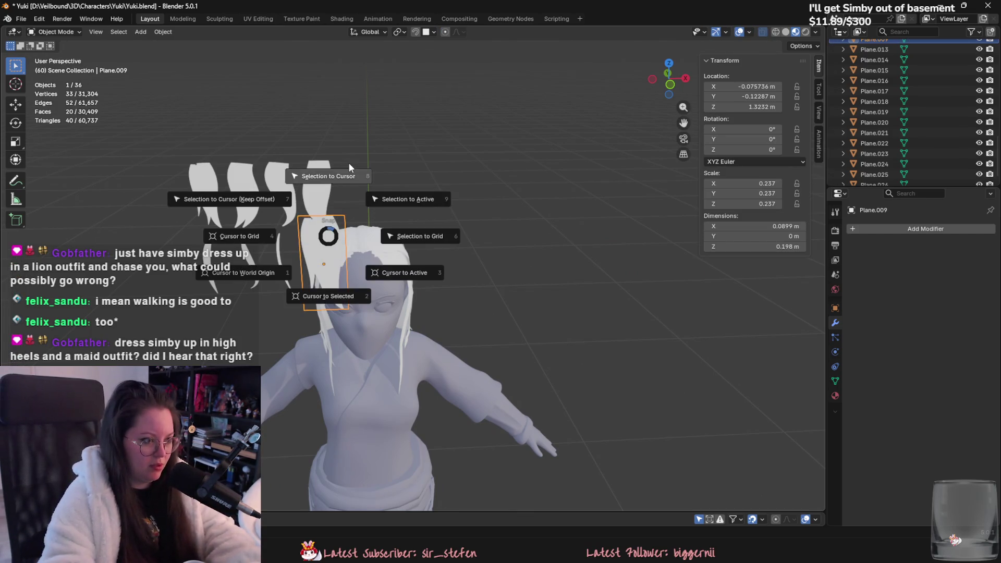
Snap Plane.009 to the world origin, rotate 90° on Y and 180° on X, move 0.1 m along X.
{"action": "left_click", "coordinate": [348, 162]}
{"action": "scroll", "coordinate": [476, 276], "scroll_direction": "down", "scroll_amount": 2}
{"action": "key", "text": "r"}
{"action": "key", "text": "y"}
{"action": "key", "text": "9"}
{"action": "key", "text": "0"}
{"action": "key", "text": "Return"}
{"action": "type", "text": "rx180"}
{"action": "key", "text": "Return"}
{"action": "scroll", "coordinate": [476, 271], "scroll_direction": "up", "scroll_amount": 3}
{"action": "type", "text": "g"}
{"action": "type", "text": "x1"}
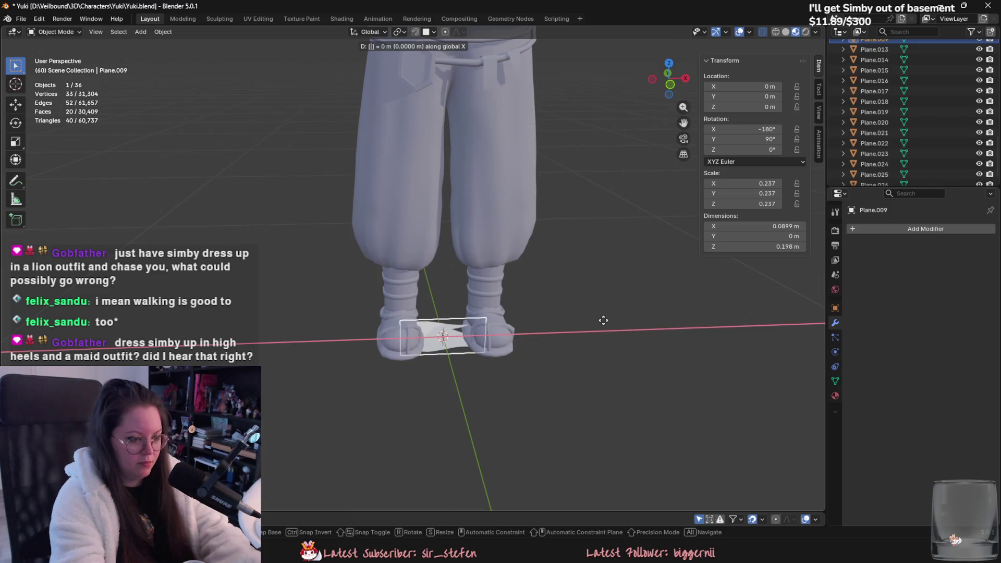
{"action": "type", "text": "1"}
{"action": "key", "text": "Return"}
Briefly browse the Add Modifier list, then bring up the Add menu.
{"action": "left_click", "coordinate": [942, 235]}
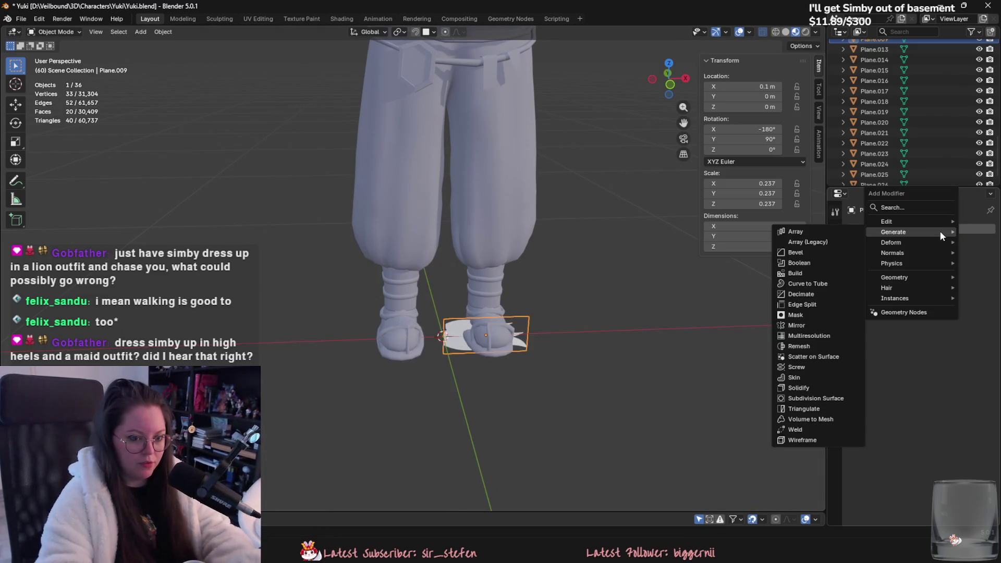
{"action": "mouse_move", "coordinate": [901, 237]}
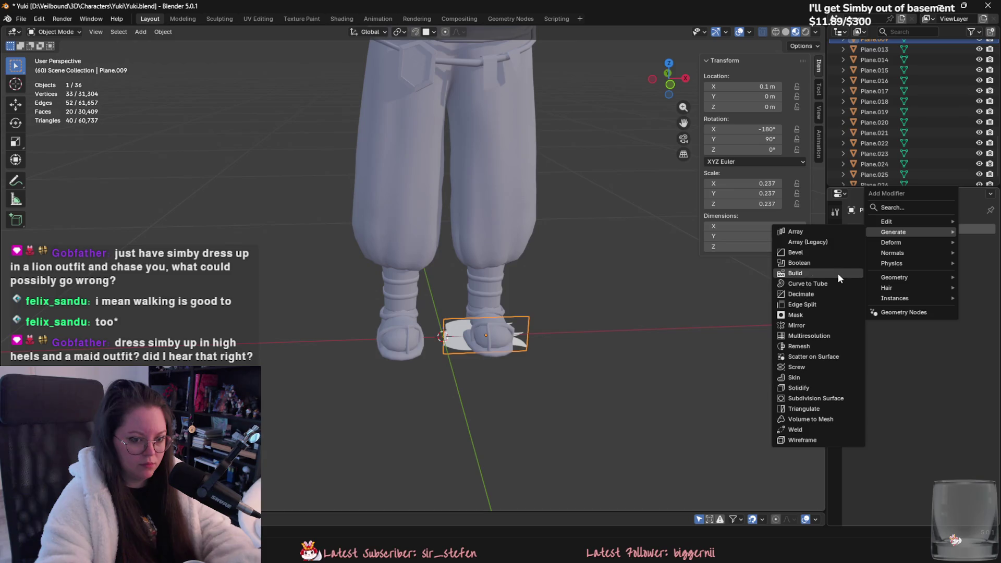
{"action": "left_click", "coordinate": [141, 32]}
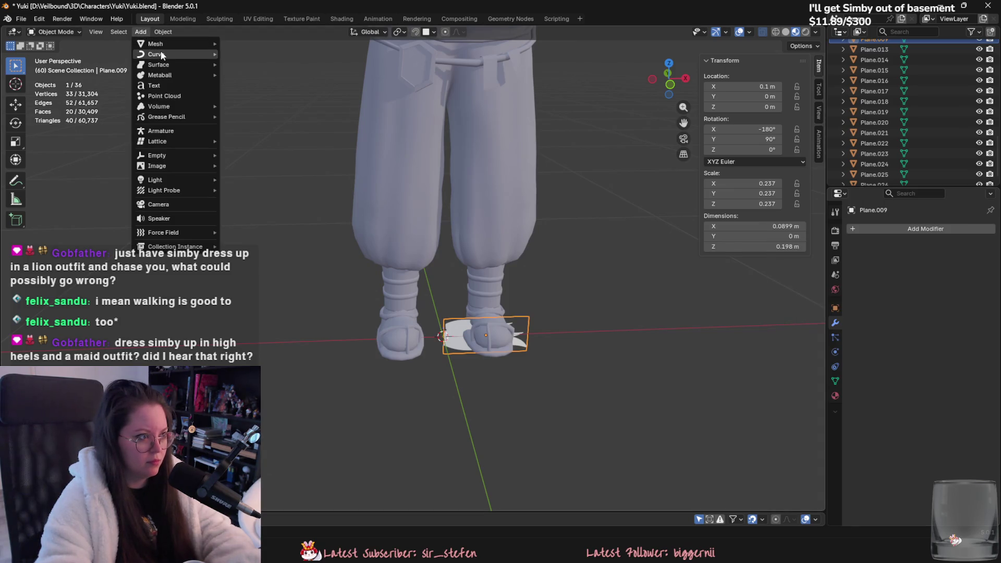
Add a NURBS path, nudge it 2 m along X, then reset its location to the origin.
{"action": "mouse_move", "coordinate": [160, 54]}
{"action": "left_click", "coordinate": [248, 101]}
{"action": "scroll", "coordinate": [596, 345], "scroll_direction": "down", "scroll_amount": 2}
{"action": "key", "text": "g"}
{"action": "key", "text": "x"}
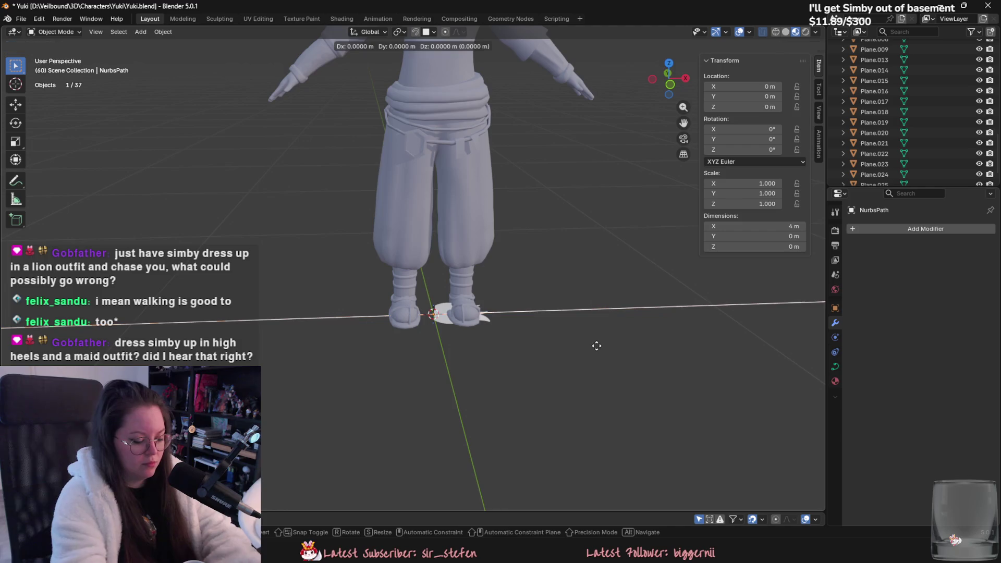
{"action": "key", "text": "2"}
{"action": "key", "text": "Return"}
{"action": "key", "text": "ctrl+a"}
{"action": "left_click", "coordinate": [596, 345]}
Scale the path down to about 0.05 and apply its scale.
{"action": "key", "text": "s"}
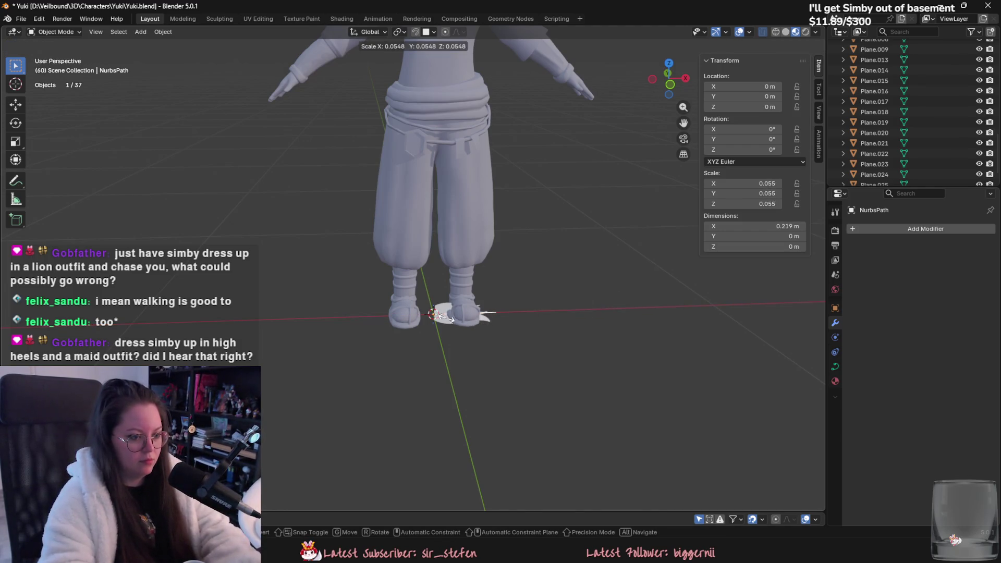
{"action": "left_click", "coordinate": [443, 317]}
{"action": "mouse_move", "coordinate": [545, 359]}
{"action": "middle_mouse_down"}
{"action": "mouse_move", "coordinate": [545, 334]}
{"action": "mouse_move", "coordinate": [495, 328]}
{"action": "middle_mouse_up"}
{"action": "scroll", "coordinate": [496, 328], "scroll_direction": "up", "scroll_amount": 5}
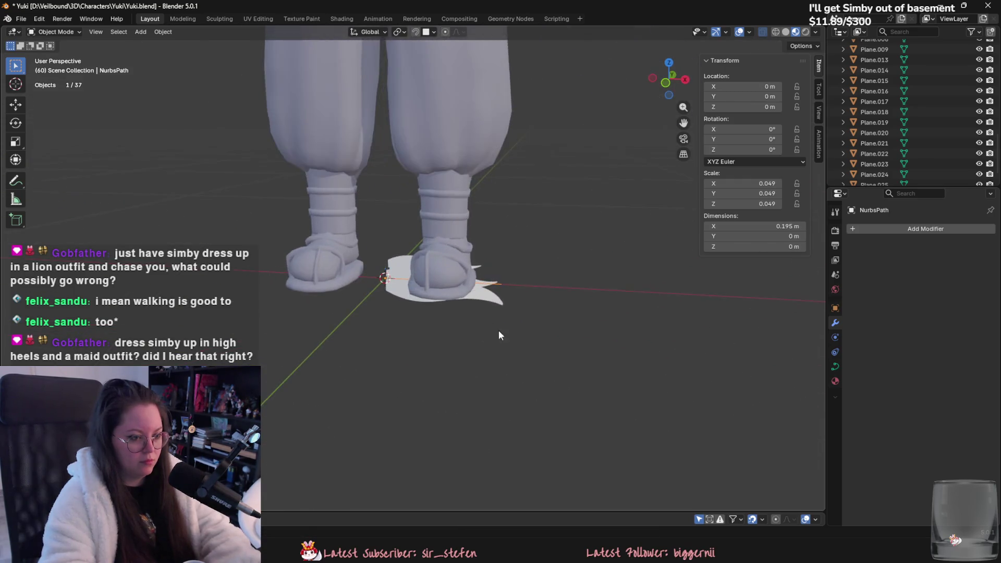
{"action": "key", "text": "ctrl+a"}
{"action": "left_click", "coordinate": [531, 336]}
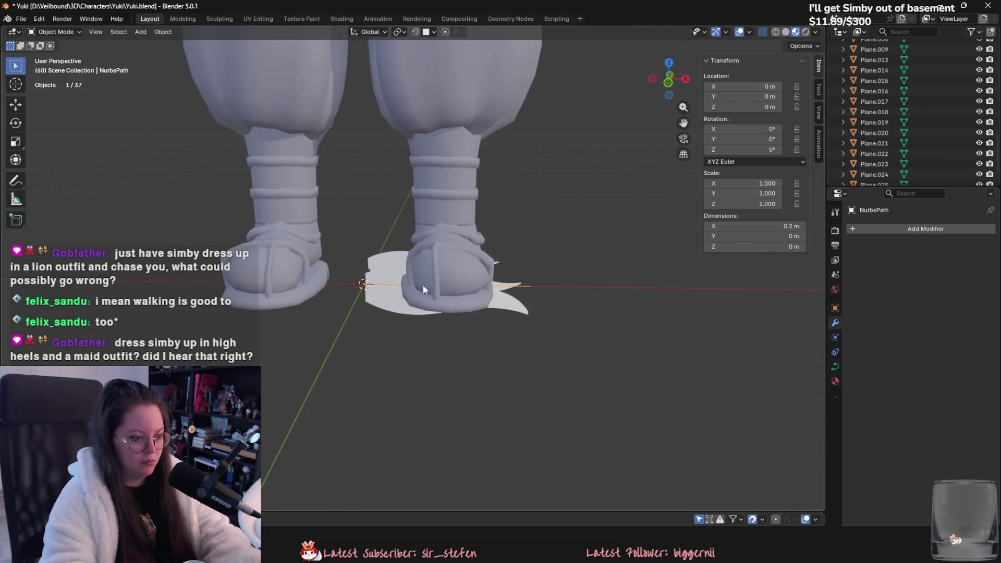
Give strand plane Plane.009 a Curve deform modifier bound to NurbsPath.
{"action": "left_click", "coordinate": [384, 275]}
{"action": "left_click", "coordinate": [879, 229]}
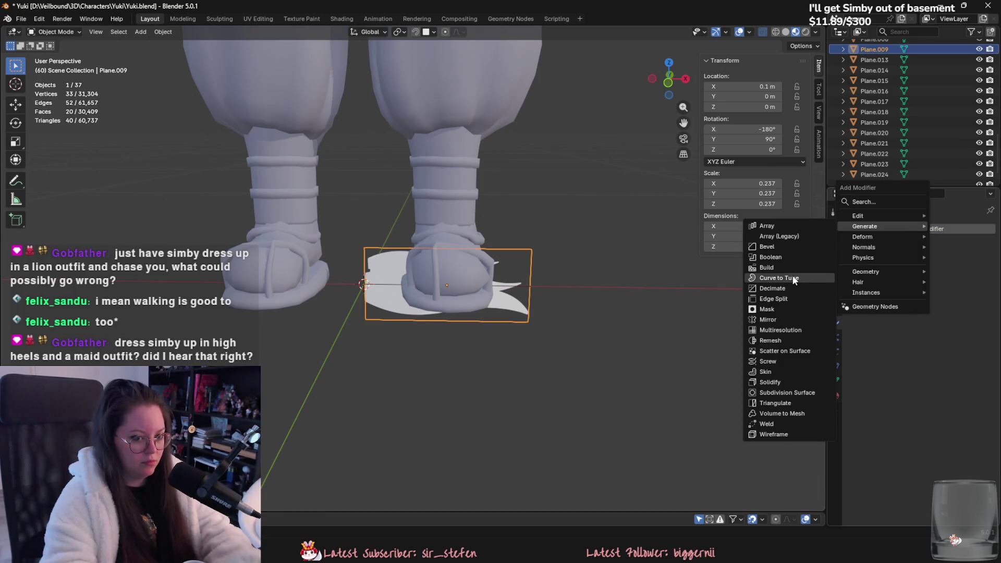
{"action": "left_click", "coordinate": [918, 228]}
{"action": "mouse_move", "coordinate": [902, 239]}
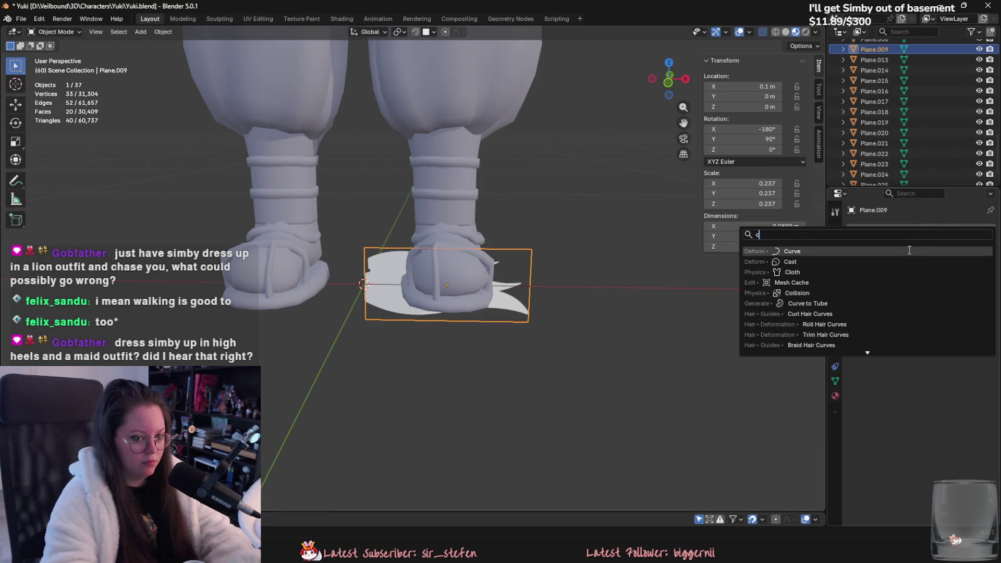
{"action": "left_click", "coordinate": [814, 259]}
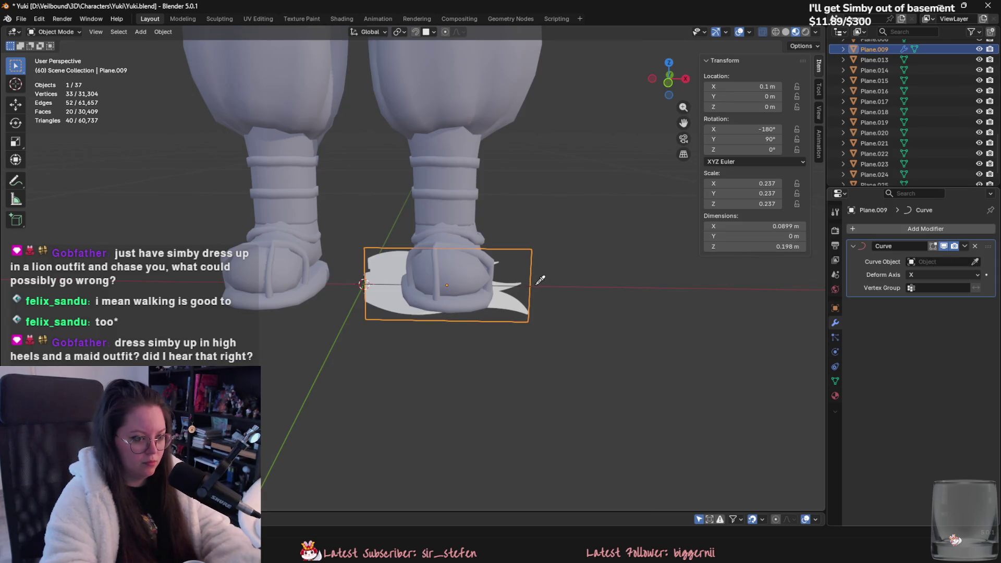
{"action": "left_click", "coordinate": [928, 261]}
{"action": "left_click", "coordinate": [937, 276]}
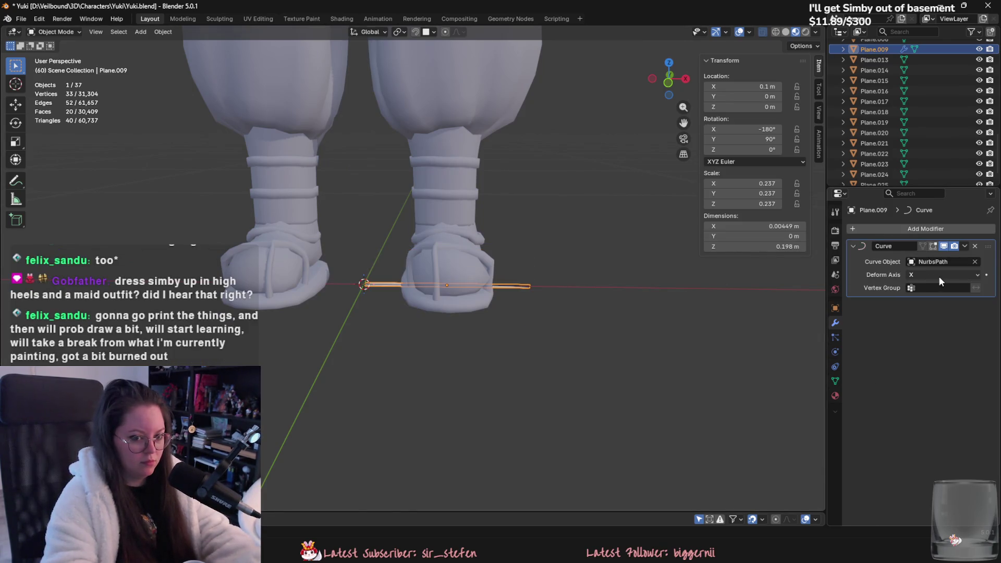
{"action": "left_click", "coordinate": [517, 286]}
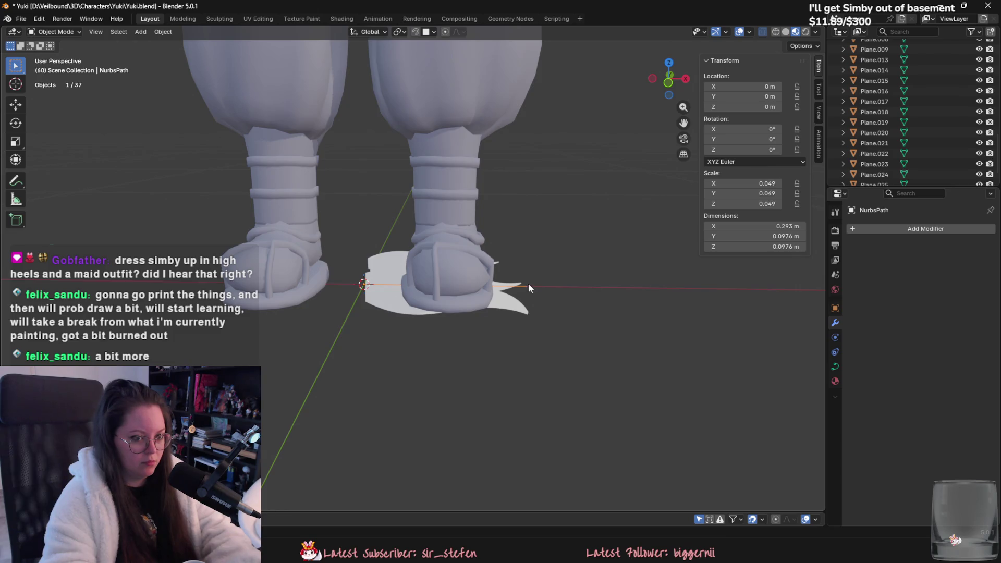
{"action": "left_click", "coordinate": [524, 284]}
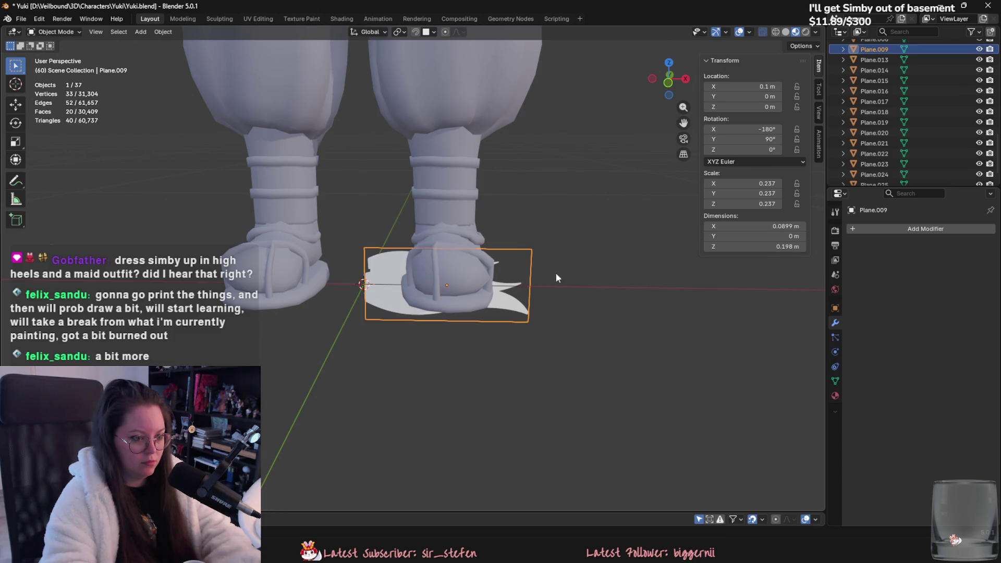
{"action": "left_click", "coordinate": [932, 234]}
{"action": "left_click", "coordinate": [963, 261]}
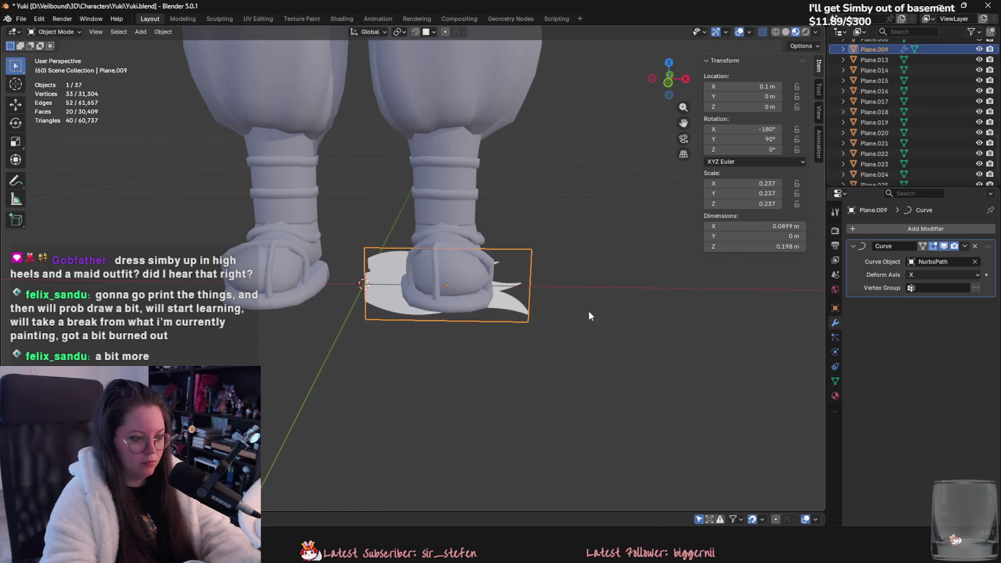
Select NurbsPath and enter Edit Mode on its control points.
{"action": "key", "text": "s"}
{"action": "key", "text": "Escape"}
{"action": "scroll", "coordinate": [927, 141], "scroll_direction": "up", "scroll_amount": 5}
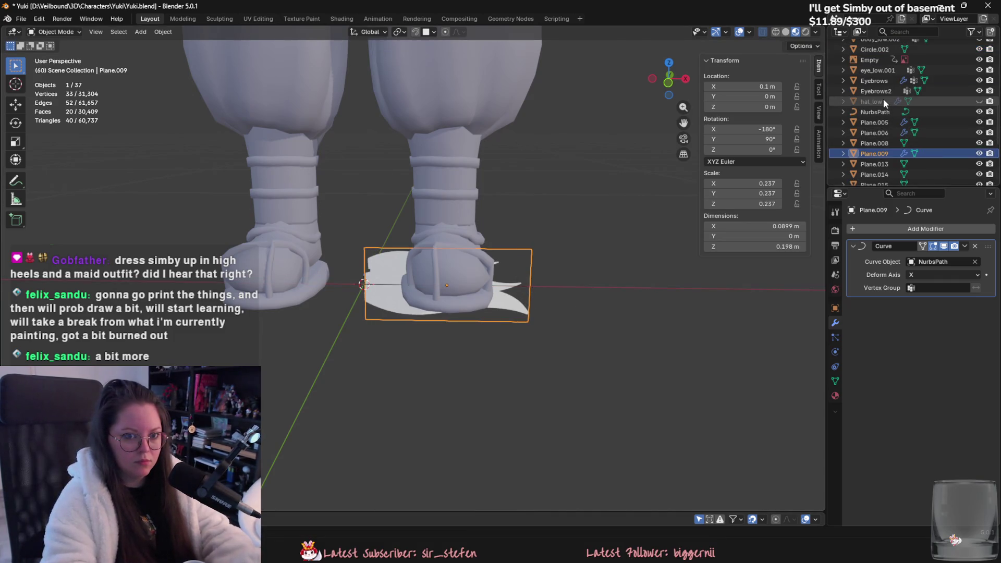
{"action": "left_click", "coordinate": [882, 112]}
{"action": "key", "text": "Tab"}
{"action": "scroll", "coordinate": [516, 291], "scroll_direction": "down", "scroll_amount": 4}
Raise the path points along Z up to the head and shift them along Y.
{"action": "key", "text": "g"}
{"action": "key", "text": "z"}
{"action": "left_click", "coordinate": [518, 118]}
{"action": "scroll", "coordinate": [518, 118], "scroll_direction": "down", "scroll_amount": 3}
{"action": "scroll", "coordinate": [562, 340], "scroll_direction": "up", "scroll_amount": 5}
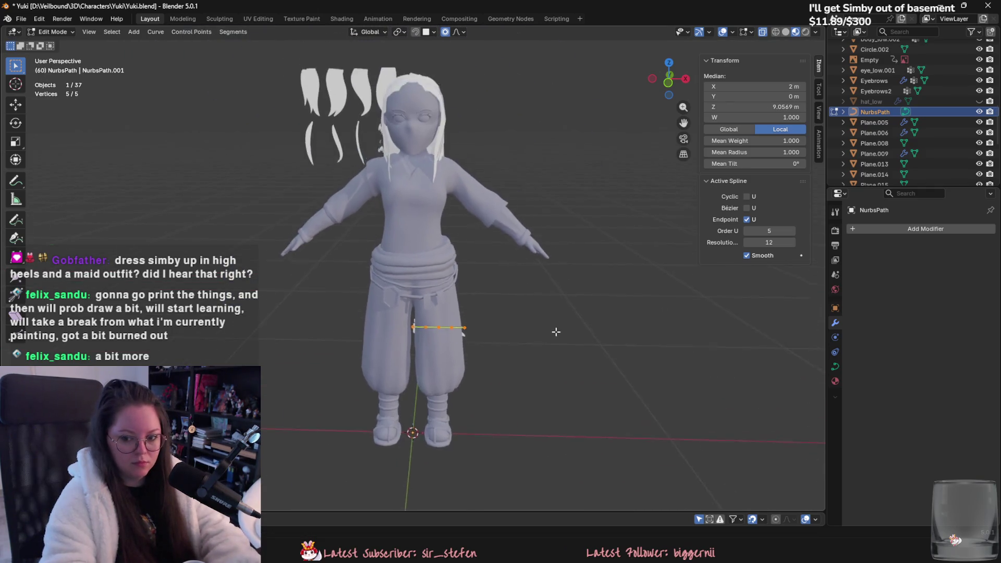
{"action": "scroll", "coordinate": [561, 341], "scroll_direction": "down", "scroll_amount": 5}
{"action": "key", "text": "g"}
{"action": "key", "text": "x"}
{"action": "key", "text": "y"}
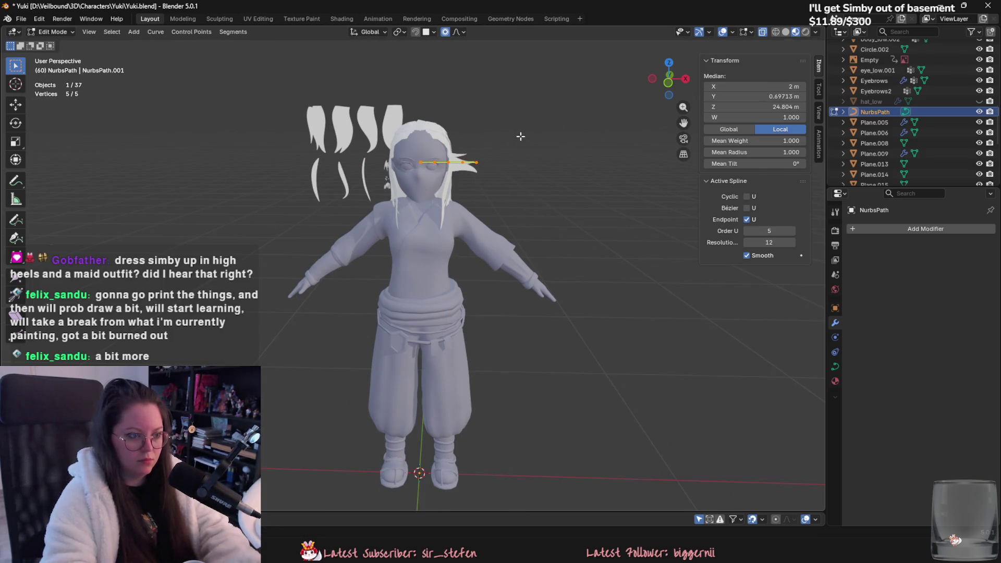
{"action": "left_click", "coordinate": [525, 146]}
{"action": "scroll", "coordinate": [524, 147], "scroll_direction": "up", "scroll_amount": 2}
{"action": "key", "text": "g"}
{"action": "key", "text": "x"}
{"action": "key", "text": "Escape"}
Try rotating the curve points about Y and Z, cancelling each rotation.
{"action": "key", "text": "Tab"}
{"action": "key", "text": "r"}
{"action": "key", "text": "Escape"}
{"action": "key", "text": "Tab"}
{"action": "key", "text": "r"}
{"action": "key", "text": "y"}
{"action": "key", "text": "Escape"}
{"action": "key", "text": "r"}
{"action": "key", "text": "z"}
{"action": "key", "text": "Escape"}
{"action": "middle_click_drag", "start_coordinate": [552, 267], "coordinate": [541, 295]}
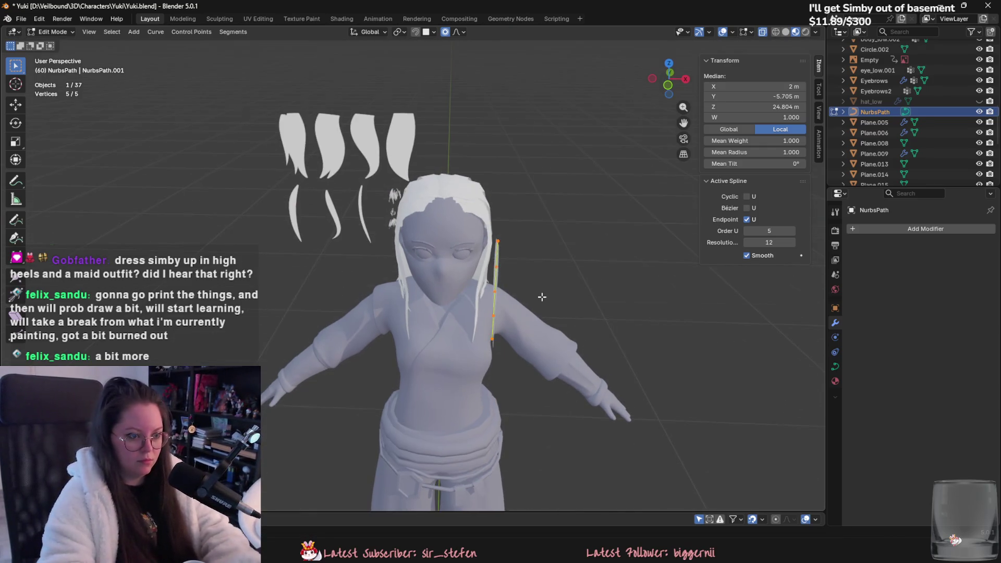
Tilt the curve and shift it toward the left of the face with proportional falloff.
{"action": "key", "text": "ctrl+t"}
{"action": "key", "text": "g"}
{"action": "mouse_move", "coordinate": [516, 363]}
{"action": "middle_mouse_down"}
{"action": "mouse_move", "coordinate": [524, 354]}
{"action": "mouse_move", "coordinate": [460, 357]}
{"action": "mouse_move", "coordinate": [539, 256]}
{"action": "middle_mouse_up"}
{"action": "left_click", "coordinate": [460, 356]}
{"action": "mouse_move", "coordinate": [526, 218]}
{"action": "middle_mouse_down"}
{"action": "mouse_move", "coordinate": [496, 324]}
{"action": "mouse_move", "coordinate": [318, 284]}
{"action": "middle_mouse_up"}
{"action": "left_click", "coordinate": [494, 330]}
{"action": "key", "text": "g"}
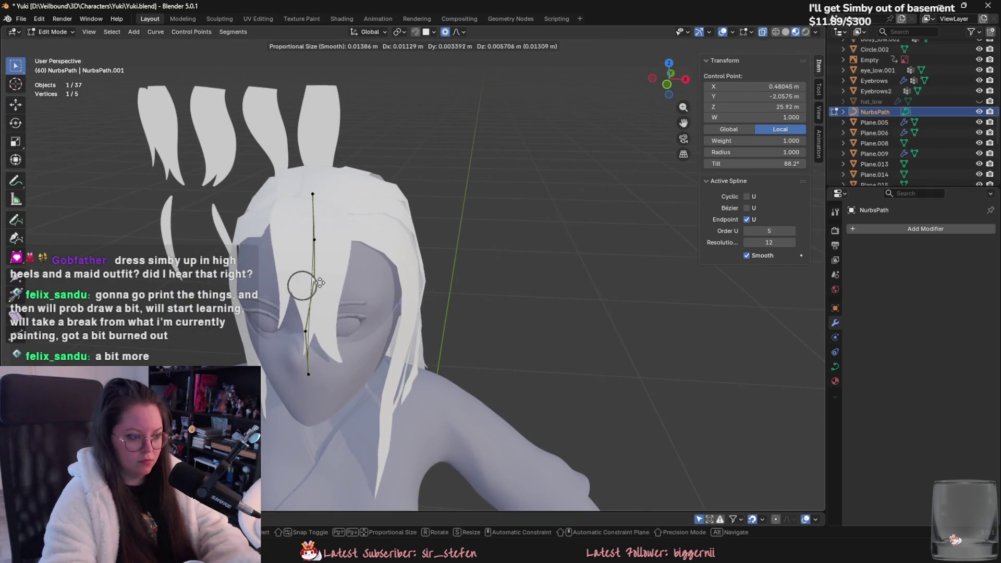
{"action": "left_click", "coordinate": [363, 282]}
{"action": "key", "text": "g"}
{"action": "left_click", "coordinate": [365, 292]}
{"action": "middle_click_drag", "start_coordinate": [365, 292], "coordinate": [412, 295]}
{"action": "middle_click_drag", "start_coordinate": [358, 220], "coordinate": [378, 261]}
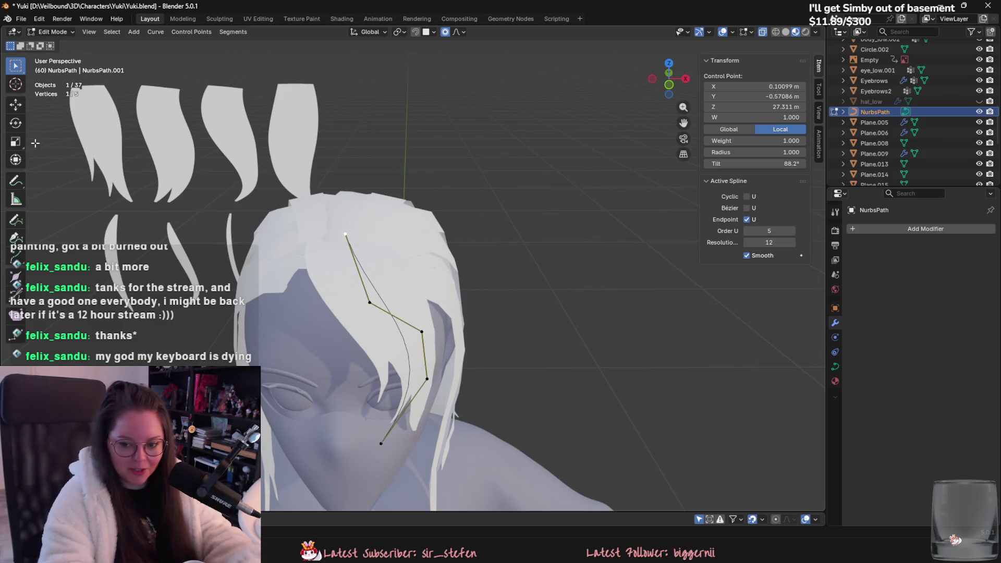
{"action": "mouse_move", "coordinate": [517, 228]}
{"action": "middle_mouse_down"}
{"action": "mouse_move", "coordinate": [441, 263]}
{"action": "mouse_move", "coordinate": [398, 324]}
{"action": "middle_mouse_up"}
Reposition the top and second control points up and left around the crown.
{"action": "key", "text": "g"}
{"action": "left_click", "coordinate": [425, 279]}
{"action": "left_click", "coordinate": [365, 311]}
{"action": "key", "text": "g"}
{"action": "left_click", "coordinate": [330, 262]}
{"action": "middle_click_drag", "start_coordinate": [329, 262], "coordinate": [411, 292]}
{"action": "key", "text": "g"}
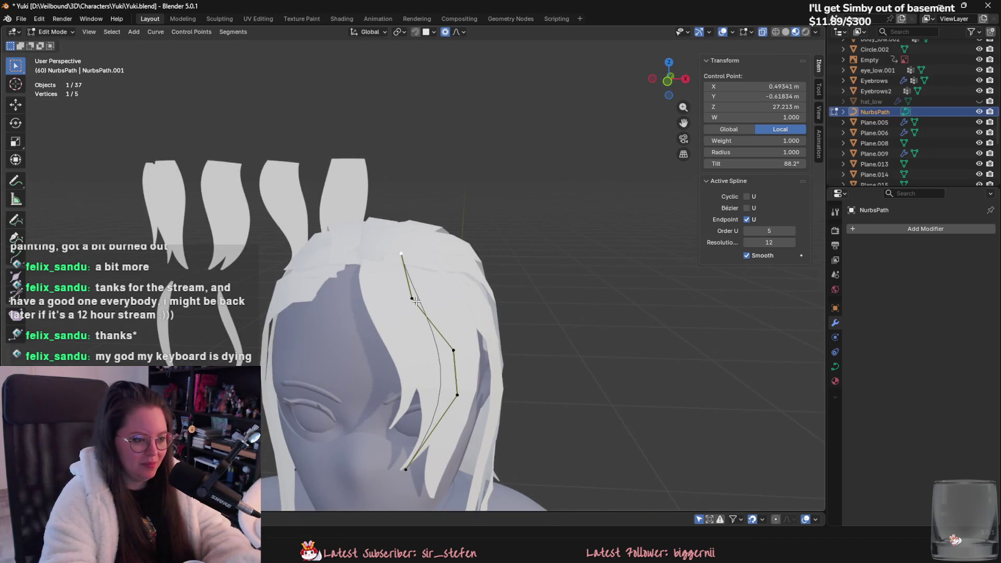
{"action": "left_click", "coordinate": [408, 294]}
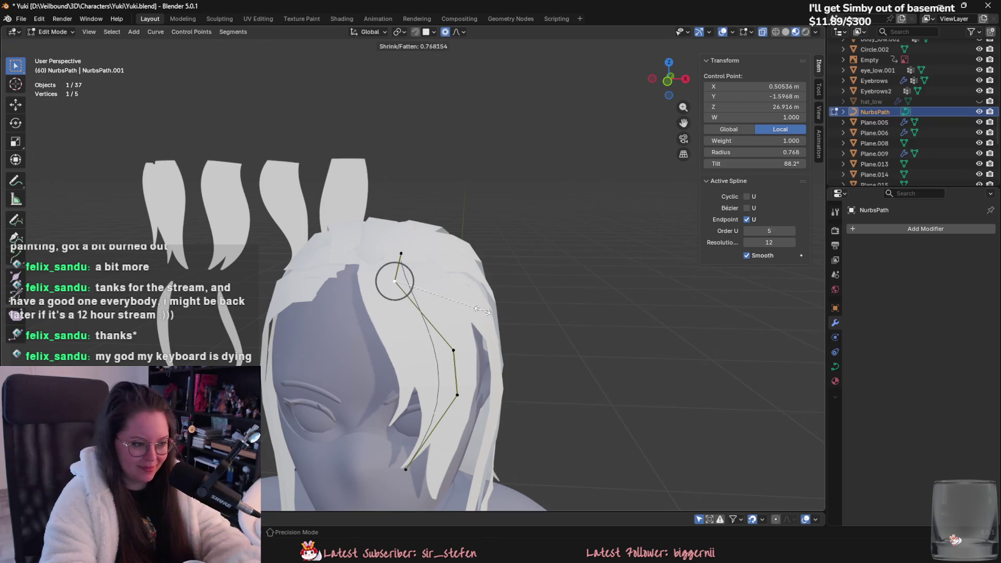
Move the curve's end point toward the face in several falloff moves.
{"action": "middle_click_drag", "start_coordinate": [471, 398], "coordinate": [396, 334]}
{"action": "left_click", "coordinate": [383, 347]}
{"action": "key", "text": "g"}
{"action": "left_click", "coordinate": [424, 289]}
{"action": "key", "text": "g"}
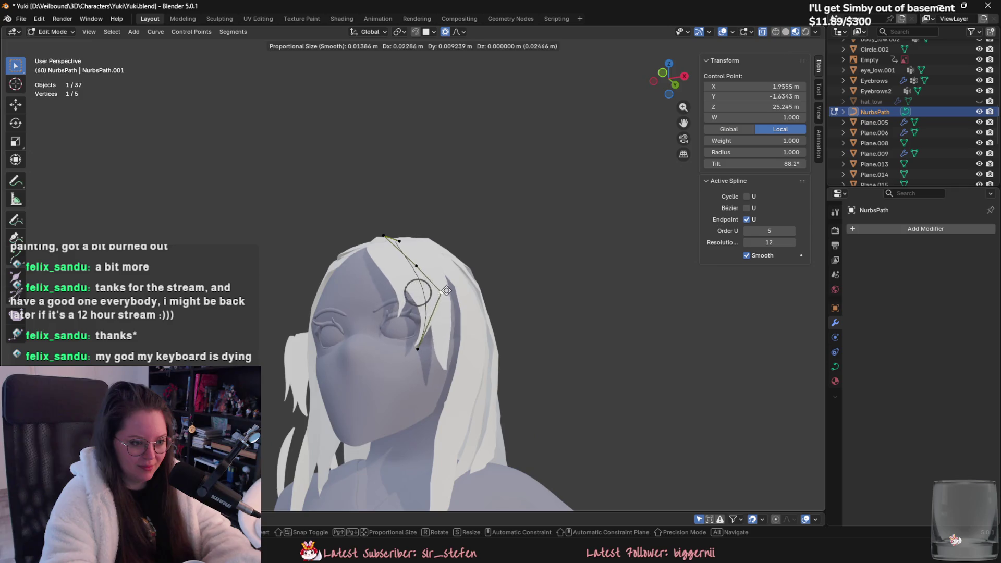
{"action": "left_click", "coordinate": [420, 290]}
{"action": "middle_click_drag", "start_coordinate": [420, 290], "coordinate": [391, 294]}
{"action": "key", "text": "g"}
{"action": "left_click", "coordinate": [407, 292]}
Pull the curve end point down beside the front of the face.
{"action": "key", "text": "g"}
{"action": "left_click", "coordinate": [391, 334]}
{"action": "left_click", "coordinate": [385, 381]}
{"action": "key", "text": "g"}
{"action": "mouse_move", "coordinate": [389, 383]}
{"action": "middle_mouse_down", "text": "alt"}
{"action": "mouse_move", "coordinate": [532, 400]}
{"action": "mouse_move", "coordinate": [508, 353]}
{"action": "mouse_move", "coordinate": [424, 365]}
{"action": "middle_mouse_up", "text": "alt"}
{"action": "left_click", "coordinate": [485, 333]}
Tilt the end point, then move and tilt the third control point to twist the strand.
{"action": "key", "text": "ctrl+t"}
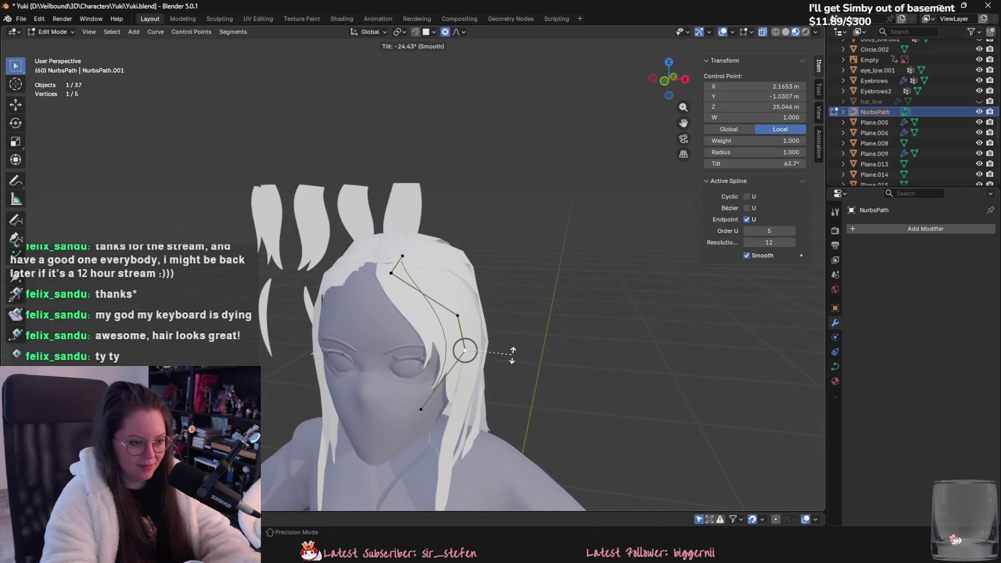
{"action": "middle_click_drag", "start_coordinate": [505, 369], "coordinate": [483, 360]}
{"action": "left_click", "coordinate": [461, 294]}
{"action": "mouse_move", "coordinate": [461, 295]}
{"action": "middle_mouse_down"}
{"action": "mouse_move", "coordinate": [451, 360]}
{"action": "mouse_move", "coordinate": [459, 344]}
{"action": "middle_mouse_up"}
{"action": "key", "text": "g"}
{"action": "left_click", "coordinate": [459, 339]}
{"action": "scroll", "coordinate": [464, 334], "scroll_direction": "up", "scroll_amount": 4}
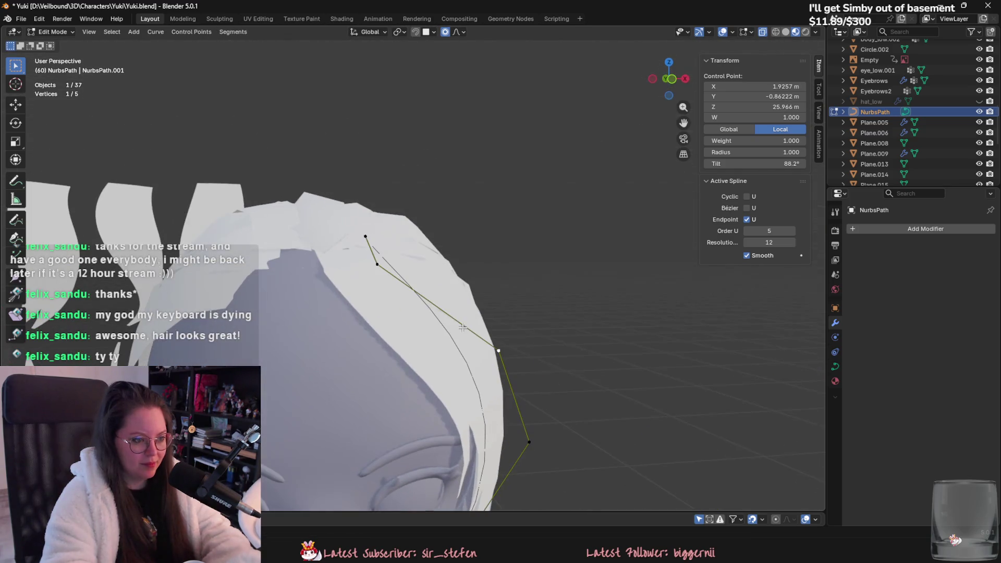
{"action": "key", "text": "g"}
{"action": "left_click", "coordinate": [421, 268]}
{"action": "middle_click_drag", "start_coordinate": [420, 268], "coordinate": [415, 297]}
{"action": "key", "text": "ctrl+t"}
{"action": "left_click", "coordinate": [514, 338]}
{"action": "middle_click_drag", "start_coordinate": [515, 337], "coordinate": [423, 344]}
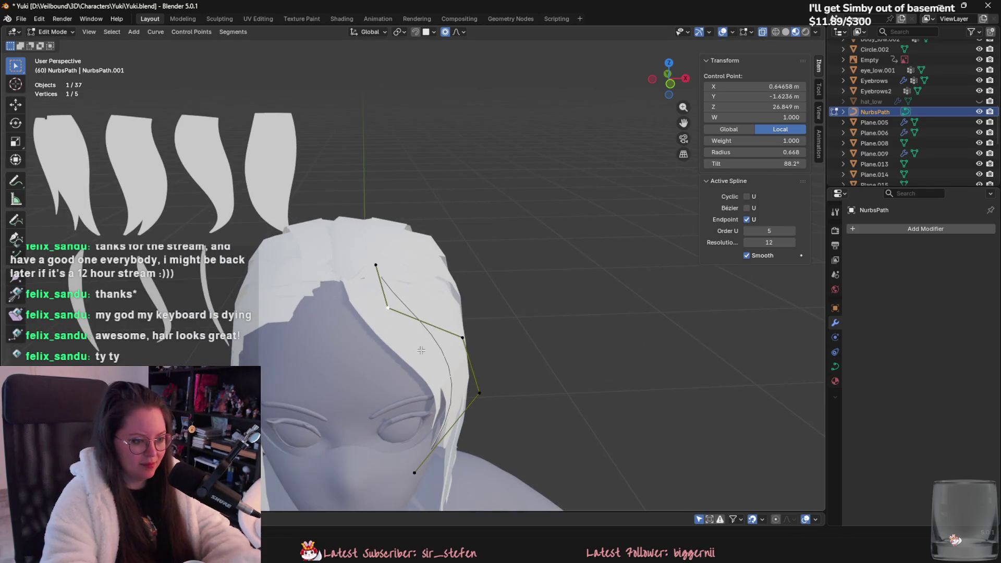
Check the bent Plane.009 strand from the front, then resume editing NurbsPath's points.
{"action": "key", "text": "Tab"}
{"action": "right_click", "coordinate": [418, 346]}
{"action": "left_click", "coordinate": [380, 309]}
{"action": "right_click", "coordinate": [380, 308]}
{"action": "key", "text": "Escape"}
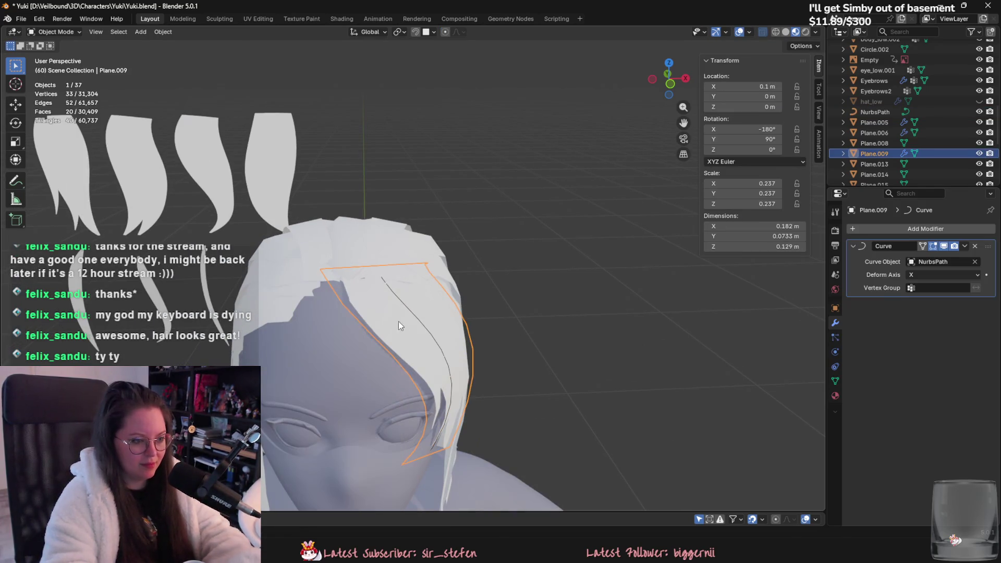
{"action": "mouse_move", "coordinate": [446, 356]}
{"action": "middle_mouse_down"}
{"action": "mouse_move", "coordinate": [457, 355]}
{"action": "mouse_move", "coordinate": [428, 390]}
{"action": "mouse_move", "coordinate": [419, 380]}
{"action": "mouse_move", "coordinate": [427, 342]}
{"action": "middle_mouse_up"}
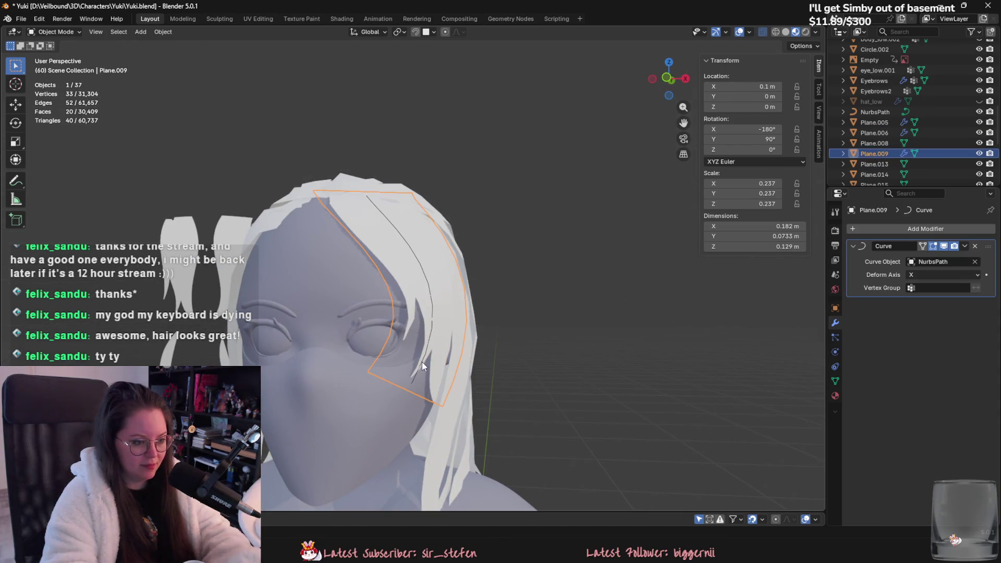
{"action": "left_click", "coordinate": [876, 111]}
{"action": "key", "text": "Tab"}
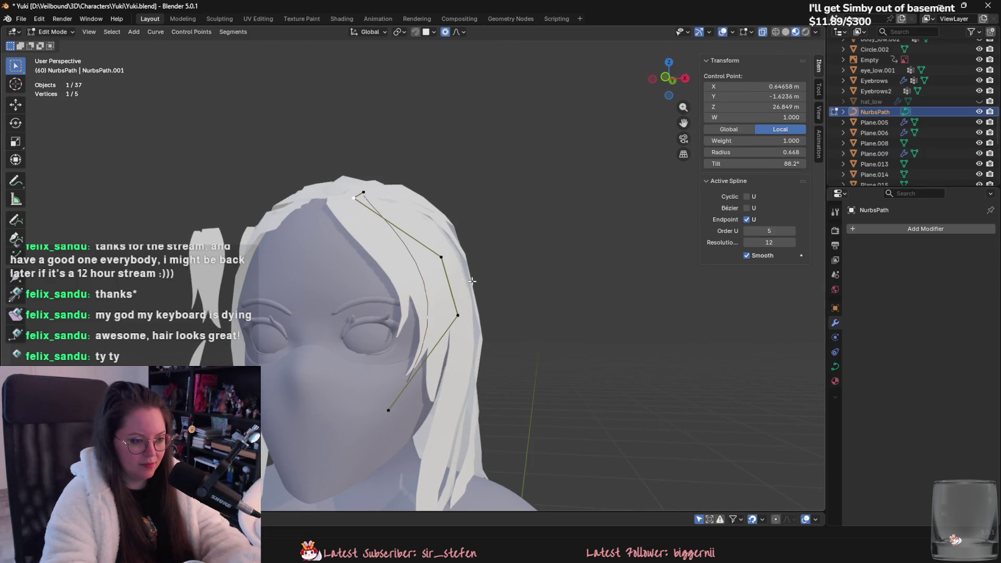
{"action": "middle_click_drag", "start_coordinate": [539, 267], "coordinate": [406, 308]}
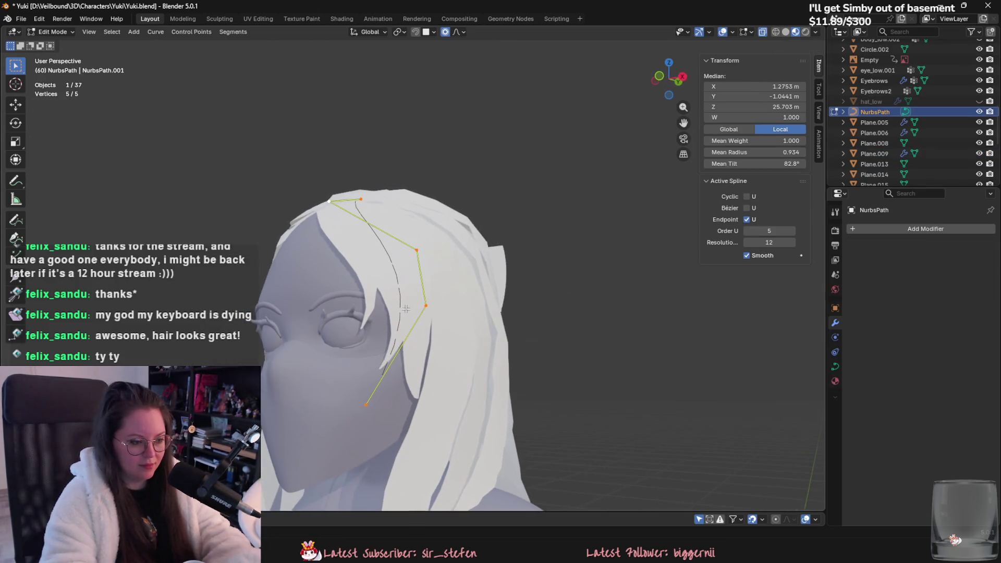
Adjust the bottom and middle control points so the strand hangs beside the face.
{"action": "left_click", "coordinate": [367, 405]}
{"action": "key", "text": "g"}
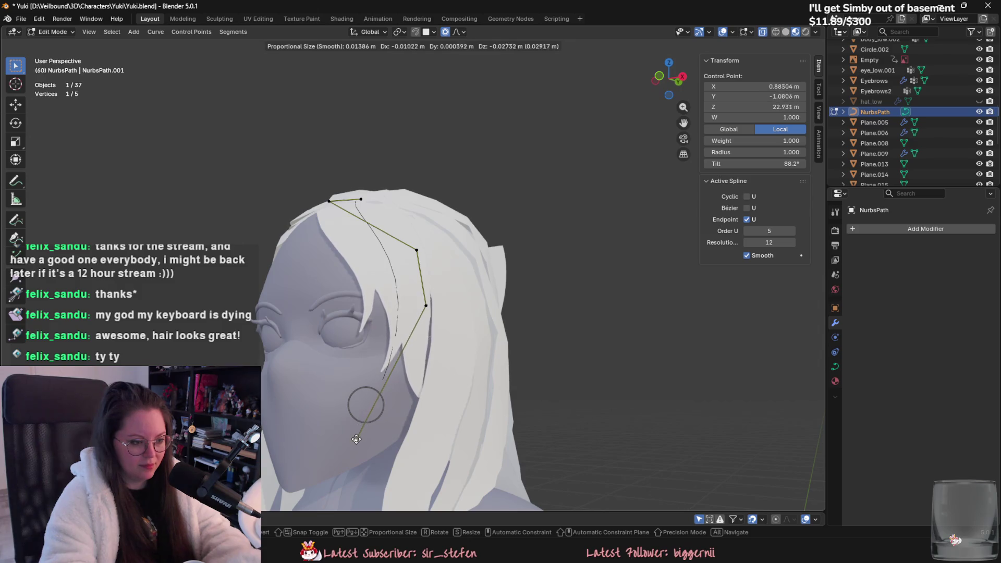
{"action": "left_click", "coordinate": [357, 440]}
{"action": "mouse_move", "coordinate": [354, 441]}
{"action": "middle_mouse_down"}
{"action": "mouse_move", "coordinate": [391, 303]}
{"action": "mouse_move", "coordinate": [536, 309]}
{"action": "mouse_move", "coordinate": [458, 290]}
{"action": "mouse_move", "coordinate": [535, 364]}
{"action": "middle_mouse_up"}
{"action": "left_click", "coordinate": [388, 297]}
{"action": "key", "text": "g"}
{"action": "left_click", "coordinate": [412, 294]}
{"action": "key", "text": "g"}
{"action": "left_click", "coordinate": [543, 311]}
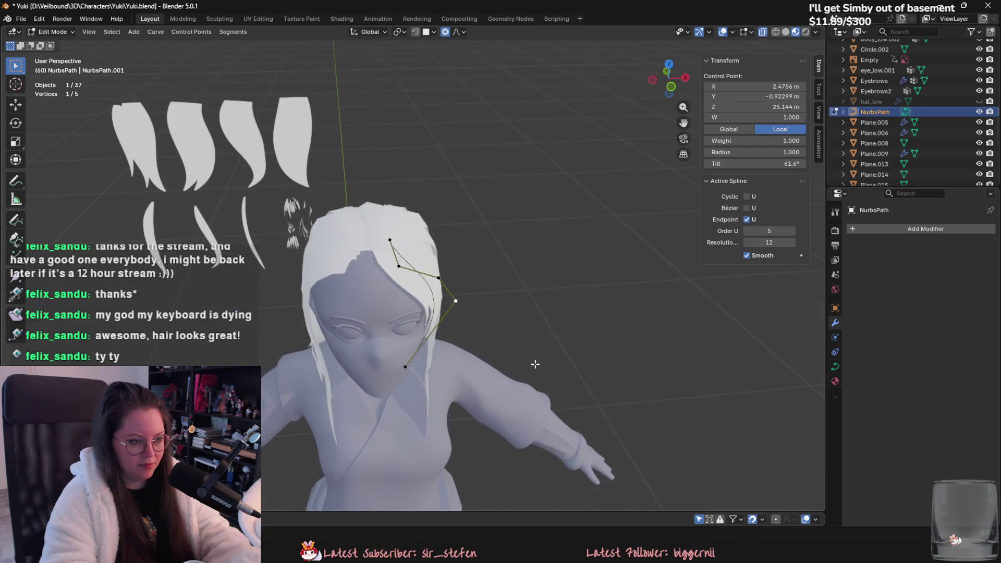
Return to object mode and select Plane.009 to add another modifier.
{"action": "key", "text": "Tab"}
{"action": "left_click", "coordinate": [403, 274]}
{"action": "left_click", "coordinate": [928, 225]}
Add a Mirror modifier to Plane.009 using body_low.002 as the mirror object.
{"action": "mouse_move", "coordinate": [928, 225]}
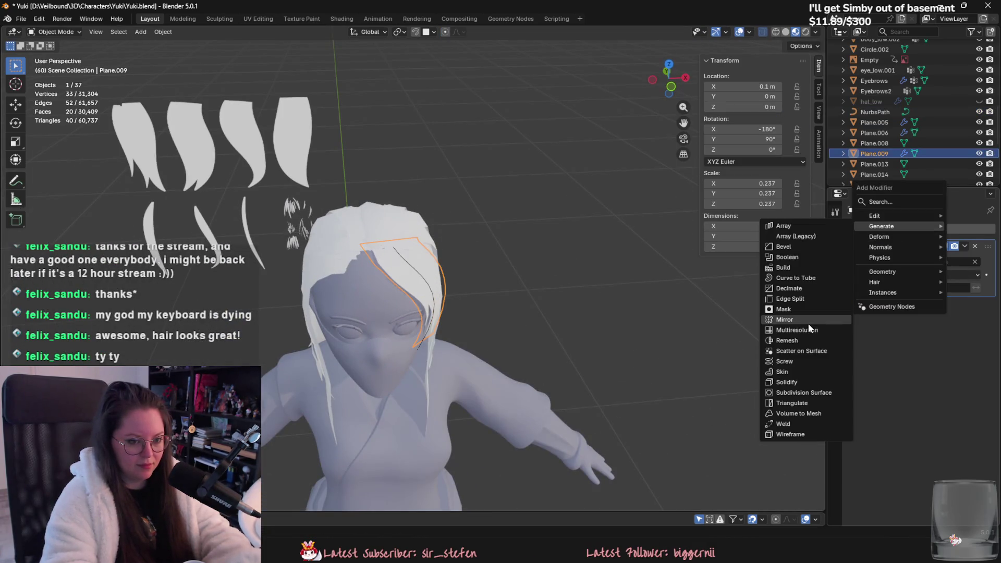
{"action": "left_click", "coordinate": [785, 320]}
{"action": "left_click", "coordinate": [380, 304]}
{"action": "mouse_move", "coordinate": [396, 305]}
{"action": "middle_mouse_down"}
{"action": "mouse_move", "coordinate": [540, 305]}
{"action": "mouse_move", "coordinate": [523, 268]}
{"action": "mouse_move", "coordinate": [568, 292]}
{"action": "mouse_move", "coordinate": [601, 332]}
{"action": "middle_mouse_up"}
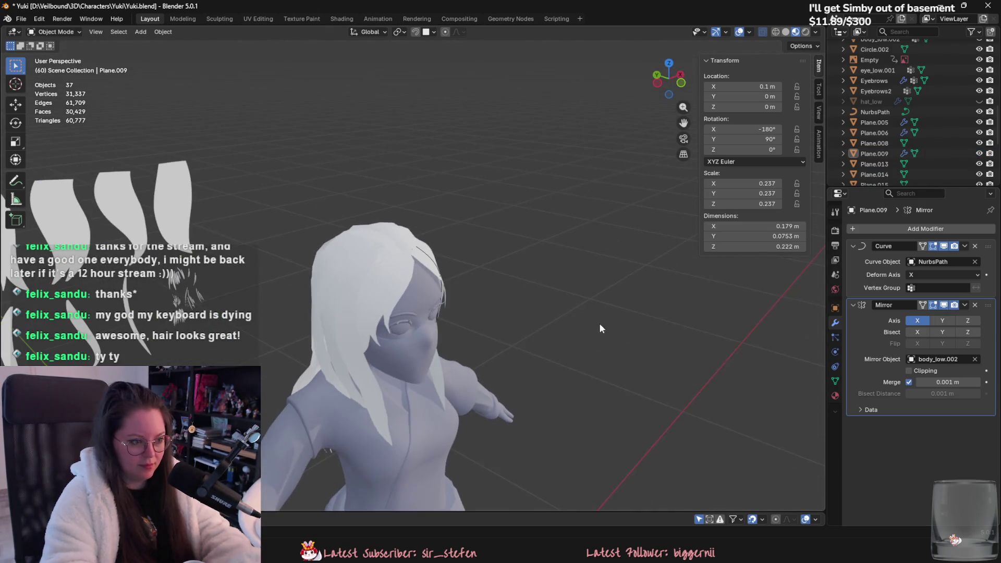
Select hair strand Plane.031 and switch to Sculpt Mode with the Grab brush.
{"action": "left_click", "coordinate": [427, 251]}
{"action": "middle_click_drag", "start_coordinate": [426, 251], "coordinate": [396, 302]}
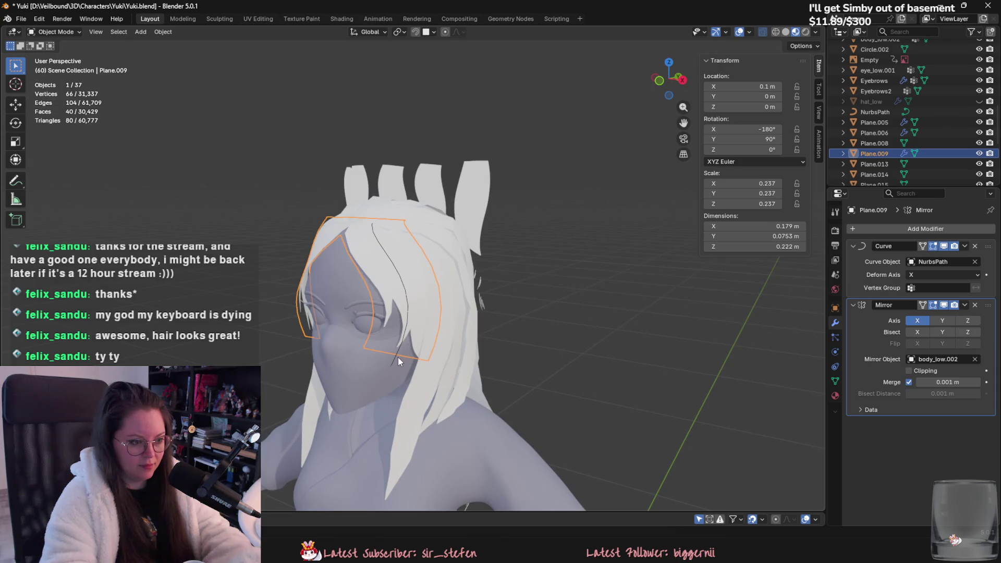
{"action": "left_click", "coordinate": [401, 359]}
{"action": "scroll", "coordinate": [440, 346], "scroll_direction": "down", "scroll_amount": 8}
{"action": "mouse_move", "coordinate": [487, 340]}
{"action": "middle_mouse_down"}
{"action": "mouse_move", "coordinate": [517, 360]}
{"action": "mouse_move", "coordinate": [486, 348]}
{"action": "mouse_move", "coordinate": [513, 329]}
{"action": "mouse_move", "coordinate": [611, 328]}
{"action": "mouse_move", "coordinate": [562, 374]}
{"action": "middle_mouse_up"}
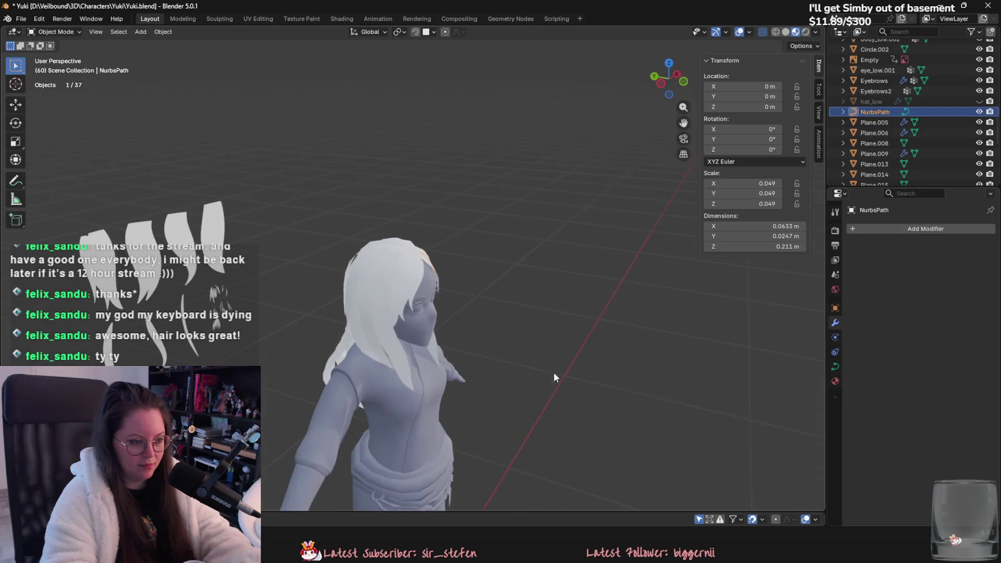
{"action": "left_click", "coordinate": [363, 319]}
{"action": "scroll", "coordinate": [430, 284], "scroll_direction": "up", "scroll_amount": 2}
{"action": "mouse_move", "coordinate": [429, 284]}
{"action": "middle_mouse_down"}
{"action": "mouse_move", "coordinate": [400, 307]}
{"action": "mouse_move", "coordinate": [386, 303]}
{"action": "middle_mouse_up"}
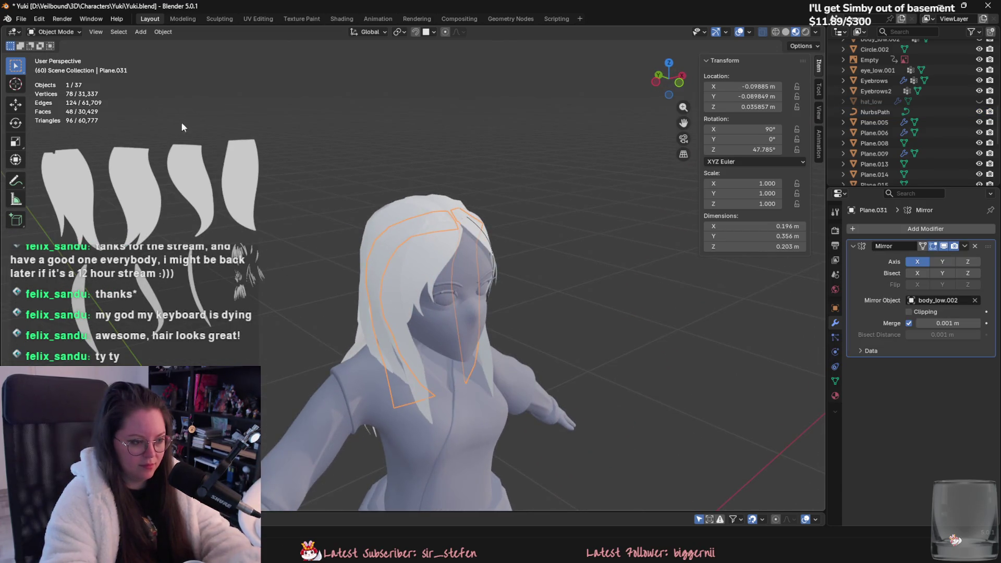
{"action": "left_click", "coordinate": [53, 32]}
{"action": "left_click", "coordinate": [52, 62]}
Reframe the view on the hair piece and re-enter Sculpt Mode.
{"action": "scroll", "coordinate": [376, 309], "scroll_direction": "up", "scroll_amount": 1}
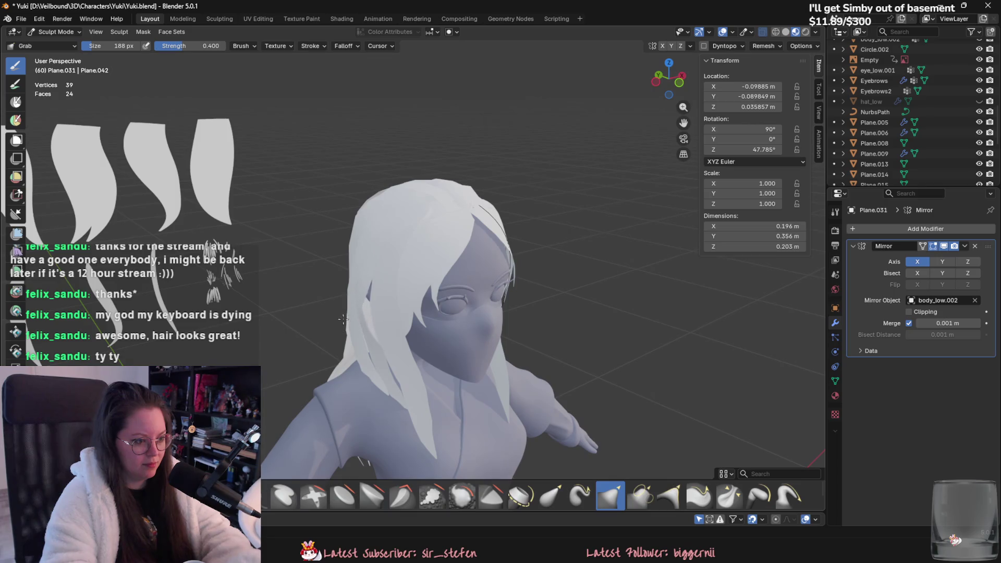
{"action": "middle_click_drag", "start_coordinate": [374, 336], "coordinate": [430, 301], "text": "shift"}
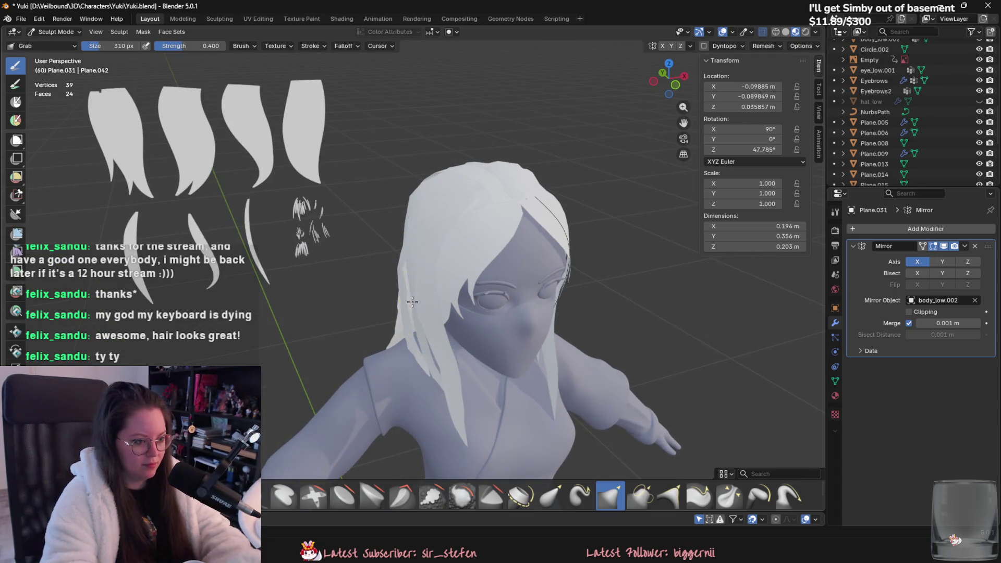
{"action": "middle_click_drag", "start_coordinate": [400, 315], "coordinate": [169, 105]}
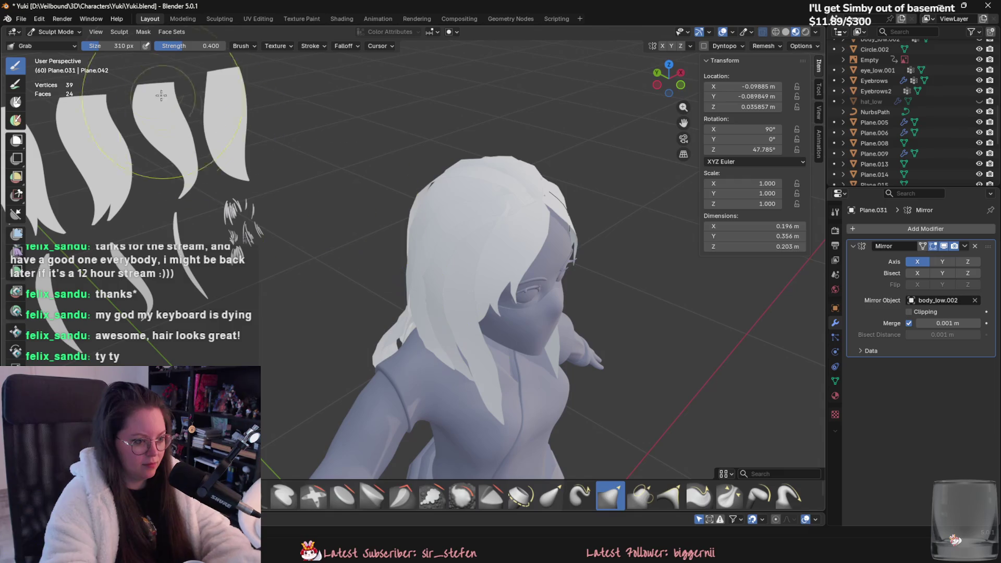
{"action": "left_click", "coordinate": [57, 43]}
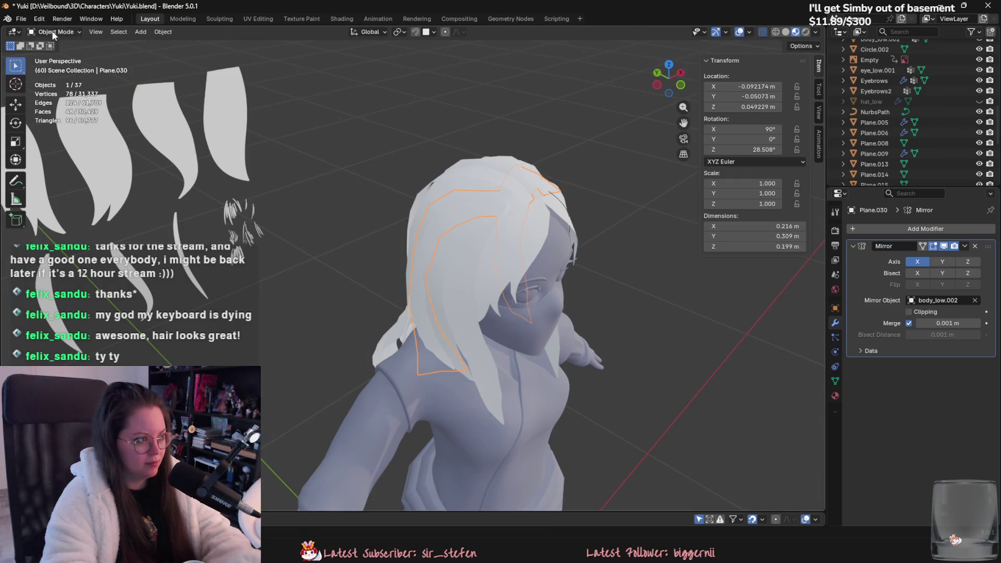
{"action": "left_click", "coordinate": [56, 67]}
Grab-sculpt Plane.030 slightly wider and outward so it hugs the head.
{"action": "left_click_drag", "start_coordinate": [415, 336], "coordinate": [407, 318]}
{"action": "mouse_move", "coordinate": [406, 318]}
{"action": "middle_mouse_down"}
{"action": "mouse_move", "coordinate": [487, 279]}
{"action": "mouse_move", "coordinate": [428, 250]}
{"action": "mouse_move", "coordinate": [433, 276]}
{"action": "middle_mouse_up"}
{"action": "left_click_drag", "start_coordinate": [433, 276], "coordinate": [426, 285]}
{"action": "middle_click_drag", "start_coordinate": [428, 352], "coordinate": [406, 362]}
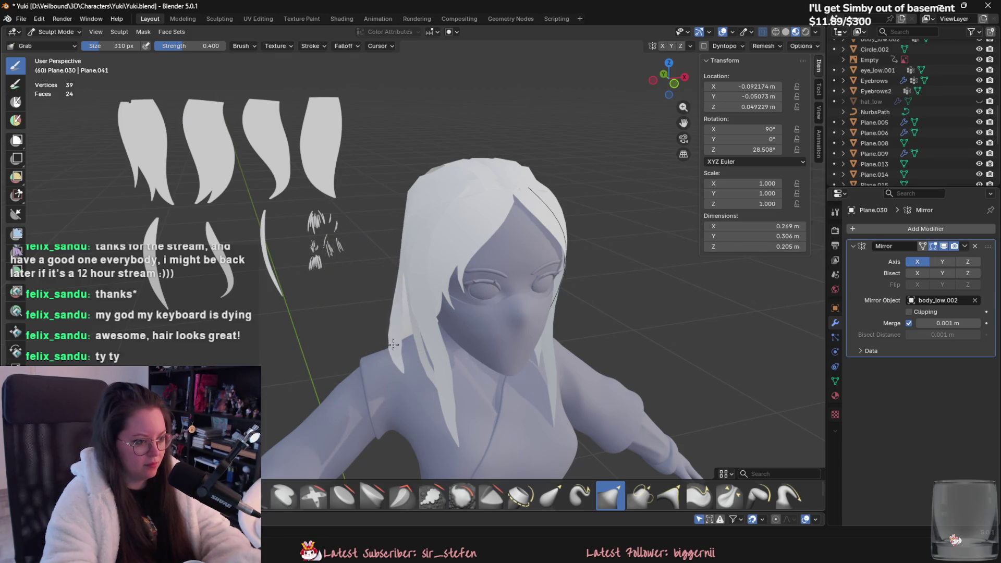
{"action": "mouse_move", "coordinate": [400, 318]}
{"action": "middle_mouse_down"}
{"action": "mouse_move", "coordinate": [386, 355]}
{"action": "mouse_move", "coordinate": [488, 324]}
{"action": "mouse_move", "coordinate": [443, 273]}
{"action": "middle_mouse_up"}
{"action": "left_click_drag", "start_coordinate": [463, 273], "coordinate": [483, 270]}
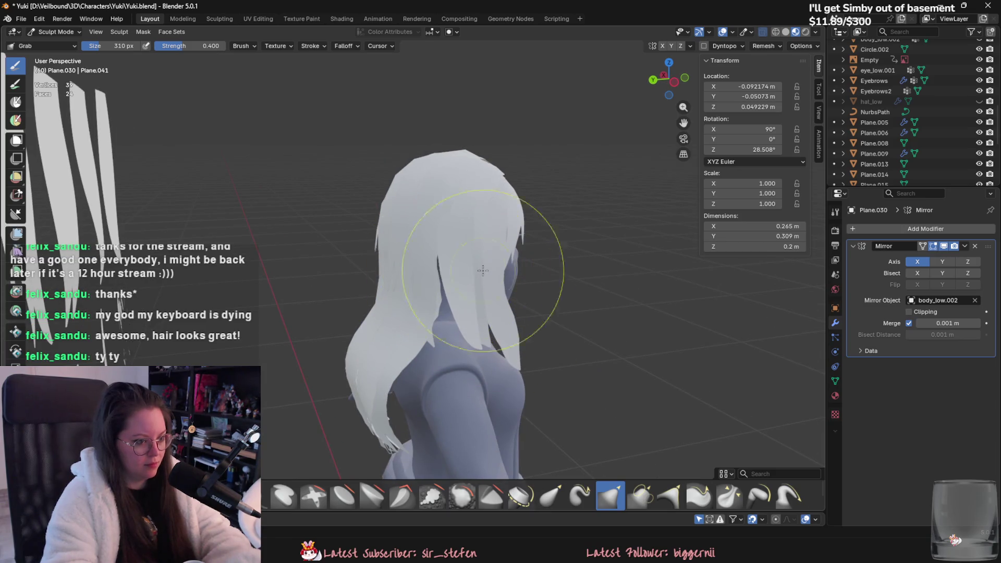
{"action": "mouse_move", "coordinate": [451, 282]}
{"action": "middle_mouse_down"}
{"action": "mouse_move", "coordinate": [461, 293]}
{"action": "mouse_move", "coordinate": [424, 302]}
{"action": "mouse_move", "coordinate": [440, 337]}
{"action": "mouse_move", "coordinate": [447, 424]}
{"action": "mouse_move", "coordinate": [275, 203]}
{"action": "middle_mouse_up"}
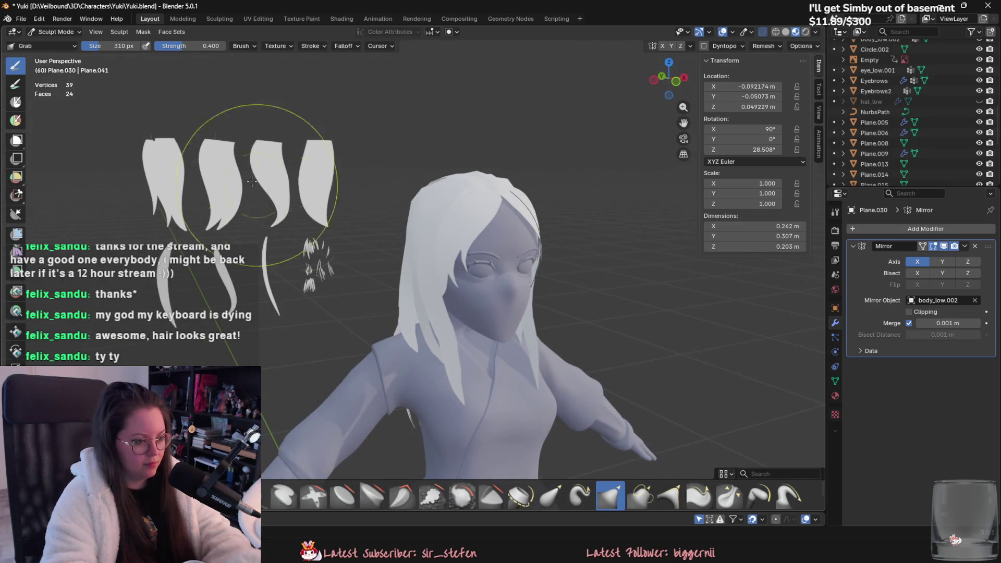
Return to Object Mode and orbit to look down on the head.
{"action": "left_click", "coordinate": [57, 32]}
{"action": "left_click", "coordinate": [52, 44]}
{"action": "scroll", "coordinate": [609, 327], "scroll_direction": "down", "scroll_amount": 3}
{"action": "middle_click_drag", "start_coordinate": [609, 327], "coordinate": [600, 339]}
{"action": "scroll", "coordinate": [605, 339], "scroll_direction": "up", "scroll_amount": 6}
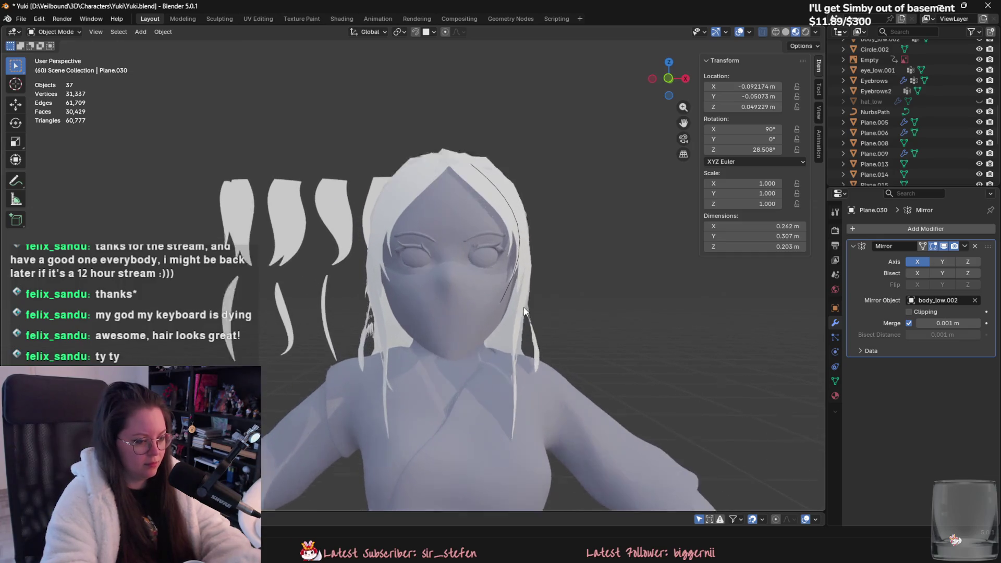
{"action": "middle_click_drag", "start_coordinate": [443, 231], "coordinate": [432, 340]}
Select the hair strand and its NurbsPath curve, undoing a stray duplicate.
{"action": "left_click", "coordinate": [421, 317]}
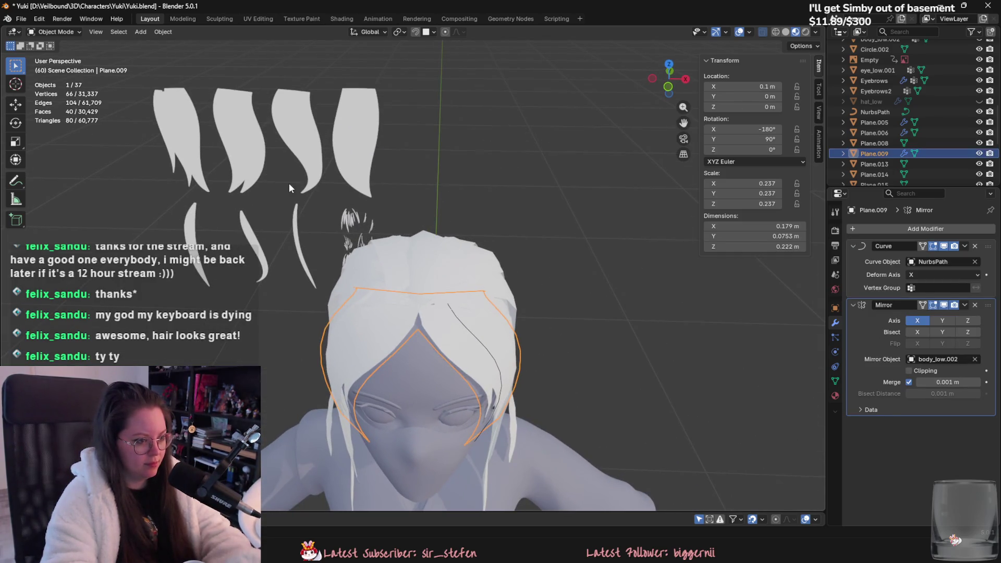
{"action": "left_click", "coordinate": [478, 339]}
{"action": "left_click", "coordinate": [482, 350]}
{"action": "left_click", "coordinate": [487, 347]}
{"action": "left_click", "coordinate": [480, 359]}
{"action": "scroll", "coordinate": [503, 380], "scroll_direction": "down", "scroll_amount": 2}
{"action": "key", "text": "shift+d"}
{"action": "key", "text": "z"}
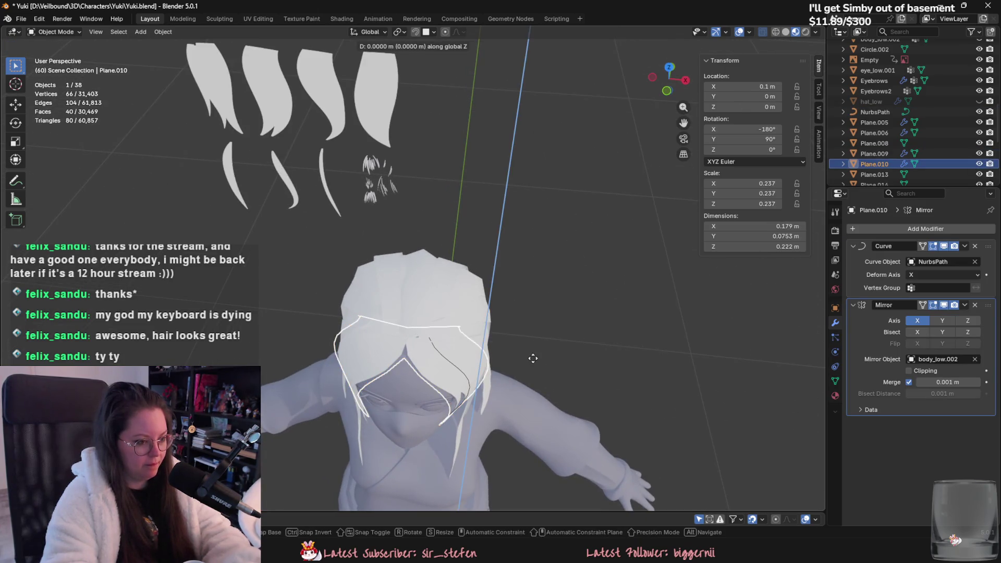
{"action": "key", "text": "Escape"}
{"action": "key", "text": "ctrl+z"}
{"action": "key", "text": "ctrl+z"}
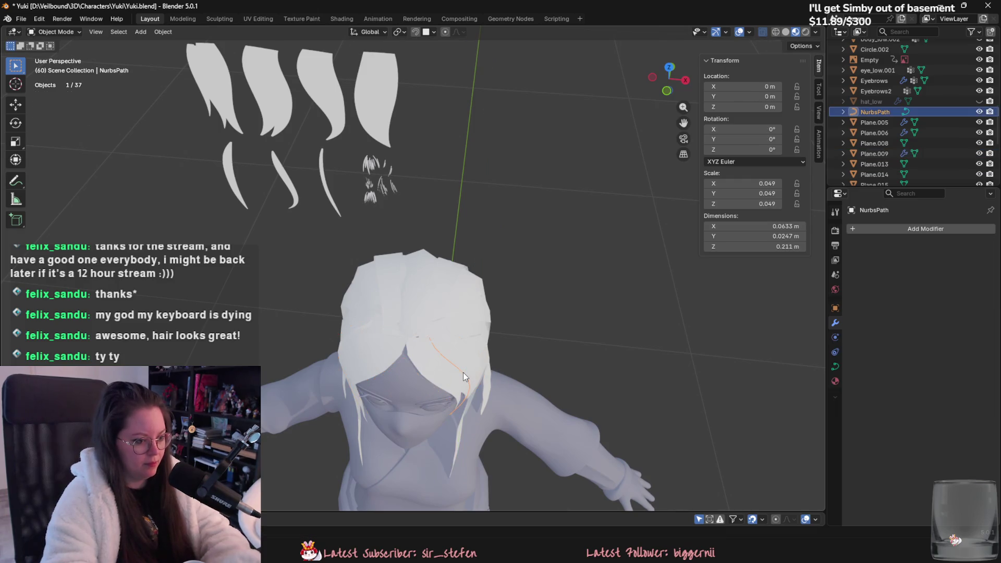
Duplicate the strand with its curve and swing the copy around Z toward the front.
{"action": "left_click", "coordinate": [443, 373], "text": "shift"}
{"action": "middle_click_drag", "start_coordinate": [443, 374], "coordinate": [542, 395]}
{"action": "key", "text": "shift+d"}
{"action": "key", "text": "s"}
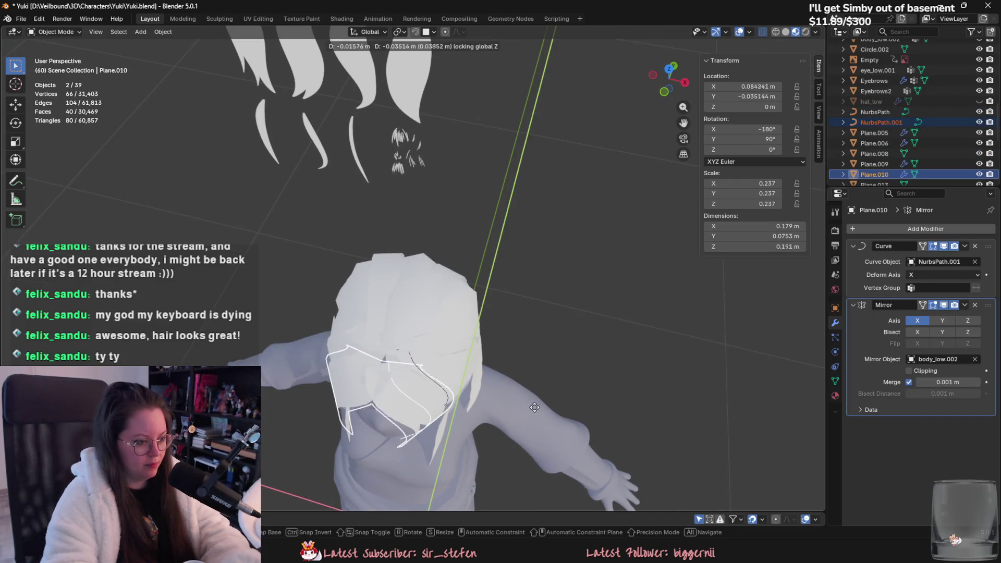
{"action": "key", "text": "z"}
{"action": "mouse_move", "coordinate": [441, 479]}
{"action": "middle_mouse_down", "text": "alt"}
{"action": "mouse_move", "coordinate": [527, 329]}
{"action": "mouse_move", "coordinate": [434, 427]}
{"action": "middle_mouse_up", "text": "alt"}
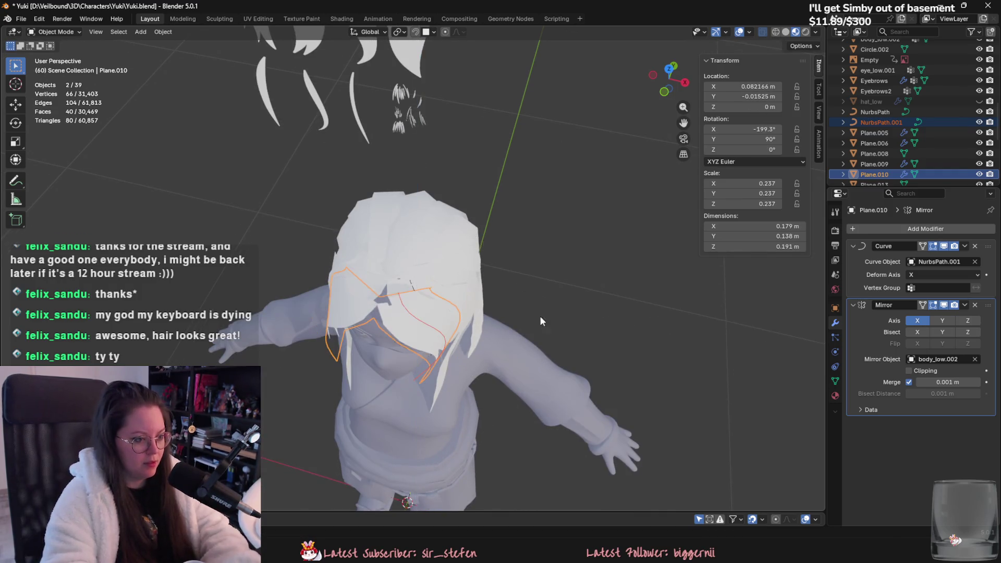
{"action": "middle_click_drag", "start_coordinate": [543, 314], "coordinate": [530, 280], "text": "alt"}
{"action": "middle_click_drag", "start_coordinate": [459, 157], "coordinate": [478, 240], "text": "alt"}
{"action": "left_click", "coordinate": [482, 265]}
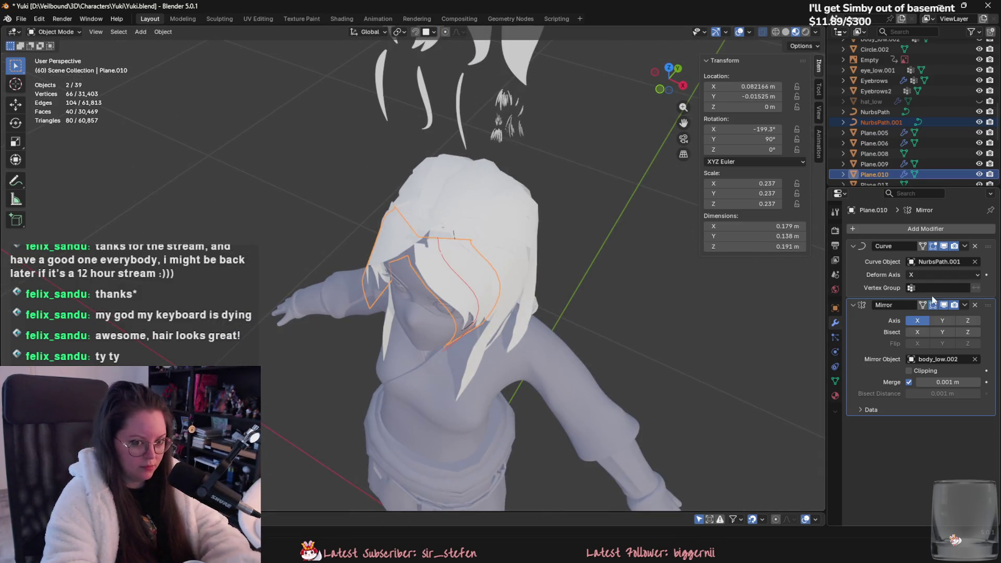
Disable the copy's Mirror in the viewport and rotate it further on Z across the forehead.
{"action": "left_click", "coordinate": [944, 305]}
{"action": "key", "text": "KP_Decimal"}
{"action": "key", "text": "r"}
{"action": "key", "text": "z"}
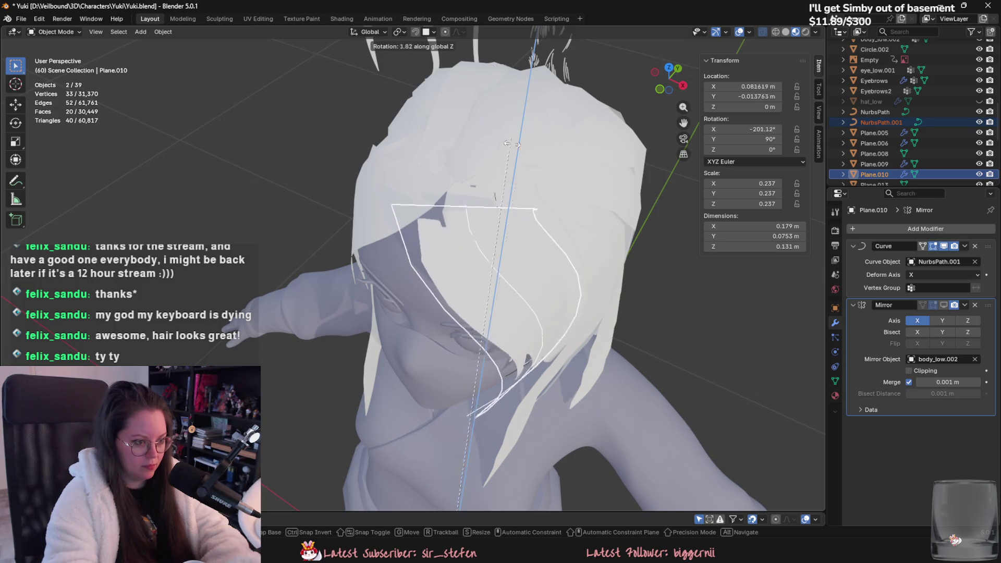
{"action": "left_click", "coordinate": [602, 513]}
Select only the copied curve NurbsPath.001 and enter Edit Mode on its control points.
{"action": "left_click", "coordinate": [472, 320]}
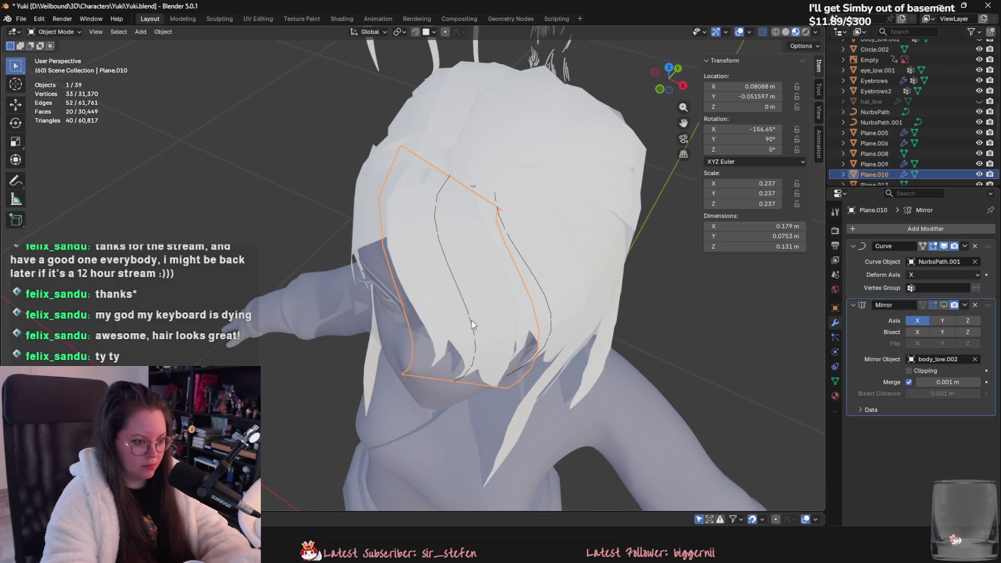
{"action": "left_click", "coordinate": [880, 122]}
{"action": "key", "text": "Tab"}
{"action": "left_click", "coordinate": [473, 171]}
{"action": "middle_click_drag", "start_coordinate": [473, 171], "coordinate": [482, 214]}
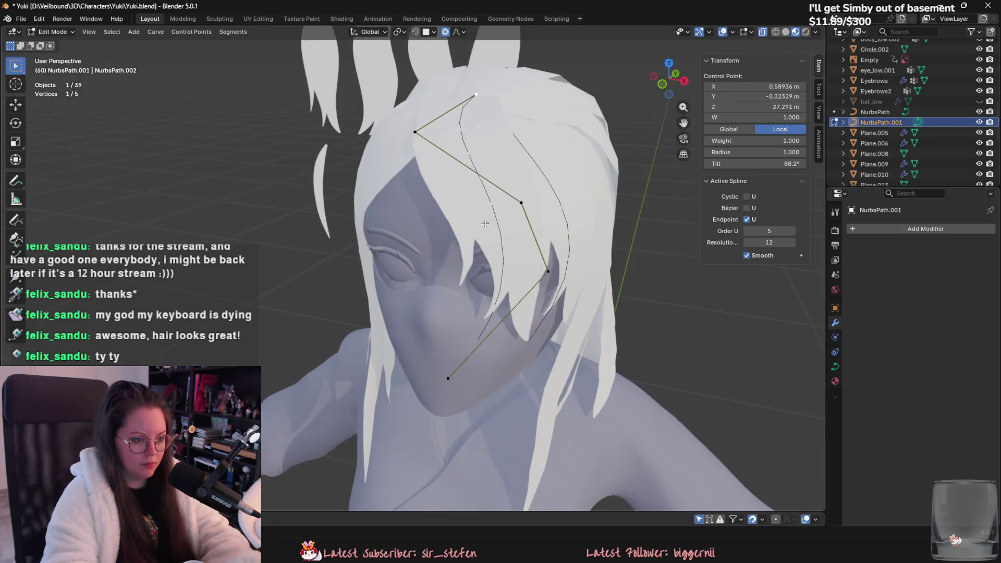
Pull the bangs curve's control points up and left and delete the extra control point.
{"action": "mouse_move", "coordinate": [542, 277]}
{"action": "left_mouse_down"}
{"action": "mouse_move", "coordinate": [448, 206]}
{"action": "mouse_move", "coordinate": [445, 181]}
{"action": "left_mouse_up"}
{"action": "mouse_move", "coordinate": [519, 202]}
{"action": "left_mouse_down"}
{"action": "mouse_move", "coordinate": [515, 178]}
{"action": "mouse_move", "coordinate": [476, 163]}
{"action": "left_mouse_up"}
{"action": "right_click", "coordinate": [447, 181]}
{"action": "left_click", "coordinate": [423, 324]}
{"action": "key", "text": "g"}
{"action": "left_click", "coordinate": [439, 286]}
Reposition further curve control points along the head and closer to the scalp.
{"action": "middle_click_drag", "start_coordinate": [438, 286], "coordinate": [329, 341]}
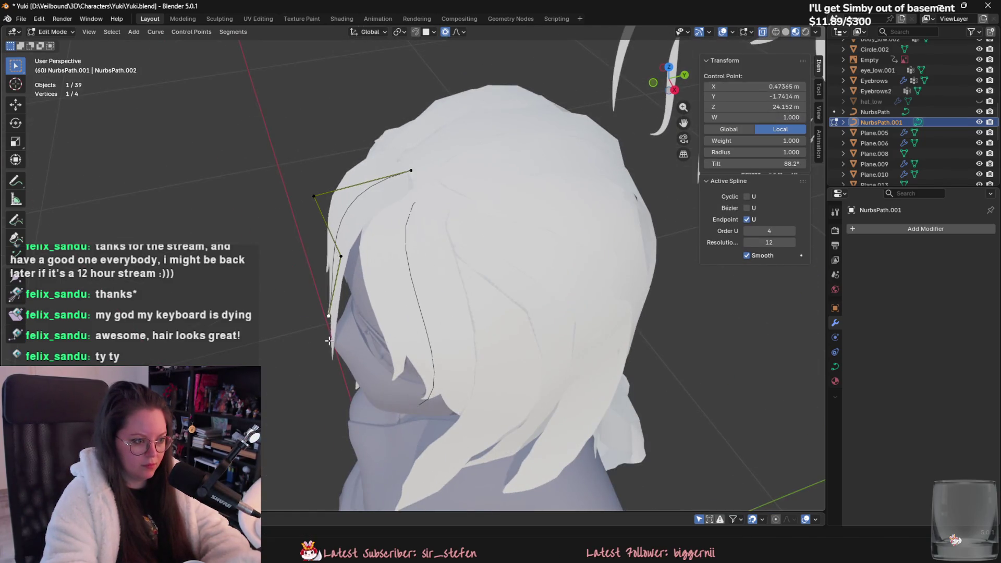
{"action": "left_click", "coordinate": [312, 198]}
{"action": "middle_click_drag", "start_coordinate": [312, 197], "coordinate": [491, 224]}
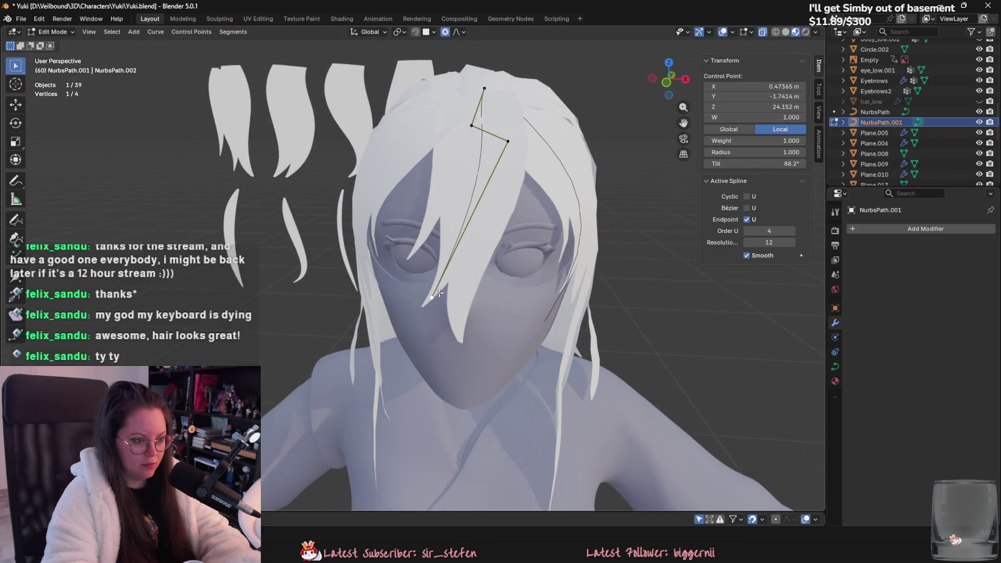
{"action": "key", "text": "g"}
{"action": "mouse_move", "coordinate": [440, 292]}
{"action": "middle_mouse_down"}
{"action": "mouse_move", "coordinate": [522, 261]}
{"action": "mouse_move", "coordinate": [599, 273]}
{"action": "middle_mouse_up"}
{"action": "left_click", "coordinate": [625, 225]}
{"action": "mouse_move", "coordinate": [625, 225]}
{"action": "middle_mouse_down"}
{"action": "mouse_move", "coordinate": [588, 330]}
{"action": "mouse_move", "coordinate": [520, 258]}
{"action": "middle_mouse_up"}
{"action": "middle_click_drag", "start_coordinate": [493, 208], "coordinate": [497, 338]}
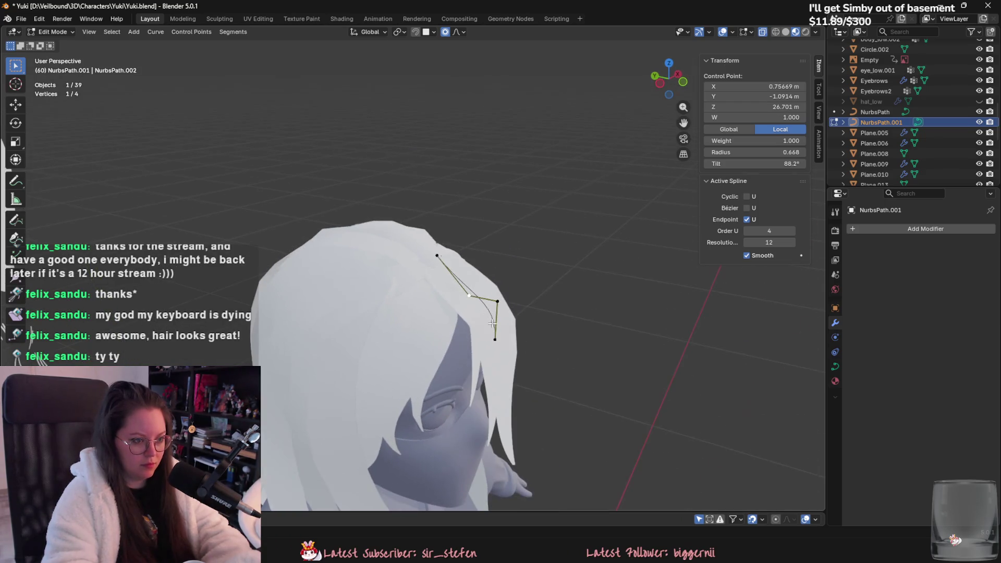
{"action": "left_click", "coordinate": [439, 255]}
{"action": "key", "text": "g"}
{"action": "mouse_move", "coordinate": [439, 255]}
{"action": "middle_mouse_down"}
{"action": "mouse_move", "coordinate": [475, 237]}
{"action": "mouse_move", "coordinate": [517, 261]}
{"action": "middle_mouse_up"}
Fine-tune the next control points while viewing the head from above and the side.
{"action": "key", "text": "g"}
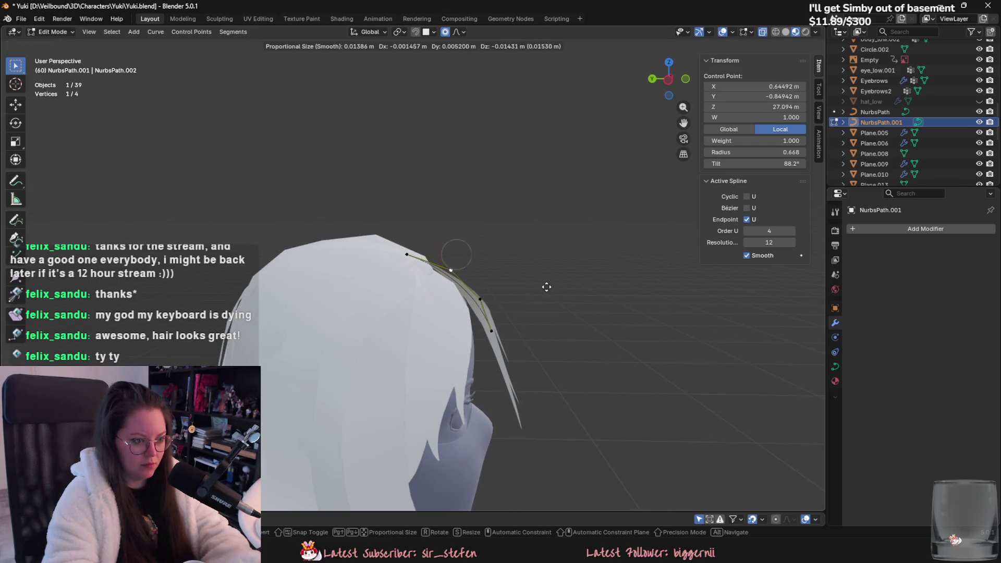
{"action": "left_click", "coordinate": [406, 256]}
{"action": "mouse_move", "coordinate": [407, 255]}
{"action": "middle_mouse_down"}
{"action": "mouse_move", "coordinate": [496, 347]}
{"action": "mouse_move", "coordinate": [398, 415]}
{"action": "mouse_move", "coordinate": [478, 258]}
{"action": "middle_mouse_up"}
{"action": "key", "text": "g"}
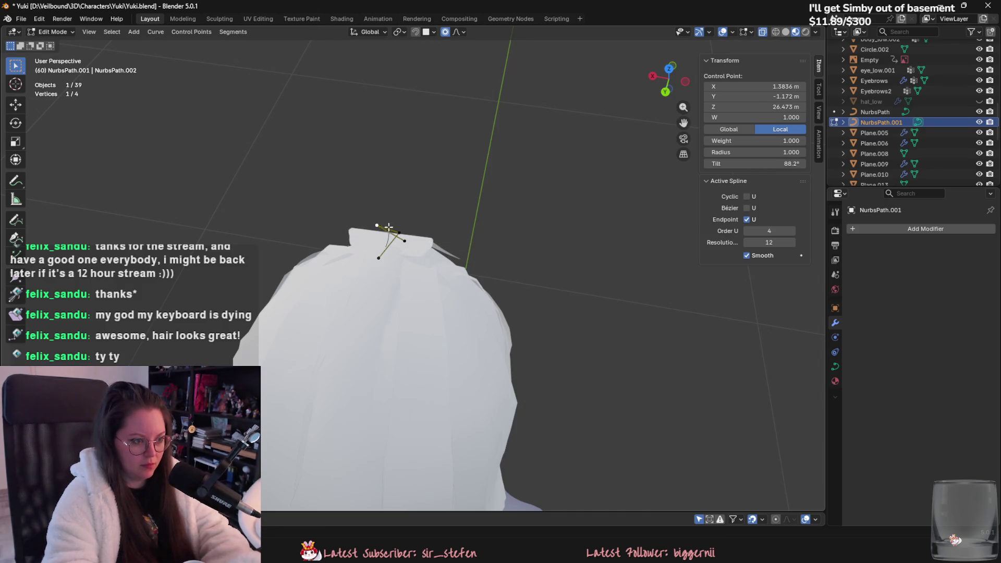
{"action": "middle_click_drag", "start_coordinate": [393, 239], "coordinate": [453, 301]}
{"action": "key", "text": "g"}
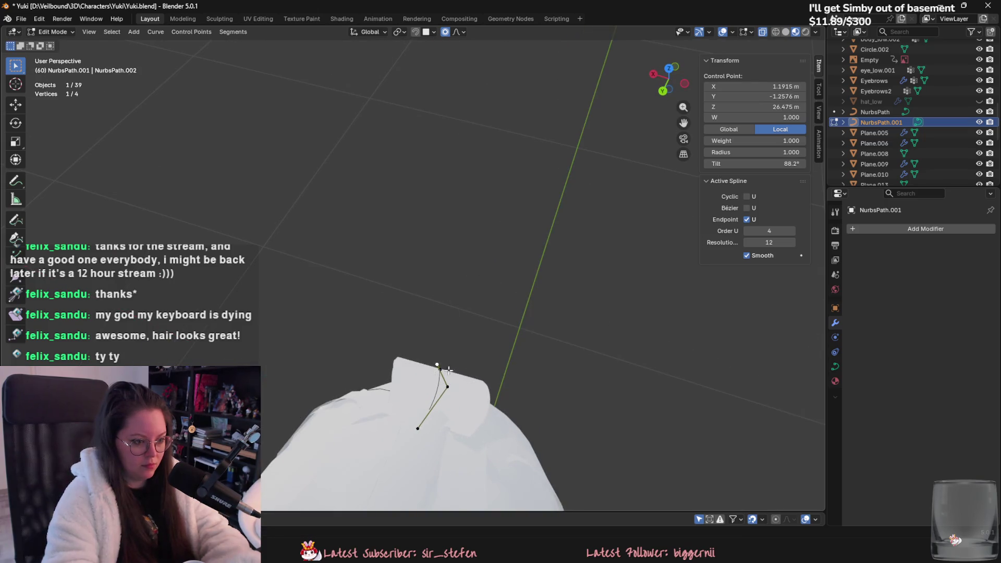
{"action": "key", "text": "g"}
{"action": "left_click", "coordinate": [444, 386]}
{"action": "mouse_move", "coordinate": [444, 386]}
{"action": "middle_mouse_down"}
{"action": "mouse_move", "coordinate": [358, 351]}
{"action": "mouse_move", "coordinate": [487, 295]}
{"action": "mouse_move", "coordinate": [504, 358]}
{"action": "mouse_move", "coordinate": [414, 286]}
{"action": "mouse_move", "coordinate": [425, 293]}
{"action": "middle_mouse_up"}
{"action": "key", "text": "g"}
{"action": "left_click", "coordinate": [414, 263]}
Move the curve's end point down onto the scalp.
{"action": "left_click", "coordinate": [352, 272]}
{"action": "key", "text": "g"}
{"action": "mouse_move", "coordinate": [345, 296]}
{"action": "middle_mouse_down"}
{"action": "mouse_move", "coordinate": [406, 360]}
{"action": "mouse_move", "coordinate": [510, 307]}
{"action": "middle_mouse_up"}
{"action": "key", "text": "g"}
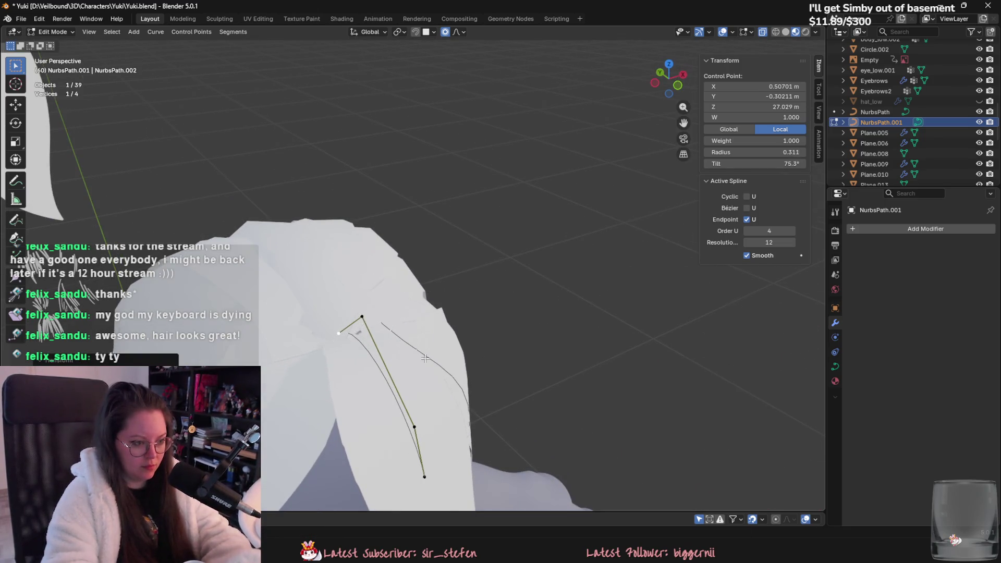
{"action": "middle_click_drag", "start_coordinate": [419, 350], "coordinate": [426, 370]}
{"action": "left_click", "coordinate": [432, 387]}
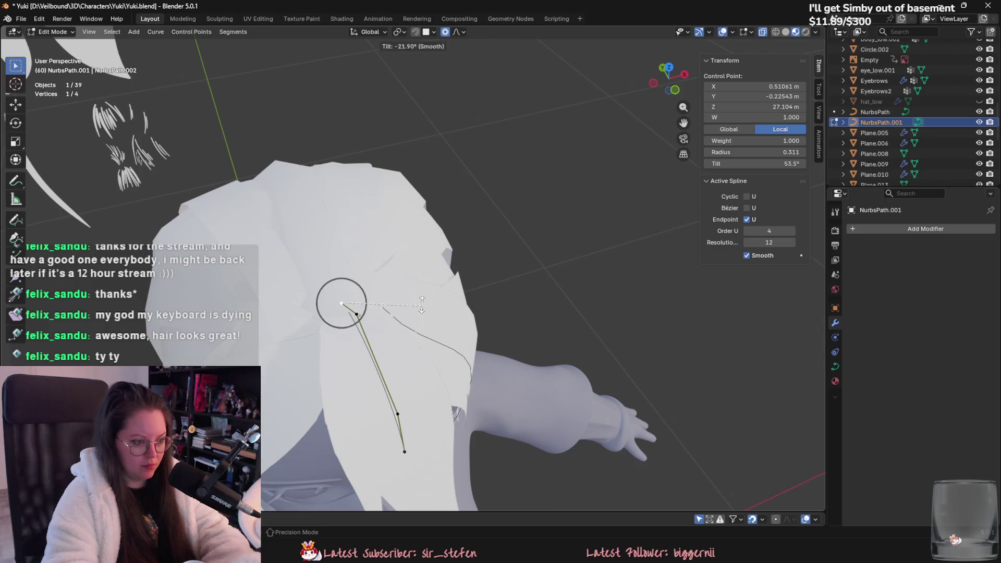
Adjust the remaining control points so the curve runs down over the face.
{"action": "mouse_move", "coordinate": [405, 360]}
{"action": "middle_mouse_down"}
{"action": "mouse_move", "coordinate": [512, 306]}
{"action": "mouse_move", "coordinate": [523, 317]}
{"action": "middle_mouse_up"}
{"action": "key", "text": "g"}
{"action": "left_click", "coordinate": [524, 319]}
{"action": "key", "text": "g"}
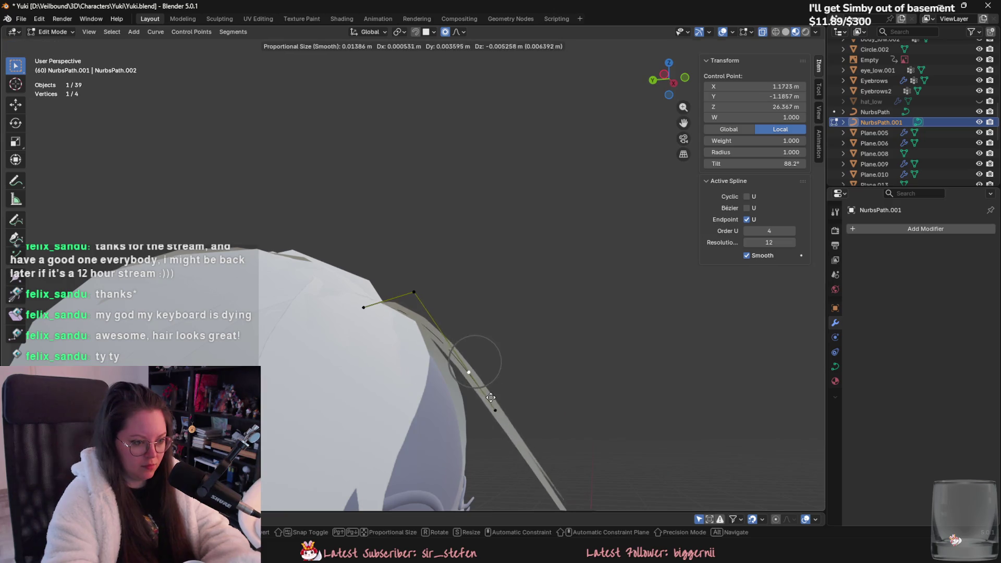
{"action": "left_click", "coordinate": [509, 435]}
{"action": "mouse_move", "coordinate": [501, 455]}
{"action": "middle_mouse_down"}
{"action": "mouse_move", "coordinate": [505, 431]}
{"action": "mouse_move", "coordinate": [470, 397]}
{"action": "mouse_move", "coordinate": [519, 356]}
{"action": "mouse_move", "coordinate": [411, 381]}
{"action": "mouse_move", "coordinate": [453, 349]}
{"action": "mouse_move", "coordinate": [416, 304]}
{"action": "mouse_move", "coordinate": [464, 287]}
{"action": "mouse_move", "coordinate": [500, 365]}
{"action": "middle_mouse_up"}
{"action": "key", "text": "g"}
{"action": "left_click", "coordinate": [519, 356]}
{"action": "key", "text": "g"}
{"action": "left_click", "coordinate": [453, 348]}
{"action": "key", "text": "g"}
{"action": "left_click", "coordinate": [465, 275]}
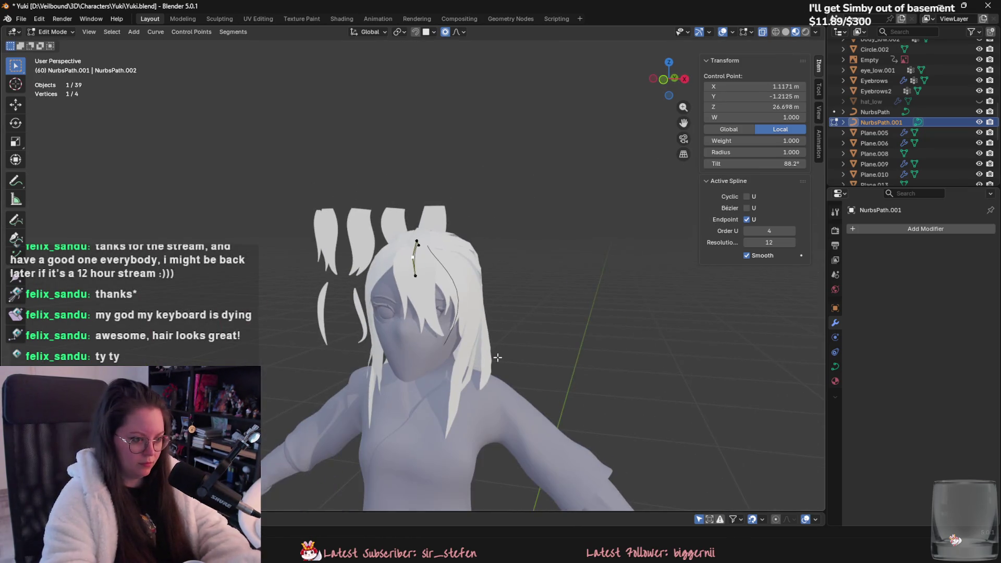
Select the Plane.010 strand and pick its vertices in Edit Mode.
{"action": "key", "text": "Tab"}
{"action": "left_click", "coordinate": [424, 295]}
{"action": "scroll", "coordinate": [424, 295], "scroll_direction": "up", "scroll_amount": 2}
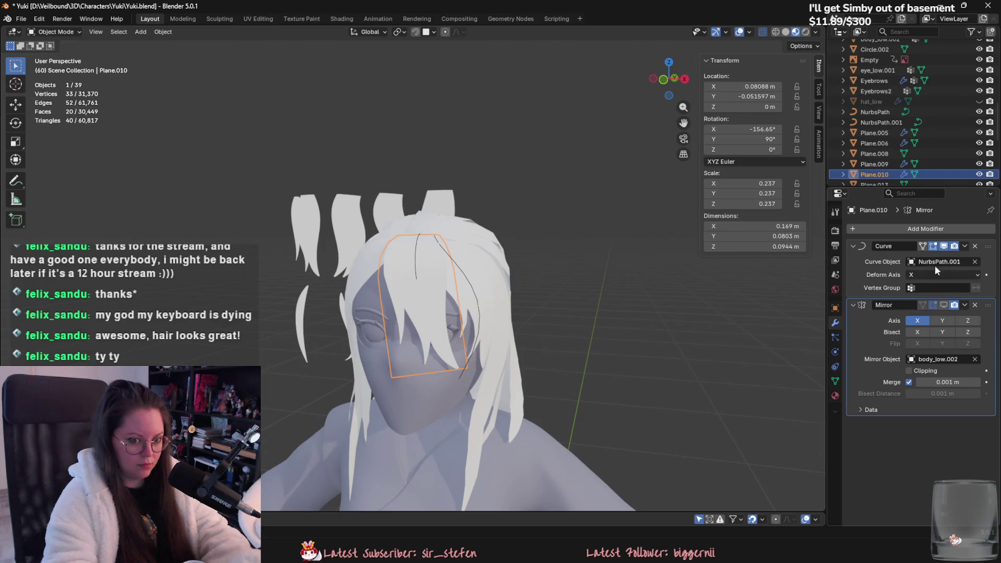
{"action": "key", "text": "Tab"}
{"action": "scroll", "coordinate": [528, 359], "scroll_direction": "down", "scroll_amount": 8}
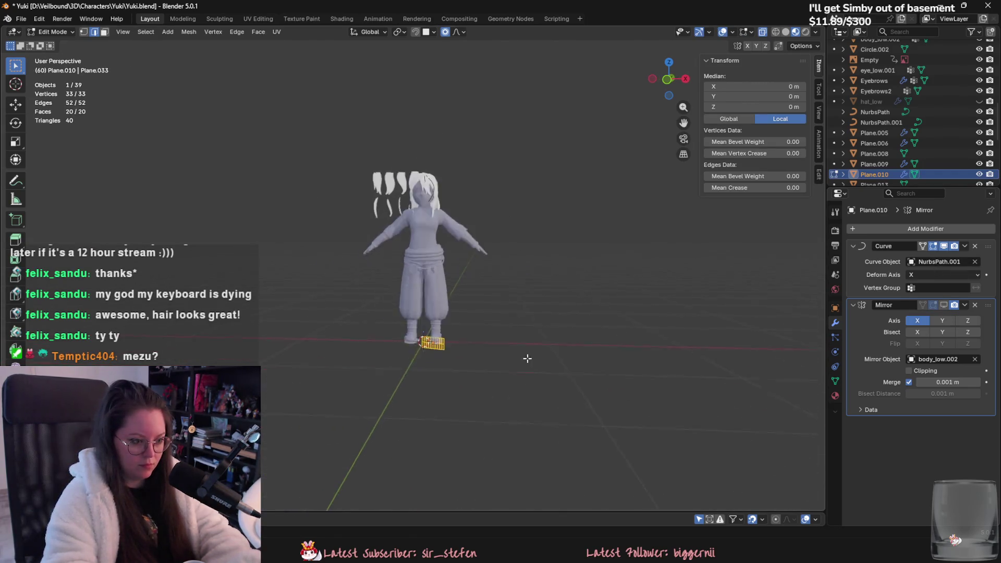
{"action": "scroll", "coordinate": [527, 358], "scroll_direction": "up", "scroll_amount": 4}
{"action": "left_click", "coordinate": [475, 408], "text": "shift"}
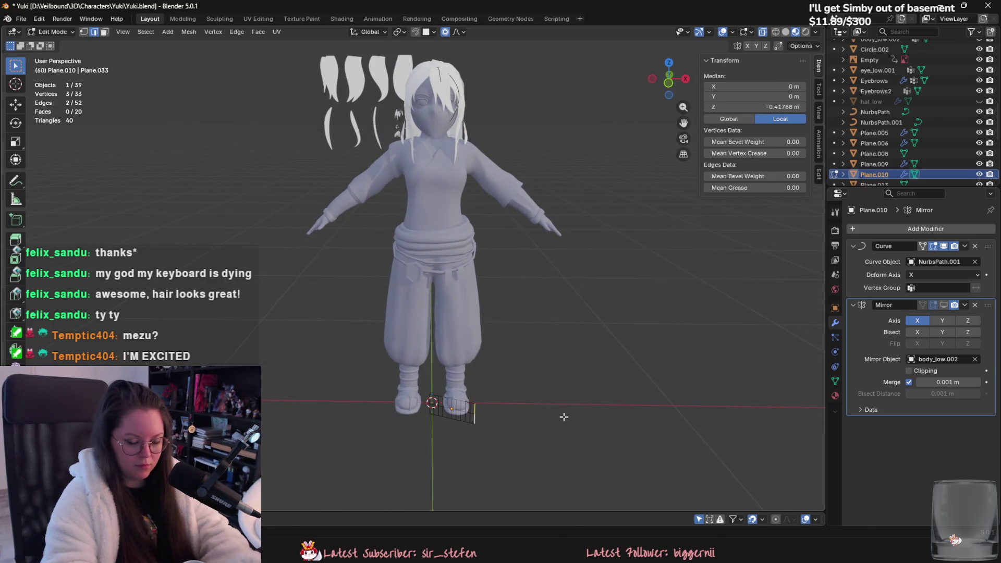
Move the selected Plane.010 vertices sideways, then down, to fit the head.
{"action": "key", "text": "g"}
{"action": "scroll", "coordinate": [562, 420], "scroll_direction": "down", "scroll_amount": 4, "text": "alt"}
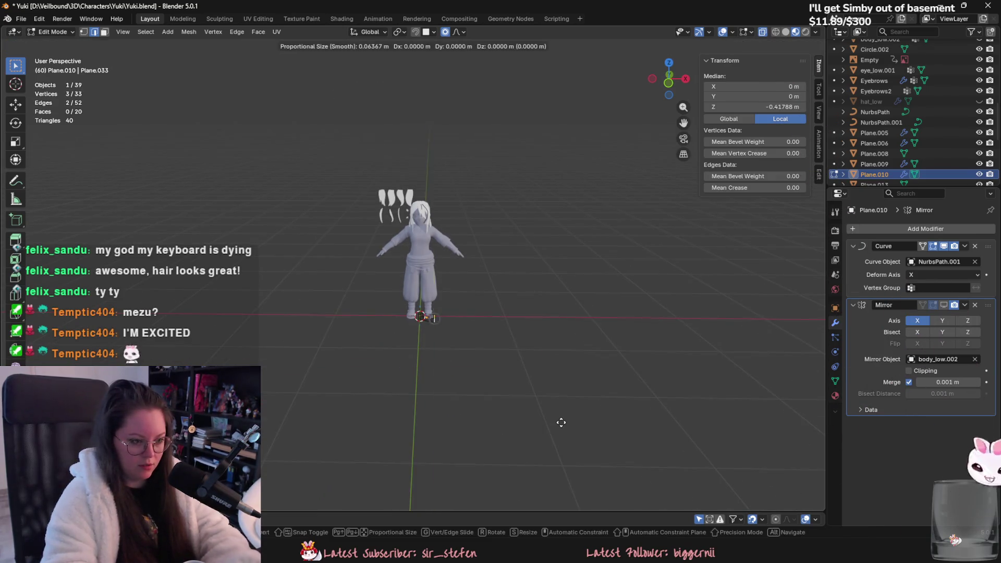
{"action": "key", "text": "shift+z"}
{"action": "scroll", "coordinate": [561, 422], "scroll_direction": "down", "scroll_amount": 6}
{"action": "scroll", "coordinate": [557, 421], "scroll_direction": "up", "scroll_amount": 8, "text": "alt"}
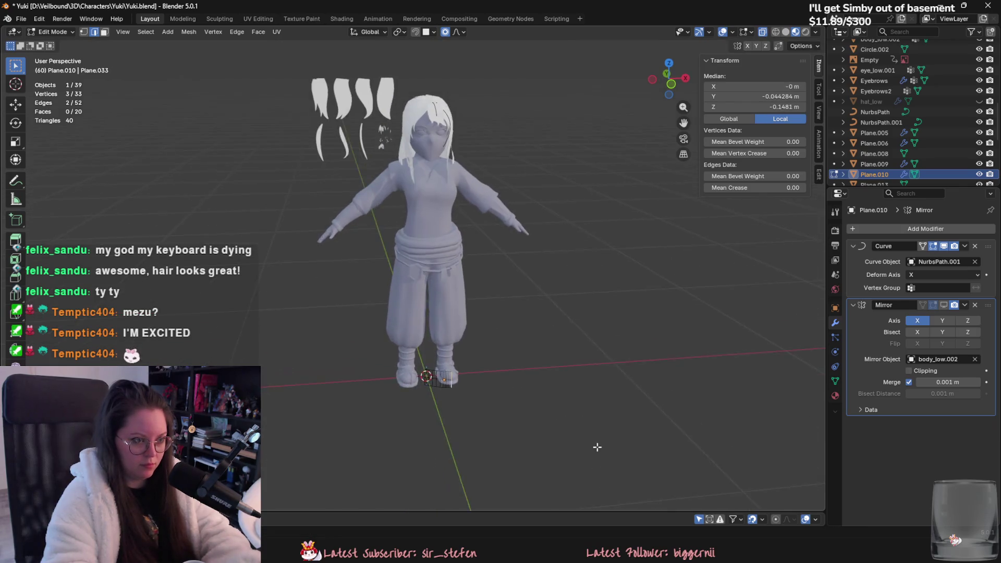
{"action": "key", "text": "shift+z"}
{"action": "key", "text": "shift+z"}
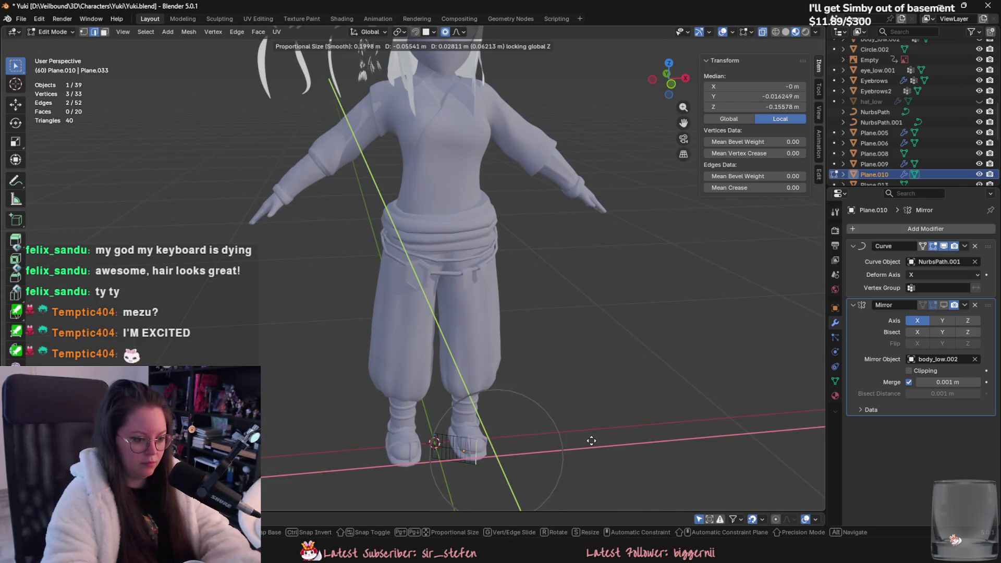
{"action": "left_click", "coordinate": [588, 439]}
{"action": "scroll", "coordinate": [588, 440], "scroll_direction": "down", "scroll_amount": 3}
{"action": "scroll", "coordinate": [588, 440], "scroll_direction": "up", "scroll_amount": 5}
{"action": "mouse_move", "coordinate": [588, 440]}
{"action": "middle_mouse_down"}
{"action": "mouse_move", "coordinate": [541, 383]}
{"action": "mouse_move", "coordinate": [550, 400]}
{"action": "middle_mouse_up"}
{"action": "key", "text": "g"}
{"action": "left_click", "coordinate": [547, 385]}
{"action": "key", "text": "Tab"}
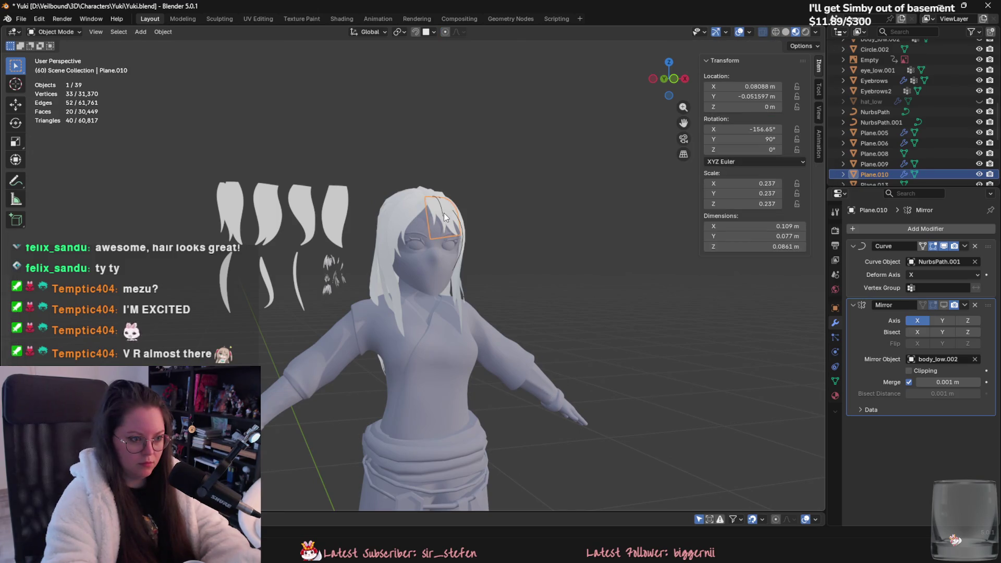
Reshape the upper control points of the copied curve NurbsPath.001.
{"action": "left_click", "coordinate": [443, 212]}
{"action": "scroll", "coordinate": [443, 224], "scroll_direction": "up", "scroll_amount": 5}
{"action": "mouse_move", "coordinate": [433, 310]}
{"action": "middle_mouse_down"}
{"action": "mouse_move", "coordinate": [476, 339]}
{"action": "mouse_move", "coordinate": [486, 374]}
{"action": "middle_mouse_up"}
{"action": "key", "text": "Tab"}
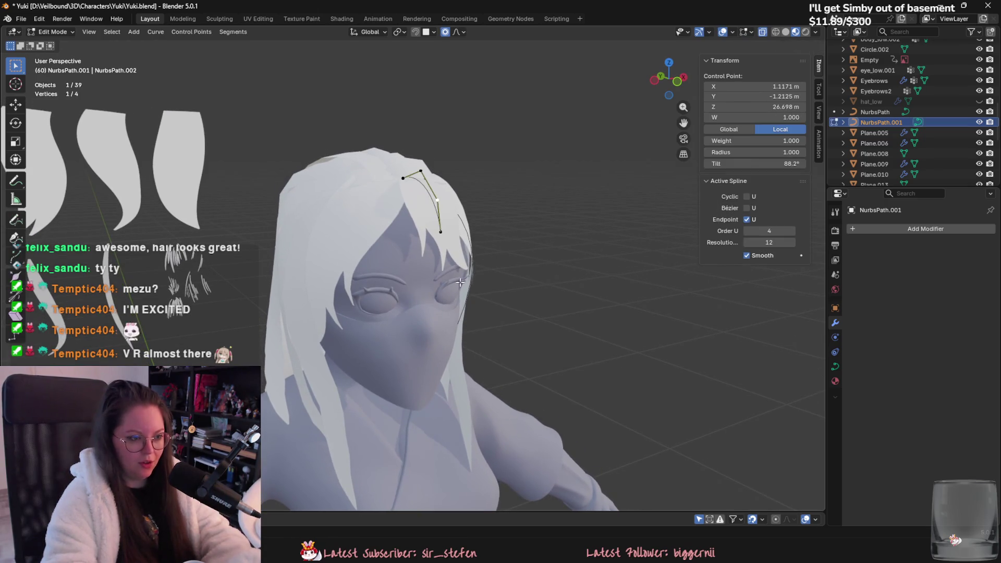
{"action": "key", "text": "g"}
{"action": "left_click", "coordinate": [459, 261]}
{"action": "scroll", "coordinate": [459, 261], "scroll_direction": "up", "scroll_amount": 2}
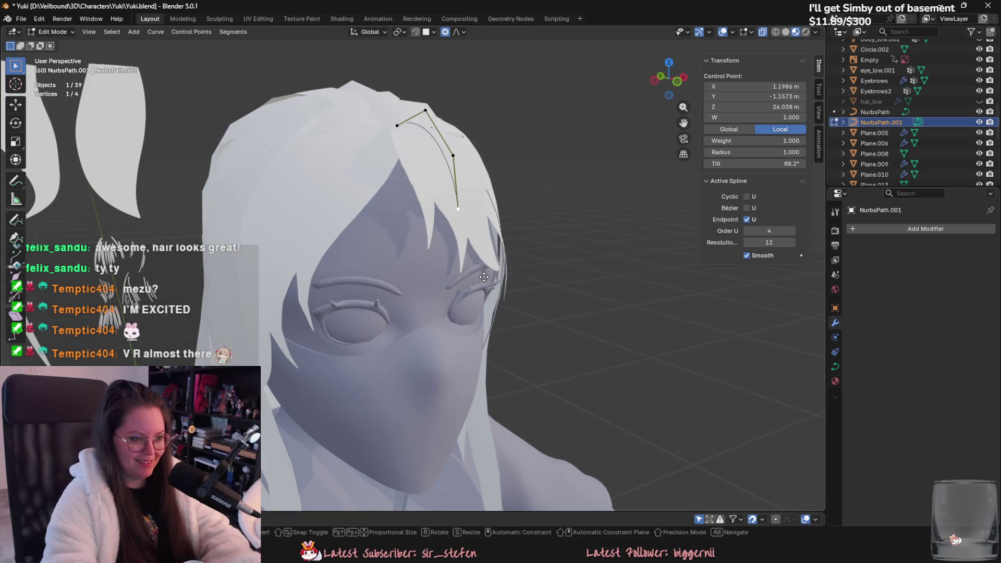
{"action": "key", "text": "g"}
{"action": "middle_click_drag", "start_coordinate": [495, 342], "coordinate": [584, 356], "text": "alt"}
{"action": "left_click", "coordinate": [569, 340]}
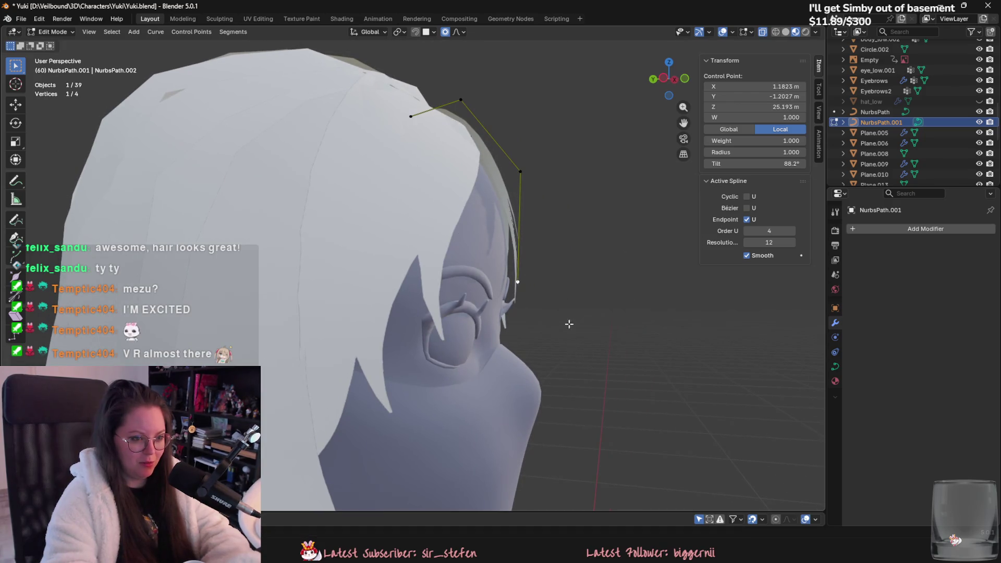
{"action": "key", "text": "g"}
{"action": "left_click", "coordinate": [554, 195]}
Move NurbsPath.001's bottom control point closer to the head.
{"action": "left_click", "coordinate": [517, 283]}
{"action": "key", "text": "g"}
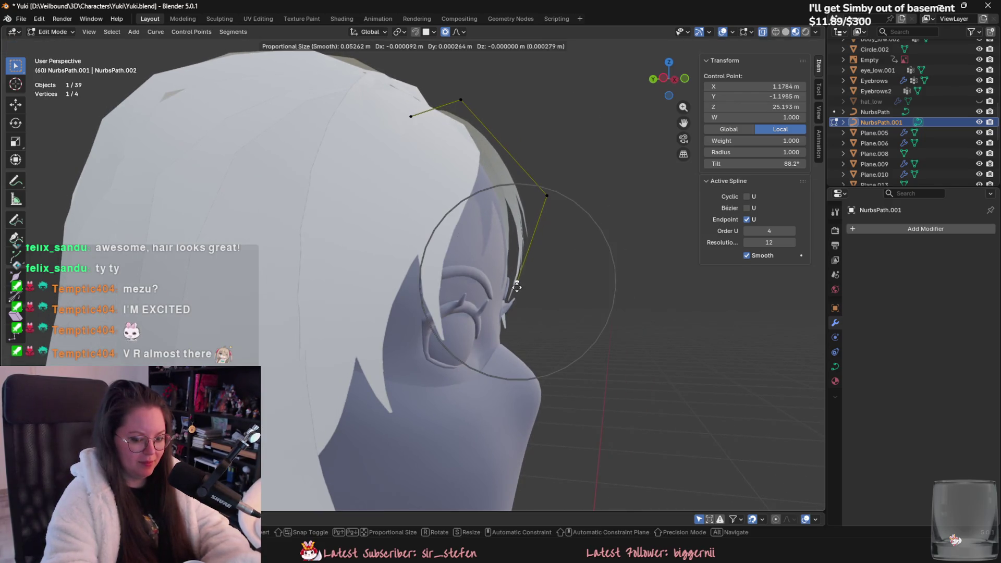
{"action": "left_click", "coordinate": [508, 312]}
{"action": "middle_click_drag", "start_coordinate": [508, 313], "coordinate": [419, 258]}
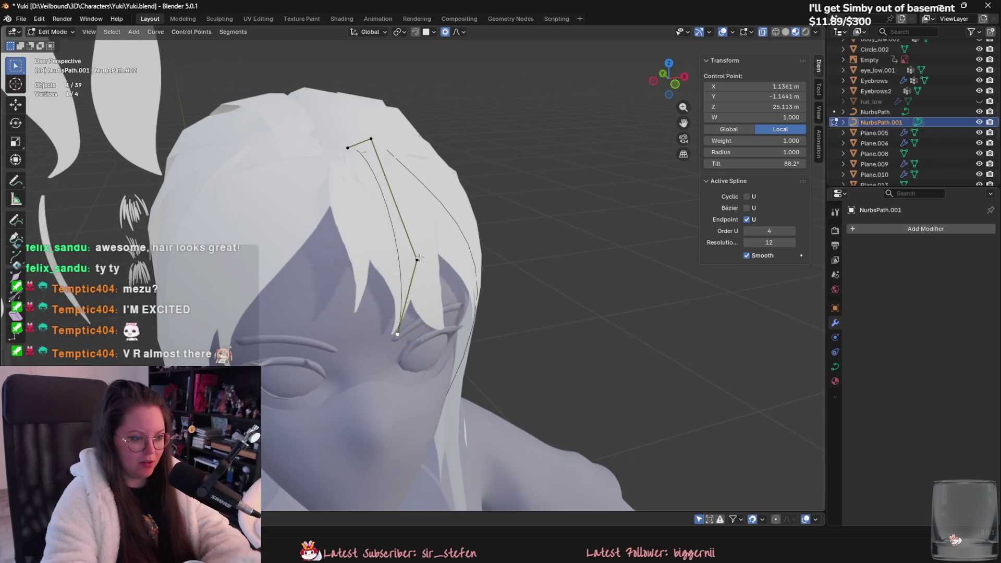
{"action": "key", "text": "g"}
{"action": "left_click", "coordinate": [411, 204]}
{"action": "middle_click_drag", "start_coordinate": [411, 204], "coordinate": [440, 210]}
{"action": "key", "text": "Tab"}
Duplicate the bangs strand and its curve and rotate the copy around Z.
{"action": "key", "text": "shift+d"}
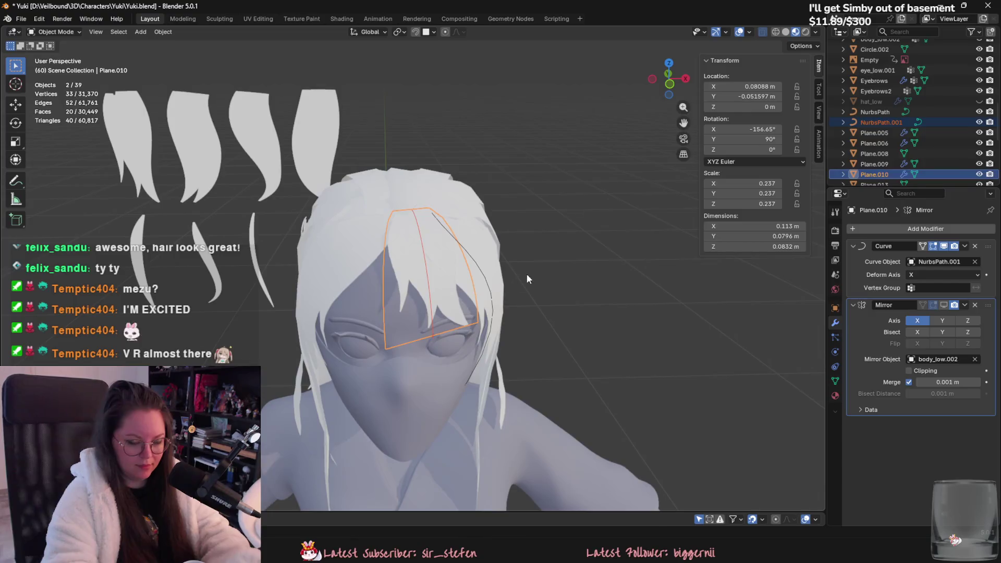
{"action": "key", "text": "r"}
{"action": "key", "text": "z"}
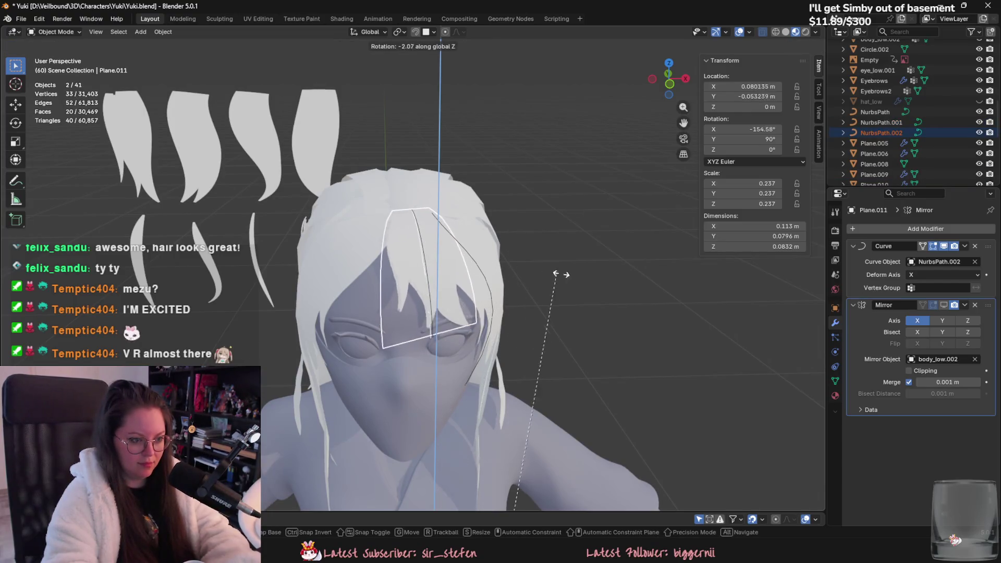
Place the rotated bangs copy, then delete the duplicate strand and curve.
{"action": "left_click", "coordinate": [720, 329]}
{"action": "mouse_move", "coordinate": [699, 320]}
{"action": "middle_mouse_down"}
{"action": "mouse_move", "coordinate": [639, 324]}
{"action": "mouse_move", "coordinate": [683, 299]}
{"action": "mouse_move", "coordinate": [678, 288]}
{"action": "mouse_move", "coordinate": [637, 319]}
{"action": "mouse_move", "coordinate": [646, 297]}
{"action": "mouse_move", "coordinate": [603, 317]}
{"action": "middle_mouse_up"}
{"action": "key", "text": "g"}
{"action": "left_click", "coordinate": [630, 324]}
{"action": "key", "text": "g"}
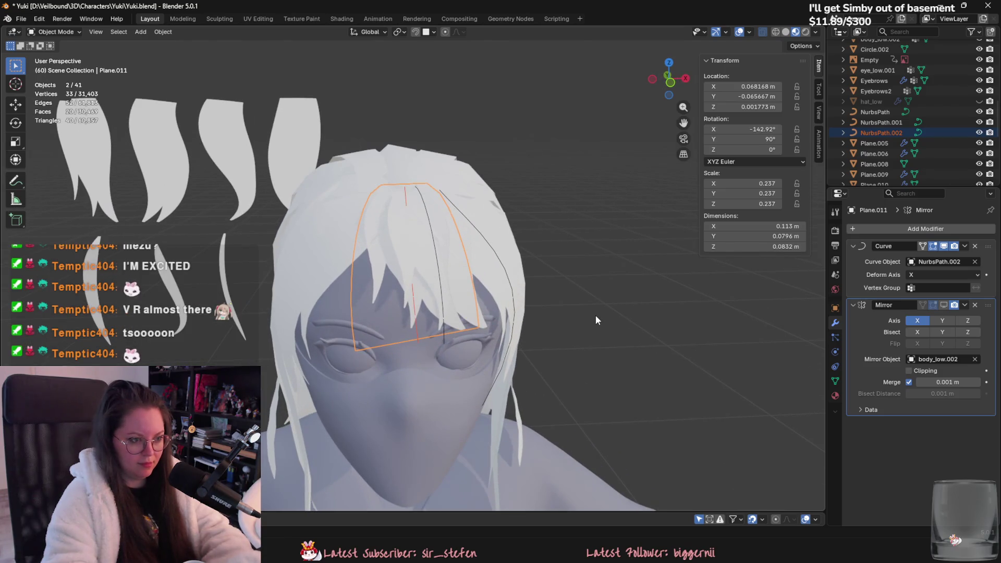
{"action": "scroll", "coordinate": [596, 311], "scroll_direction": "up", "scroll_amount": 2}
{"action": "key", "text": "Delete"}
Enable viewport display of Plane.010's Mirror modifier to show the mirrored bangs half.
{"action": "left_click", "coordinate": [438, 290]}
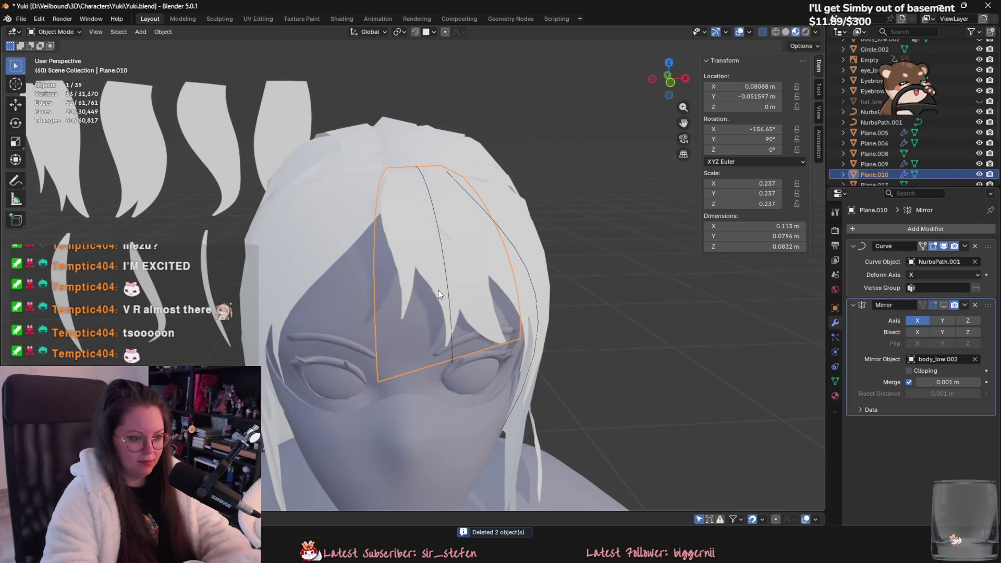
{"action": "left_click", "coordinate": [944, 305]}
{"action": "scroll", "coordinate": [609, 303], "scroll_direction": "down", "scroll_amount": 3}
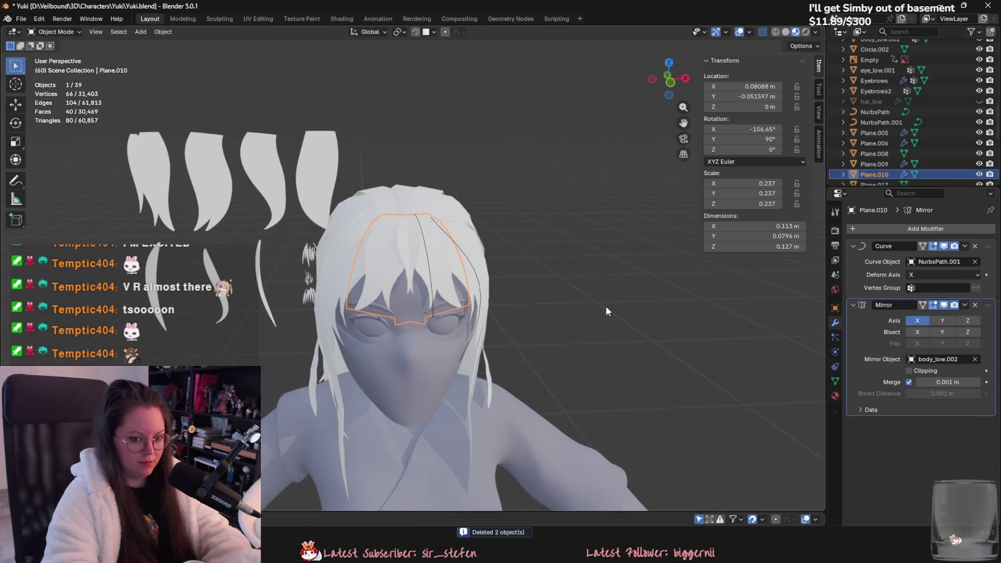
{"action": "middle_click_drag", "start_coordinate": [509, 300], "coordinate": [480, 319]}
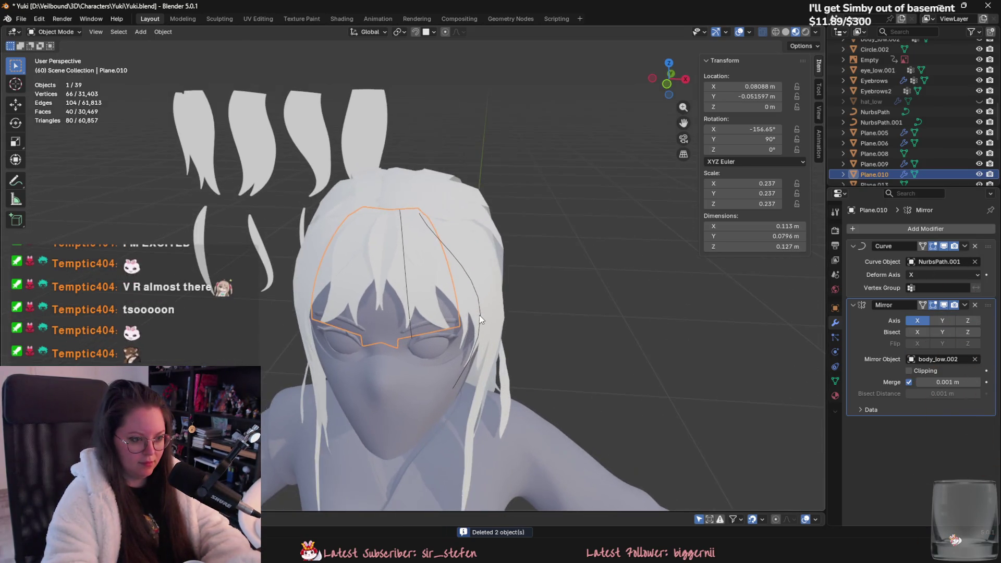
Bend NurbsPath.001 around the vertical axis with proportional rotation and adjust a point.
{"action": "left_click", "coordinate": [408, 300]}
{"action": "key", "text": "Tab"}
{"action": "key", "text": "g"}
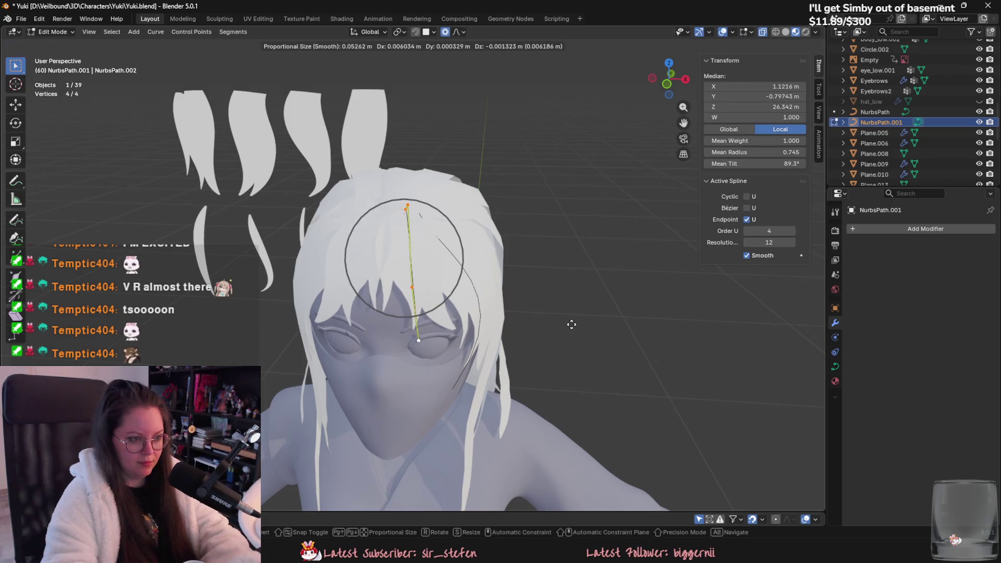
{"action": "key", "text": "r"}
{"action": "key", "text": "z"}
{"action": "mouse_move", "coordinate": [576, 324]}
{"action": "middle_mouse_down", "text": "alt"}
{"action": "mouse_move", "coordinate": [617, 336]}
{"action": "mouse_move", "coordinate": [563, 340]}
{"action": "mouse_move", "coordinate": [572, 336]}
{"action": "mouse_move", "coordinate": [565, 299]}
{"action": "mouse_move", "coordinate": [597, 264]}
{"action": "mouse_move", "coordinate": [621, 263]}
{"action": "mouse_move", "coordinate": [489, 271]}
{"action": "mouse_move", "coordinate": [505, 293]}
{"action": "mouse_move", "coordinate": [523, 287]}
{"action": "mouse_move", "coordinate": [408, 286]}
{"action": "mouse_move", "coordinate": [509, 319]}
{"action": "mouse_move", "coordinate": [560, 359]}
{"action": "mouse_move", "coordinate": [629, 385]}
{"action": "mouse_move", "coordinate": [524, 377]}
{"action": "mouse_move", "coordinate": [405, 299]}
{"action": "mouse_move", "coordinate": [464, 273]}
{"action": "middle_mouse_up", "text": "alt"}
{"action": "key", "text": "g"}
{"action": "left_click", "coordinate": [568, 302]}
{"action": "left_click", "coordinate": [488, 272]}
{"action": "left_click", "coordinate": [529, 282]}
{"action": "left_click", "coordinate": [411, 286]}
{"action": "key", "text": "Tab"}
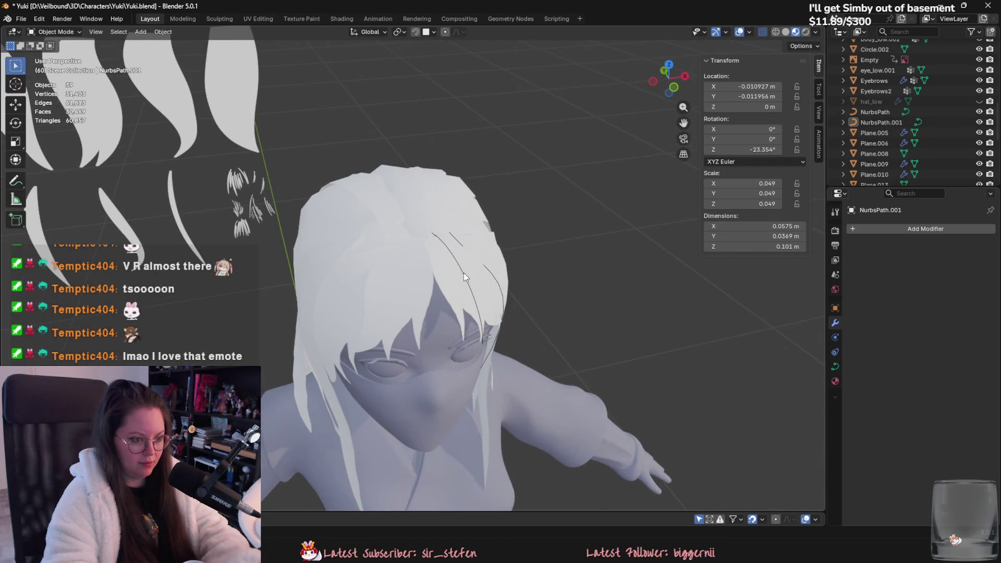
Move the side strand curve NurbsPath's top control point near the hairline.
{"action": "key", "text": "Tab"}
{"action": "key", "text": "Tab"}
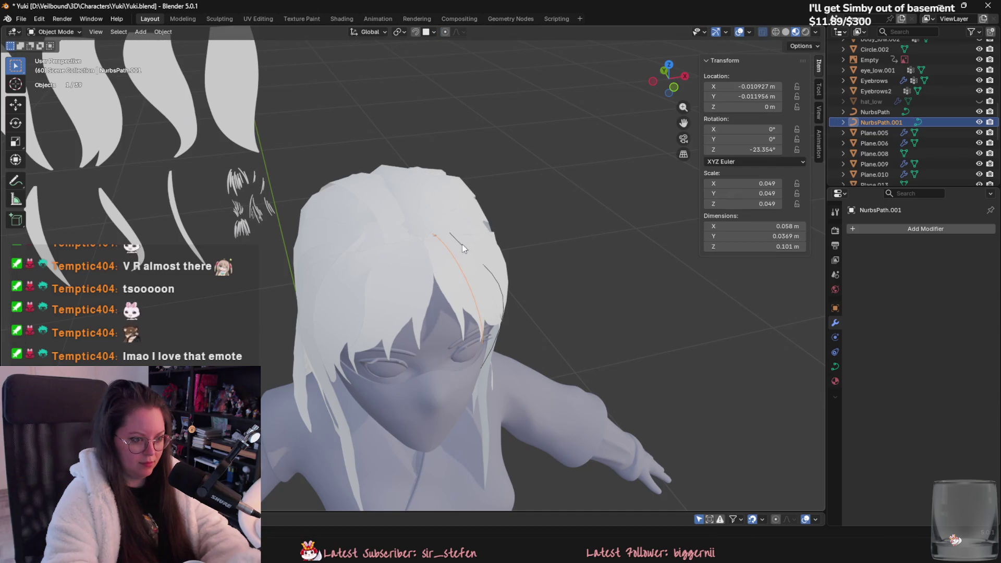
{"action": "left_click", "coordinate": [494, 277]}
{"action": "middle_click_drag", "start_coordinate": [504, 300], "coordinate": [467, 321]}
{"action": "left_click", "coordinate": [452, 386]}
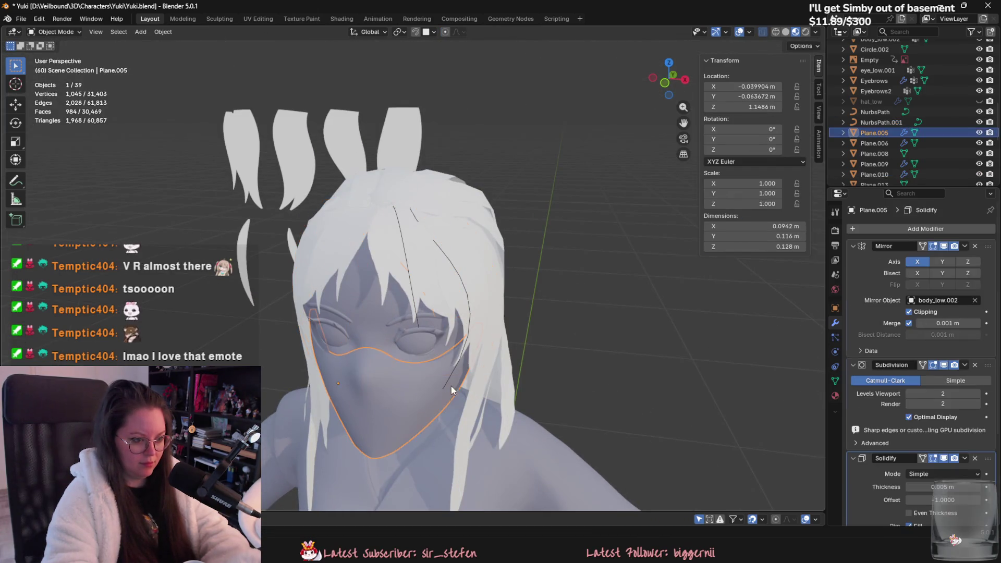
{"action": "left_click", "coordinate": [458, 271]}
{"action": "key", "text": "Tab"}
{"action": "key", "text": "g"}
{"action": "mouse_move", "coordinate": [457, 271]}
{"action": "middle_mouse_down"}
{"action": "mouse_move", "coordinate": [418, 296]}
{"action": "mouse_move", "coordinate": [496, 286]}
{"action": "mouse_move", "coordinate": [564, 294]}
{"action": "mouse_move", "coordinate": [587, 265]}
{"action": "mouse_move", "coordinate": [537, 239]}
{"action": "mouse_move", "coordinate": [519, 252]}
{"action": "mouse_move", "coordinate": [574, 223]}
{"action": "mouse_move", "coordinate": [453, 240]}
{"action": "mouse_move", "coordinate": [457, 260]}
{"action": "middle_mouse_up"}
{"action": "left_click", "coordinate": [527, 241]}
{"action": "key", "text": "Tab"}
Select a face on the side scalp hair plane Plane.032 in face select mode.
{"action": "left_click", "coordinate": [458, 259]}
{"action": "key", "text": "Tab"}
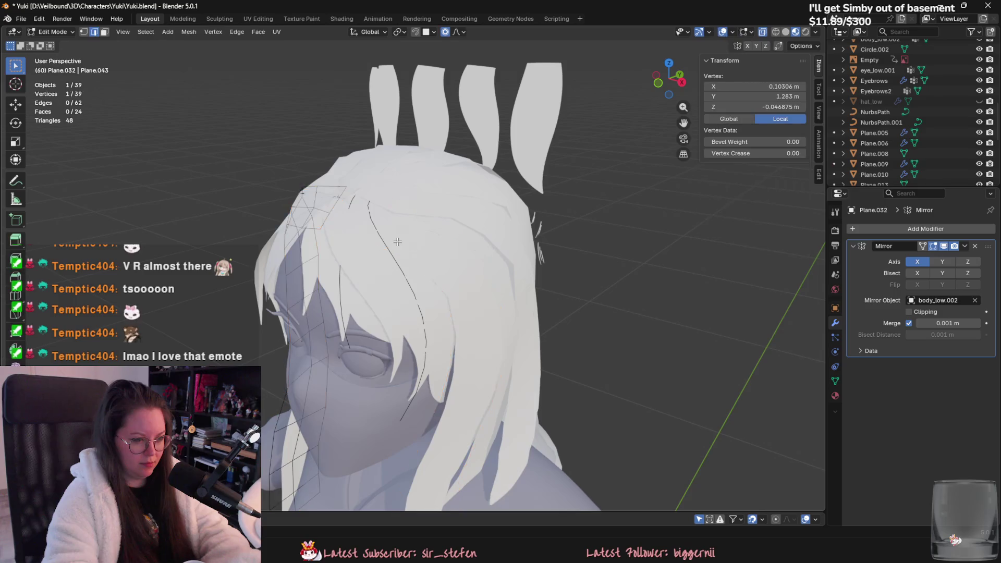
{"action": "mouse_move", "coordinate": [398, 242]}
{"action": "middle_mouse_down"}
{"action": "mouse_move", "coordinate": [579, 257]}
{"action": "mouse_move", "coordinate": [418, 244]}
{"action": "middle_mouse_up"}
{"action": "left_click", "coordinate": [480, 249], "text": "shift"}
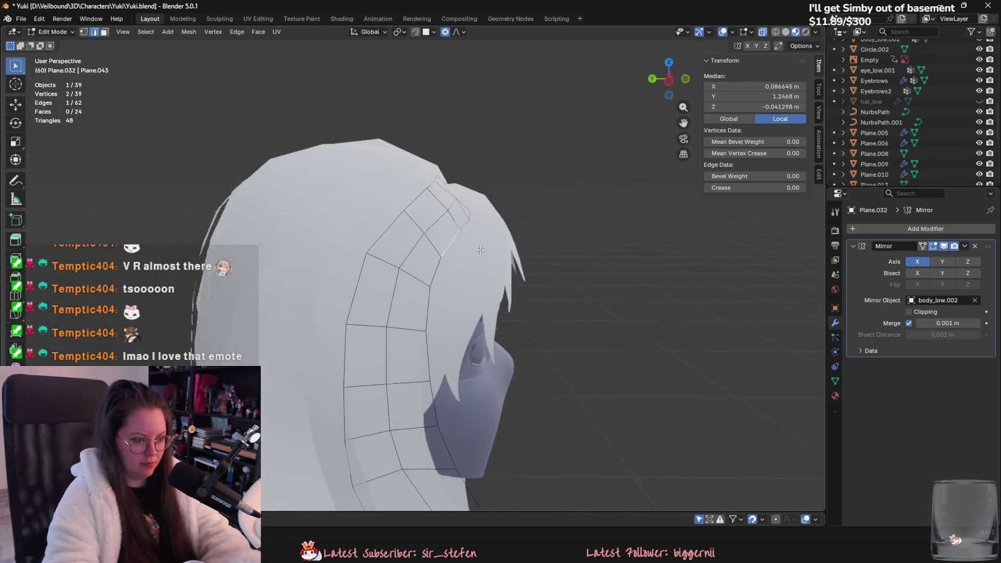
{"action": "key", "text": "3"}
{"action": "left_click", "coordinate": [481, 250]}
{"action": "mouse_move", "coordinate": [480, 250]}
{"action": "middle_mouse_down"}
{"action": "mouse_move", "coordinate": [493, 246]}
{"action": "mouse_move", "coordinate": [465, 281]}
{"action": "mouse_move", "coordinate": [480, 271]}
{"action": "mouse_move", "coordinate": [440, 301]}
{"action": "mouse_move", "coordinate": [398, 293]}
{"action": "mouse_move", "coordinate": [396, 264]}
{"action": "mouse_move", "coordinate": [453, 238]}
{"action": "mouse_move", "coordinate": [481, 321]}
{"action": "middle_mouse_up"}
{"action": "key", "text": "Tab"}
{"action": "key", "text": "Tab"}
Try nudging the Plane.032 face along the Y and X axes, then undo and cancel.
{"action": "key", "text": "y"}
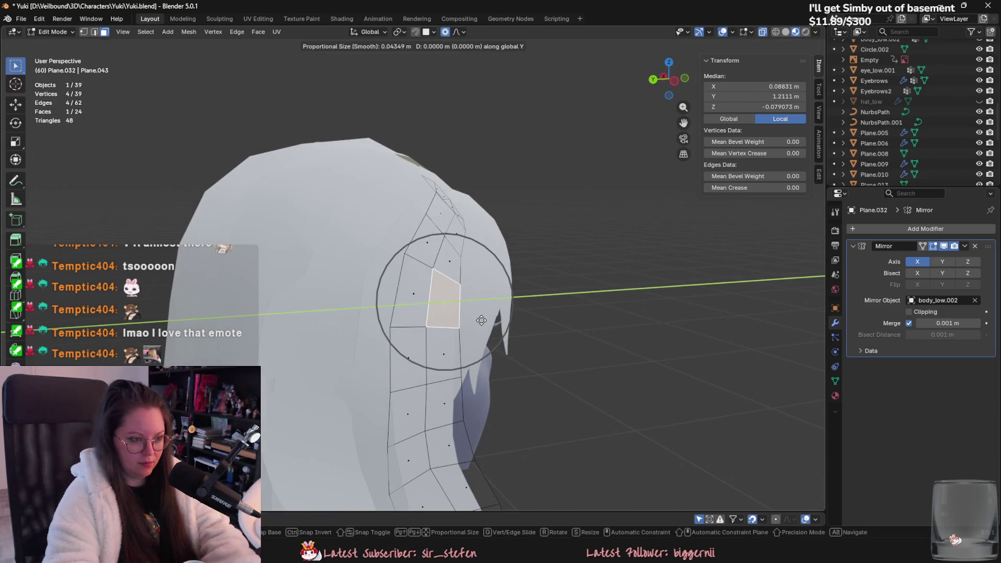
{"action": "key", "text": "x"}
{"action": "key", "text": "Escape"}
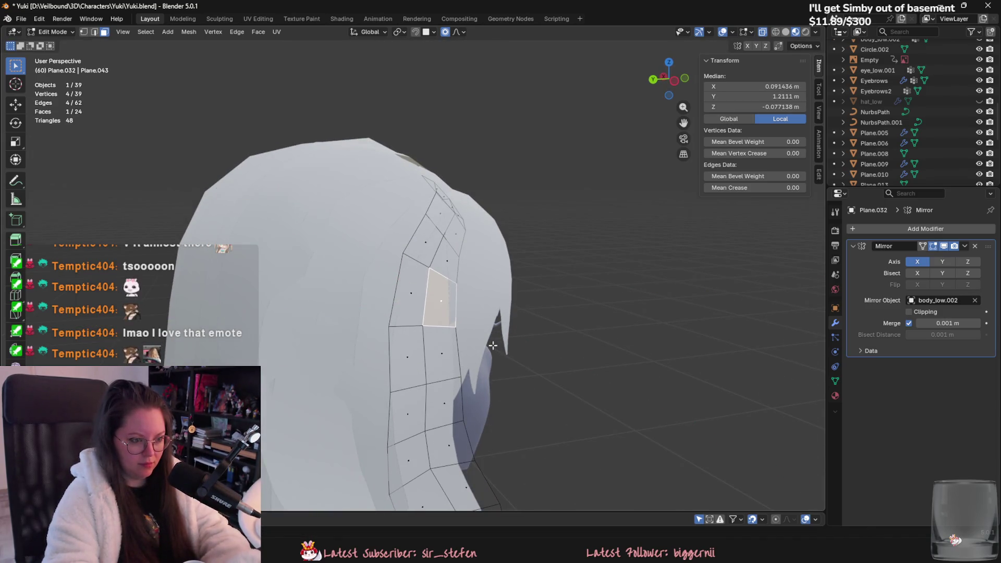
{"action": "key", "text": "ctrl+z"}
{"action": "key", "text": "g"}
{"action": "key", "text": "x"}
{"action": "key", "text": "Escape"}
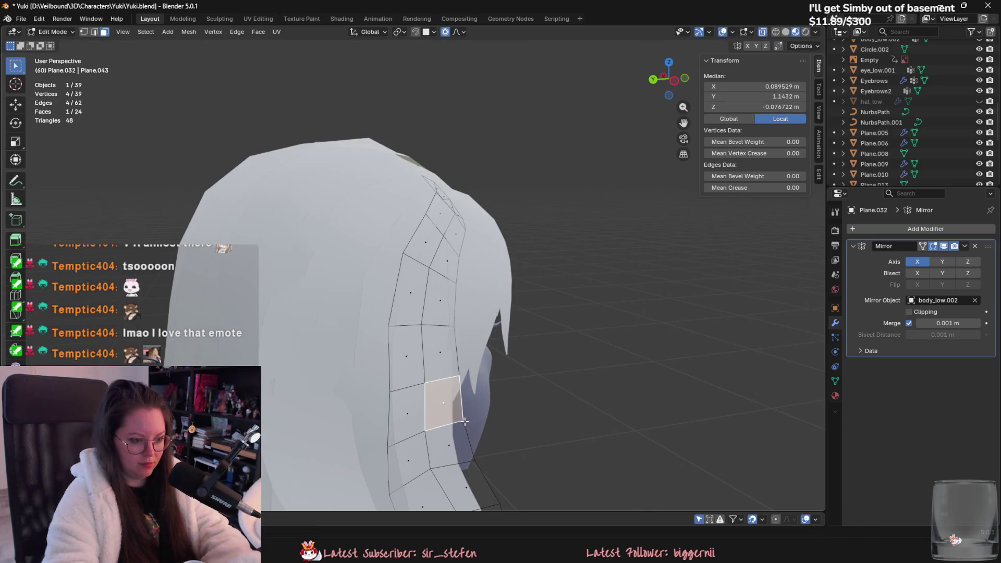
Move a single Plane.032 vertex along X so it sits against the head.
{"action": "key", "text": "1"}
{"action": "left_click", "coordinate": [460, 409]}
{"action": "key", "text": "g"}
{"action": "key", "text": "x"}
{"action": "key", "text": "Escape"}
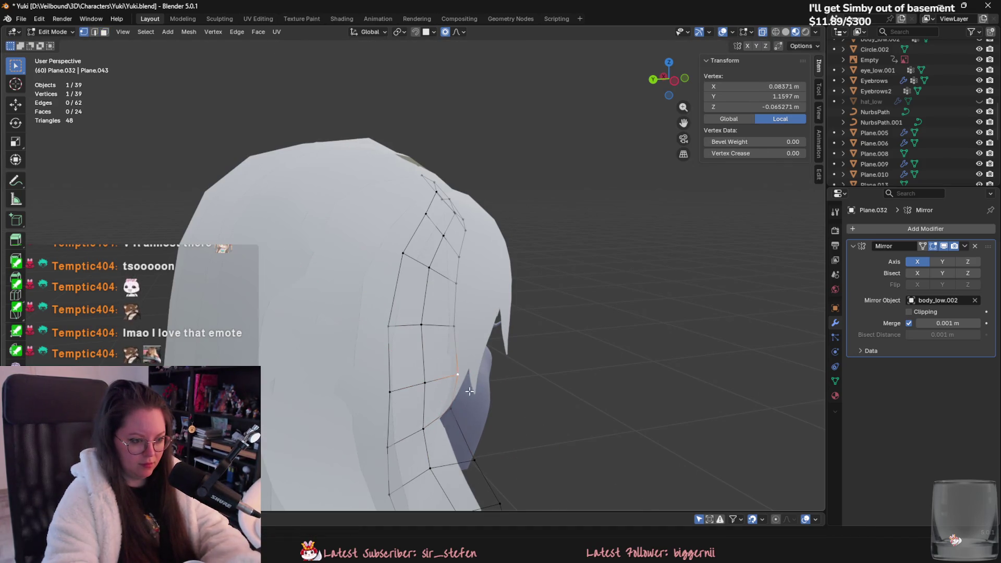
{"action": "key", "text": "g"}
{"action": "key", "text": "x"}
{"action": "key", "text": "Escape"}
{"action": "key", "text": "g"}
{"action": "key", "text": "x"}
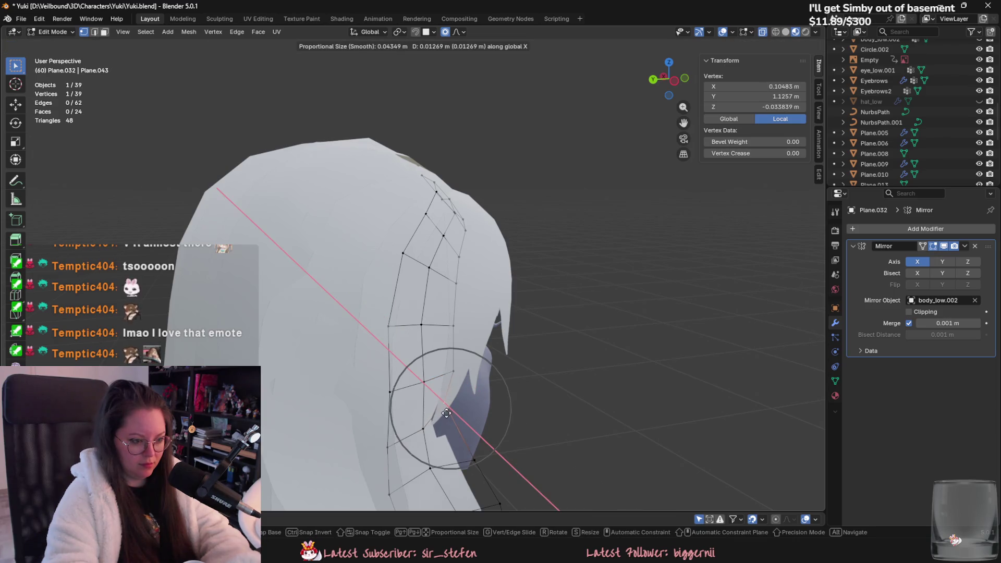
{"action": "left_click", "coordinate": [451, 417]}
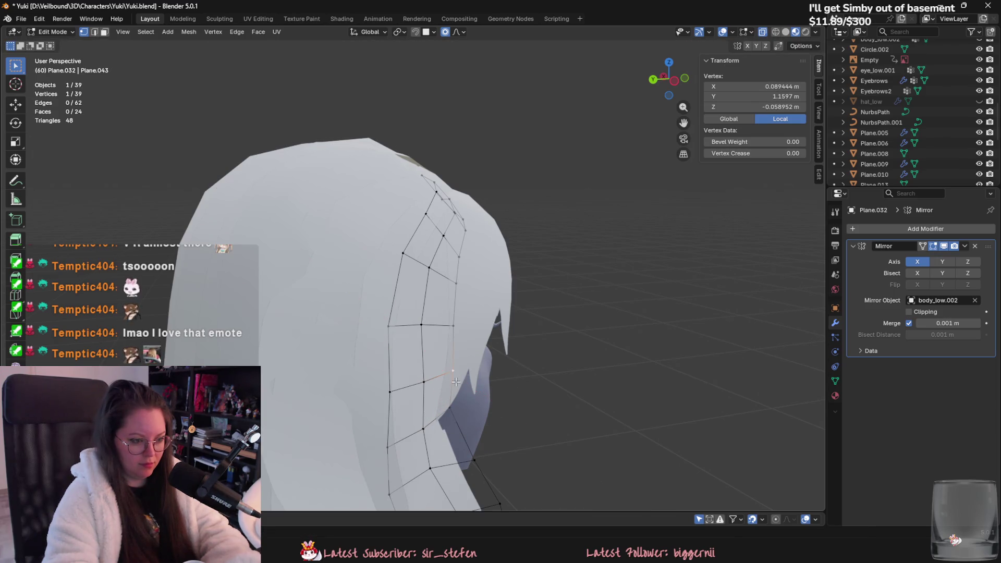
Pull a vertex of neighbouring plane Plane.031 toward the head with proportional falloff.
{"action": "middle_click_drag", "start_coordinate": [457, 383], "coordinate": [422, 282]}
{"action": "key", "text": "Tab"}
{"action": "left_click", "coordinate": [398, 279]}
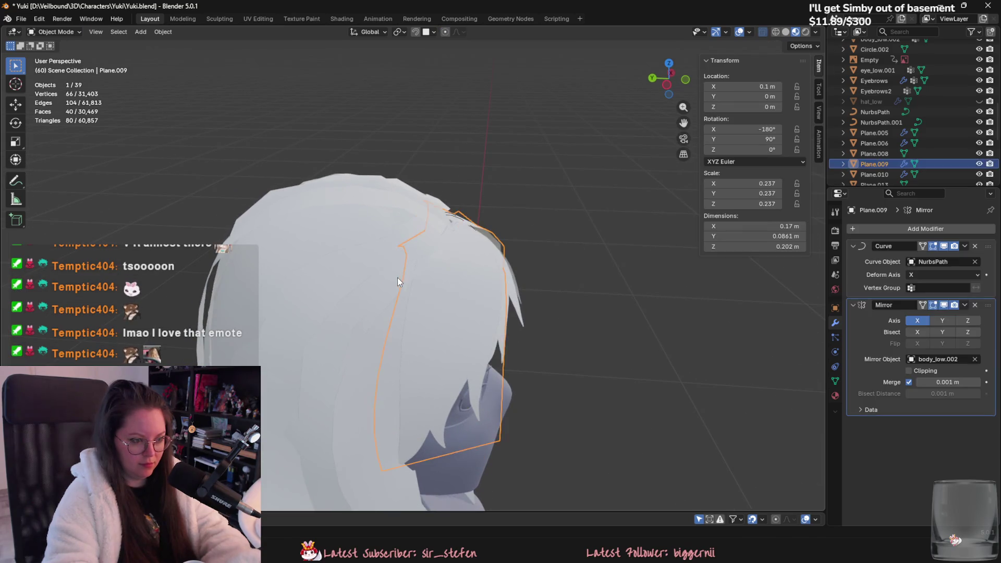
{"action": "key", "text": "Tab"}
{"action": "left_click", "coordinate": [447, 261]}
{"action": "mouse_move", "coordinate": [469, 291]}
{"action": "middle_mouse_down"}
{"action": "mouse_move", "coordinate": [481, 328]}
{"action": "mouse_move", "coordinate": [500, 318]}
{"action": "mouse_move", "coordinate": [527, 414]}
{"action": "middle_mouse_up"}
{"action": "key", "text": "g"}
{"action": "left_click", "coordinate": [519, 324]}
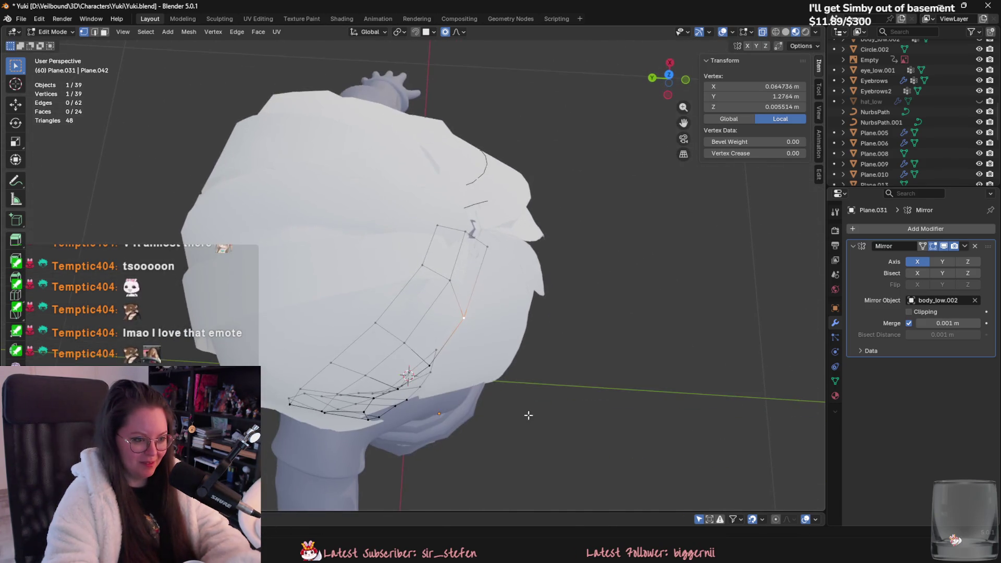
{"action": "key", "text": "g"}
{"action": "key", "text": "Escape"}
{"action": "key", "text": "Tab"}
Move a vertex on the top scalp hair plane with proportional falloff to hug the head.
{"action": "left_click", "coordinate": [446, 277]}
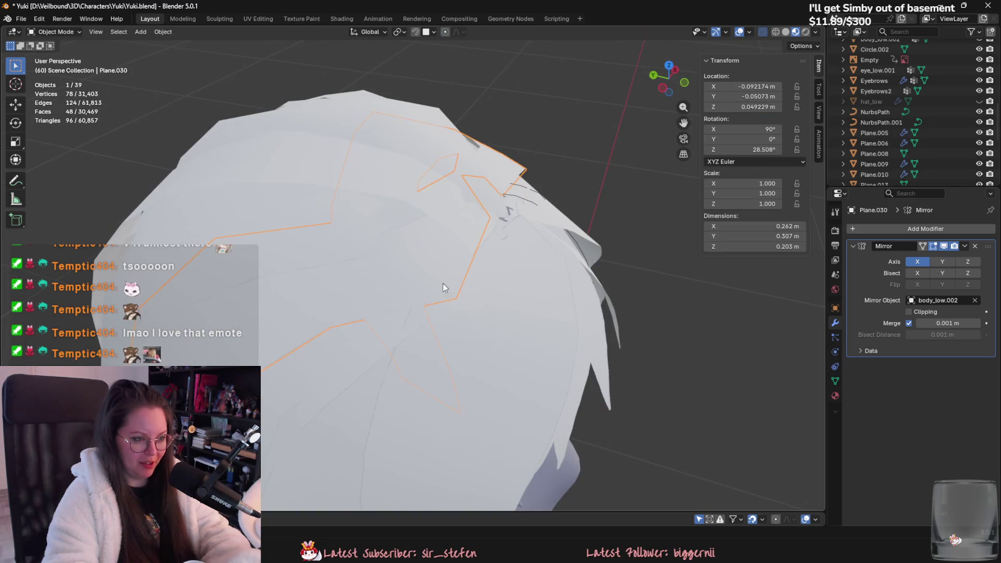
{"action": "key", "text": "Tab"}
{"action": "key", "text": "Tab"}
{"action": "left_click", "coordinate": [302, 237]}
{"action": "key", "text": "Tab"}
{"action": "left_click", "coordinate": [374, 270]}
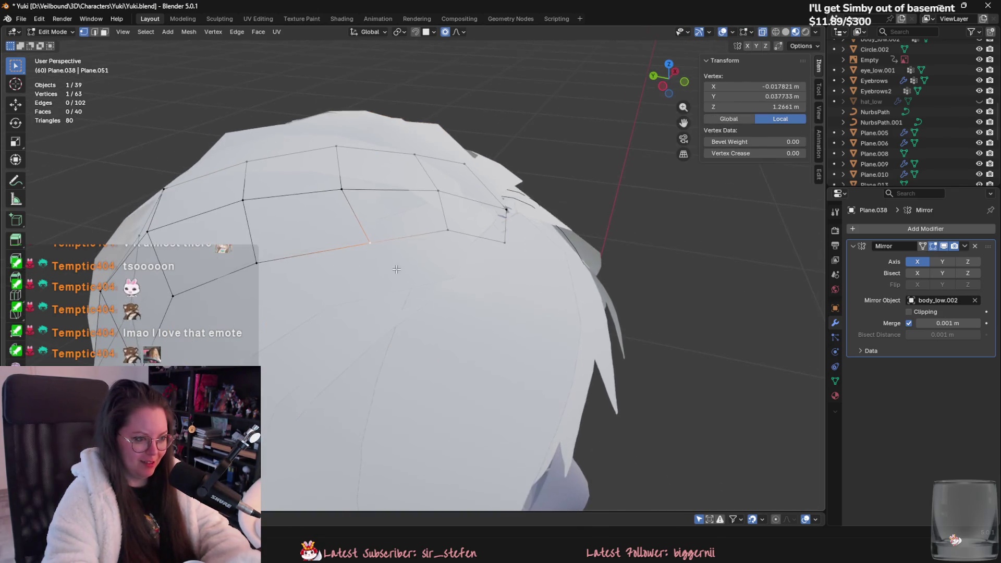
{"action": "key", "text": "g"}
{"action": "key", "text": "Escape"}
{"action": "mouse_move", "coordinate": [374, 270]}
{"action": "middle_mouse_down"}
{"action": "mouse_move", "coordinate": [521, 313]}
{"action": "mouse_move", "coordinate": [521, 287]}
{"action": "mouse_move", "coordinate": [477, 249]}
{"action": "mouse_move", "coordinate": [436, 337]}
{"action": "mouse_move", "coordinate": [413, 320]}
{"action": "mouse_move", "coordinate": [496, 329]}
{"action": "mouse_move", "coordinate": [419, 346]}
{"action": "mouse_move", "coordinate": [454, 336]}
{"action": "middle_mouse_up"}
{"action": "key", "text": "g"}
{"action": "left_click", "coordinate": [477, 248]}
Switch to another scalp plane and nudge its vertices, one locked to the X axis.
{"action": "key", "text": "alt+q"}
{"action": "left_click", "coordinate": [462, 328]}
{"action": "key", "text": "g"}
{"action": "scroll", "coordinate": [424, 306], "scroll_direction": "down", "scroll_amount": 3}
{"action": "left_click", "coordinate": [428, 304]}
{"action": "key", "text": "g"}
{"action": "key", "text": "x"}
{"action": "left_click", "coordinate": [454, 330]}
{"action": "key", "text": "g"}
{"action": "left_click", "coordinate": [501, 323]}
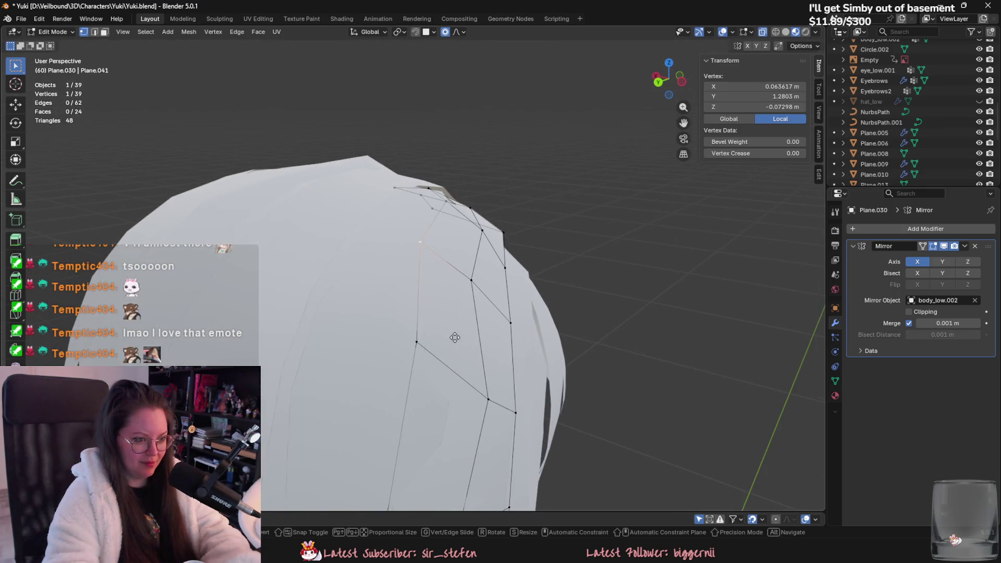
Lower more vertices of that scalp plane, bringing one down to Z -0.105 m.
{"action": "key", "text": "g"}
{"action": "left_click", "coordinate": [479, 338]}
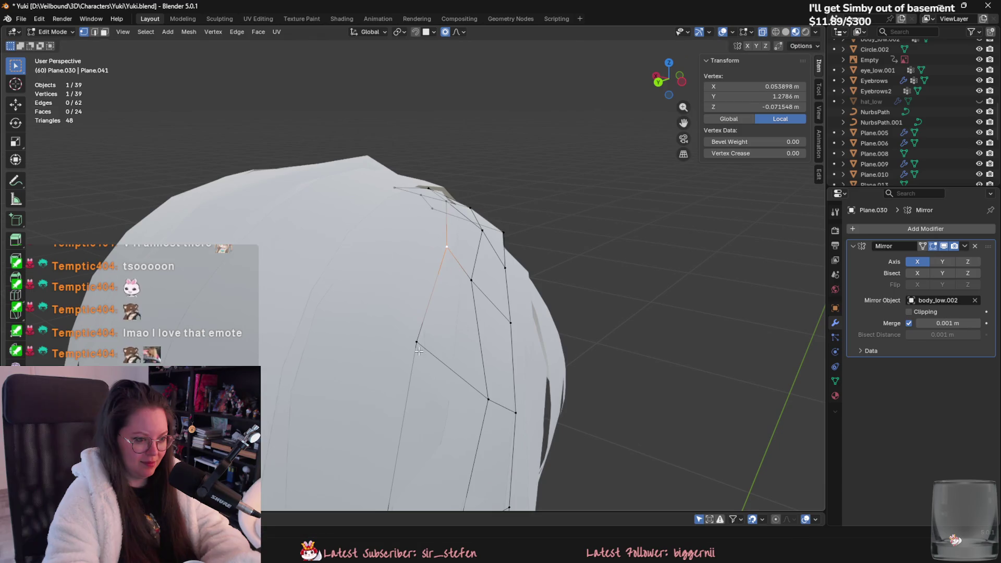
{"action": "key", "text": "g"}
{"action": "left_click", "coordinate": [449, 360]}
{"action": "key", "text": "g"}
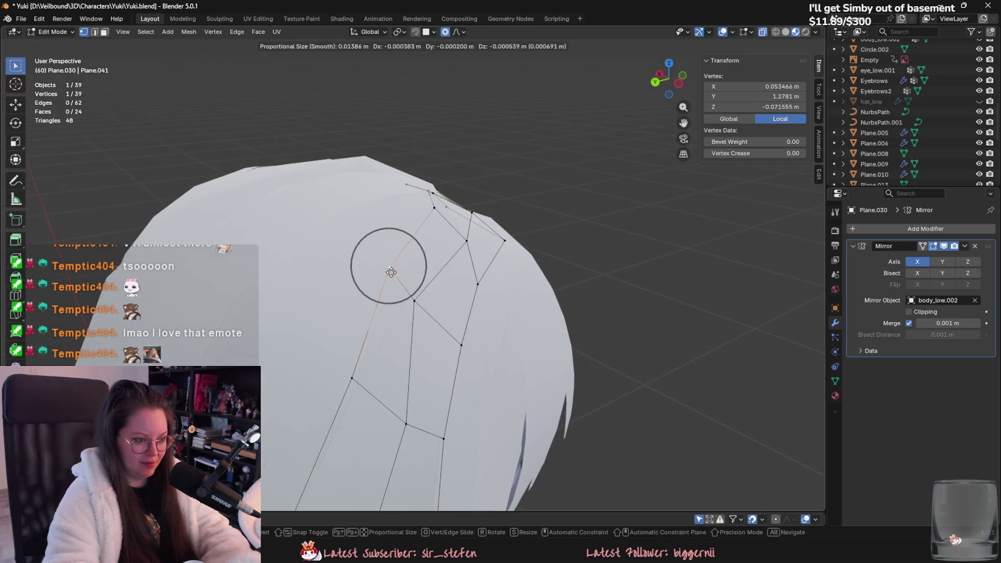
{"action": "left_click", "coordinate": [391, 274]}
Make final falloff adjustments to the remaining scalp plane vertices from another angle.
{"action": "mouse_move", "coordinate": [391, 274]}
{"action": "middle_mouse_down"}
{"action": "mouse_move", "coordinate": [393, 301]}
{"action": "mouse_move", "coordinate": [638, 218]}
{"action": "middle_mouse_up"}
{"action": "key", "text": "g"}
{"action": "left_click", "coordinate": [396, 297]}
{"action": "key", "text": "g"}
{"action": "left_click", "coordinate": [443, 284]}
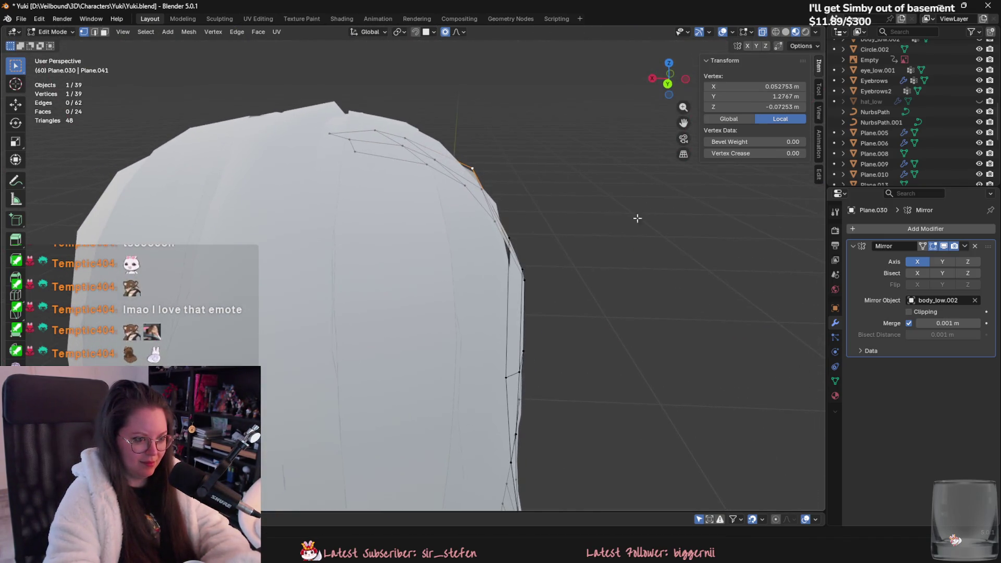
{"action": "key", "text": "g"}
{"action": "left_click", "coordinate": [510, 289]}
{"action": "mouse_move", "coordinate": [510, 290]}
{"action": "middle_mouse_down"}
{"action": "mouse_move", "coordinate": [534, 320]}
{"action": "mouse_move", "coordinate": [495, 330]}
{"action": "mouse_move", "coordinate": [546, 306]}
{"action": "mouse_move", "coordinate": [431, 293]}
{"action": "mouse_move", "coordinate": [382, 306]}
{"action": "mouse_move", "coordinate": [409, 317]}
{"action": "middle_mouse_up"}
{"action": "key", "text": "Tab"}
Select all vertices of the back scalp plane Plane.007 and begin shifting the whole plane.
{"action": "scroll", "coordinate": [412, 303], "scroll_direction": "up", "scroll_amount": 3}
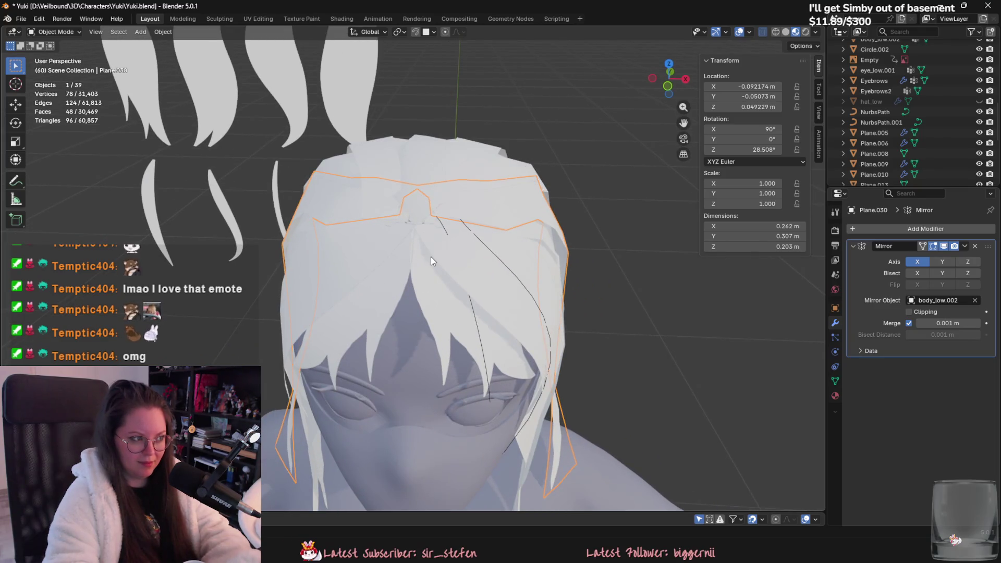
{"action": "left_click", "coordinate": [435, 256]}
{"action": "scroll", "coordinate": [436, 255], "scroll_direction": "up", "scroll_amount": 3}
{"action": "key", "text": "Tab"}
{"action": "key", "text": "Tab"}
{"action": "left_click", "coordinate": [398, 224]}
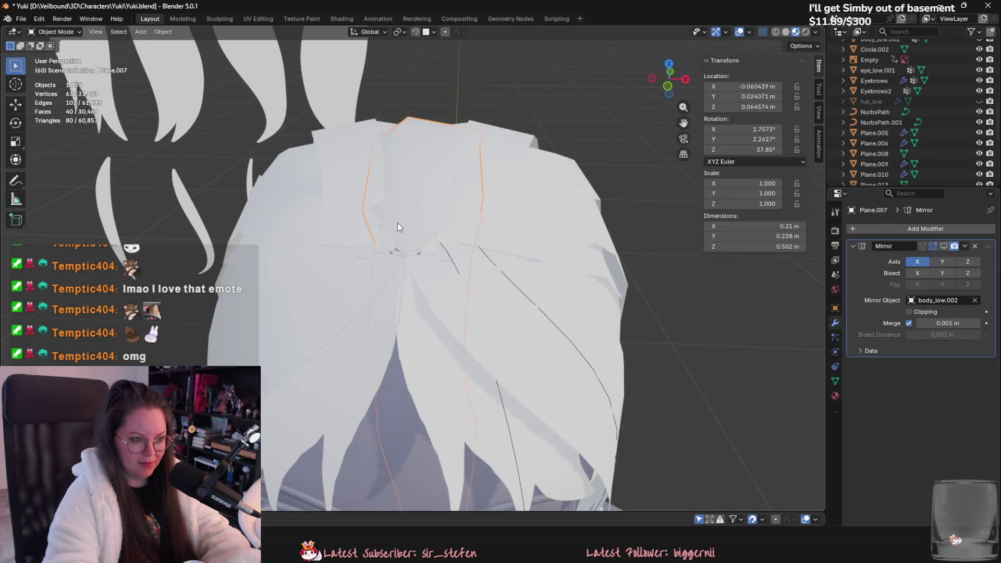
{"action": "key", "text": "Tab"}
{"action": "middle_click_drag", "start_coordinate": [420, 227], "coordinate": [358, 269]}
{"action": "left_click", "coordinate": [359, 269]}
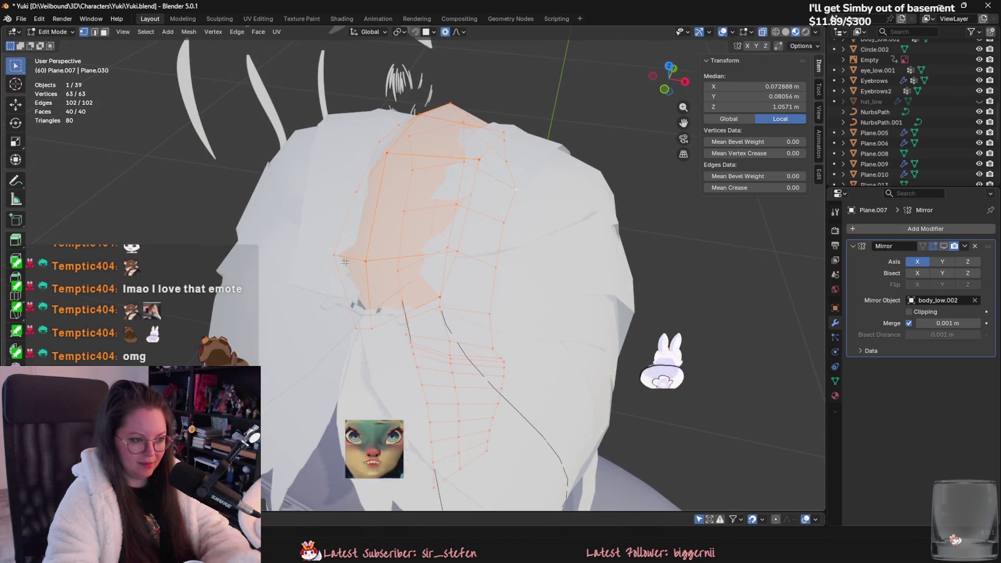
{"action": "key", "text": "a"}
{"action": "key", "text": "g"}
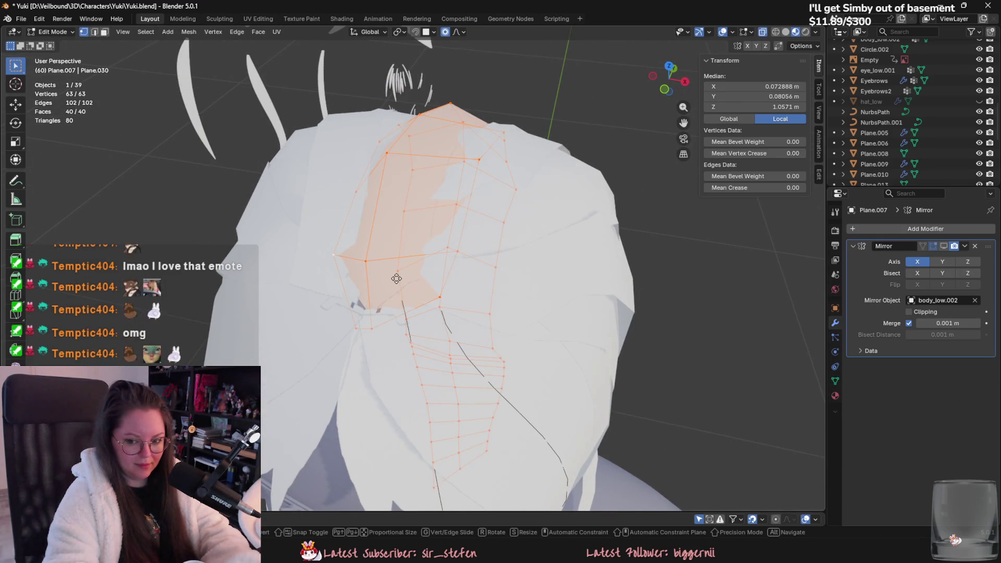
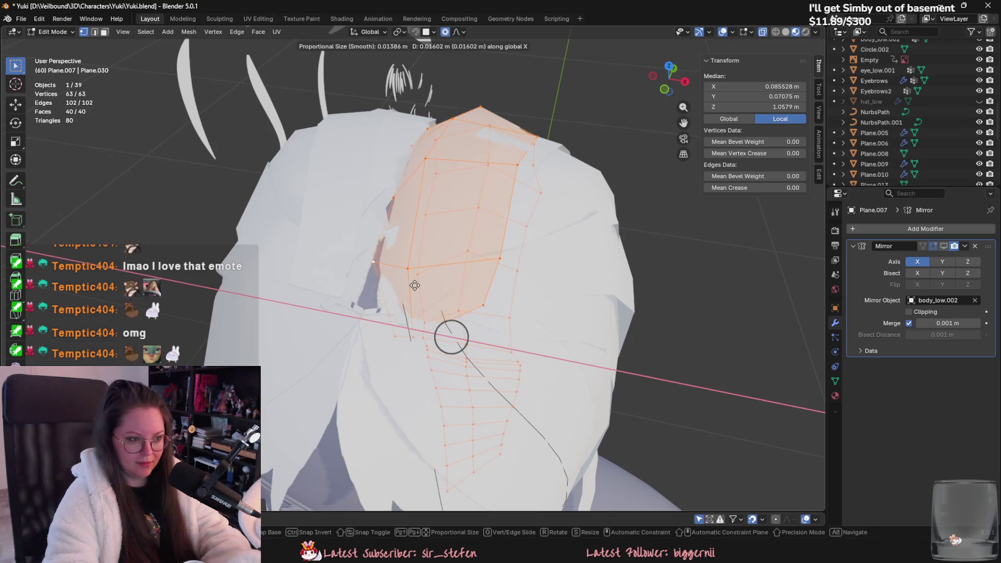
Move the back hair card with soft falloff and rotate its vertices around Z.
{"action": "left_click", "coordinate": [413, 284]}
{"action": "mouse_move", "coordinate": [413, 284]}
{"action": "middle_mouse_down"}
{"action": "mouse_move", "coordinate": [425, 279]}
{"action": "mouse_move", "coordinate": [403, 313]}
{"action": "mouse_move", "coordinate": [417, 308]}
{"action": "middle_mouse_up"}
{"action": "key", "text": "g"}
{"action": "left_click", "coordinate": [422, 284]}
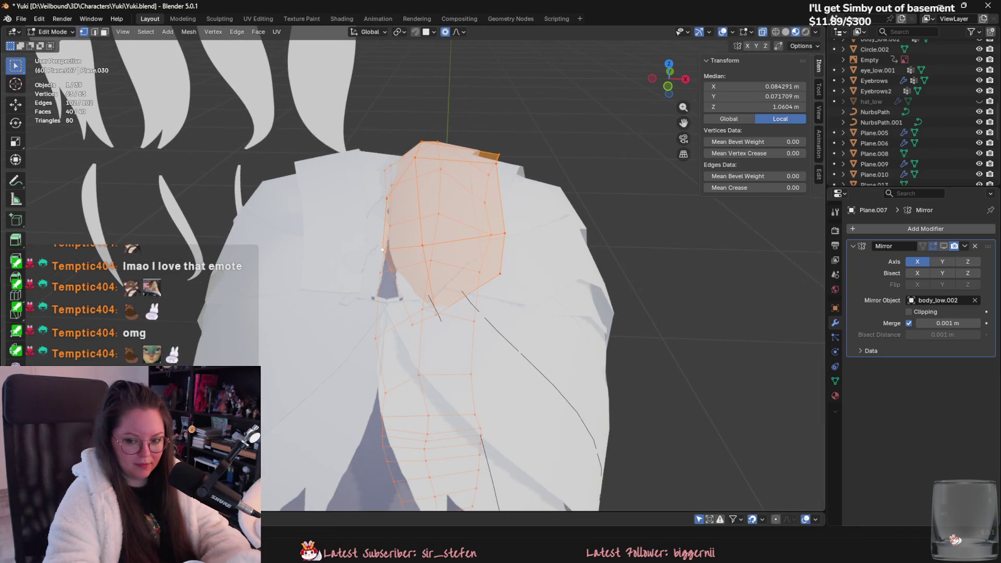
{"action": "mouse_move", "coordinate": [672, 277]}
{"action": "middle_mouse_down"}
{"action": "mouse_move", "coordinate": [555, 170]}
{"action": "mouse_move", "coordinate": [565, 205]}
{"action": "mouse_move", "coordinate": [539, 127]}
{"action": "middle_mouse_up"}
{"action": "key", "text": "r"}
{"action": "key", "text": "z"}
{"action": "left_click", "coordinate": [629, 289]}
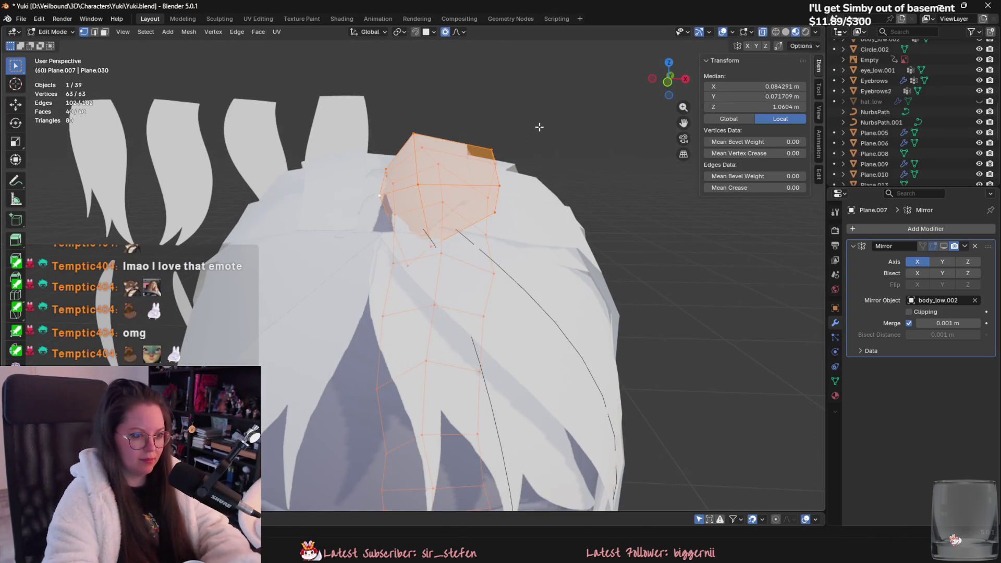
Shift the card sideways along X with soft falloff, then select all its vertices.
{"action": "key", "text": "g"}
{"action": "key", "text": "x"}
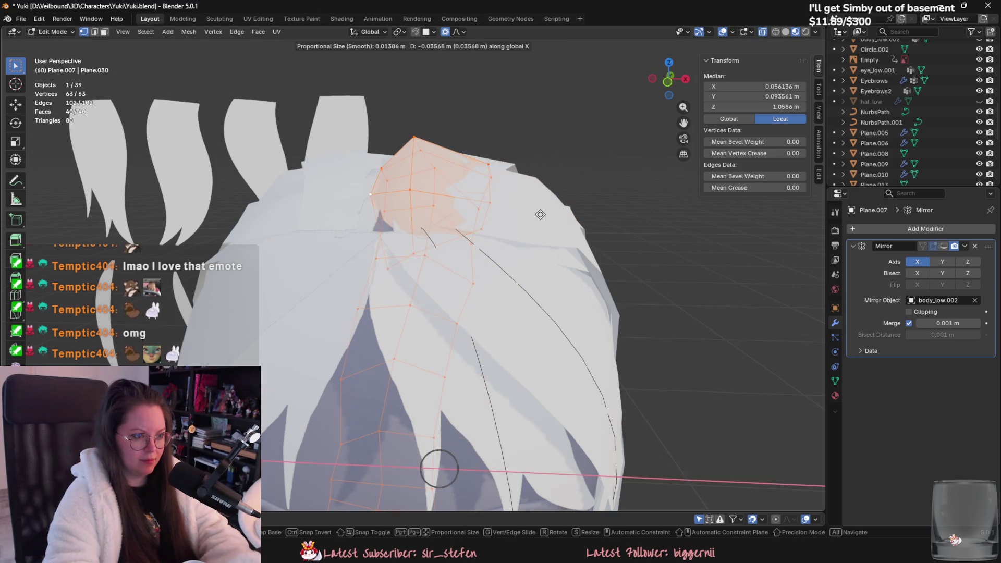
{"action": "left_click", "coordinate": [540, 214]}
{"action": "middle_click_drag", "start_coordinate": [540, 214], "coordinate": [564, 265]}
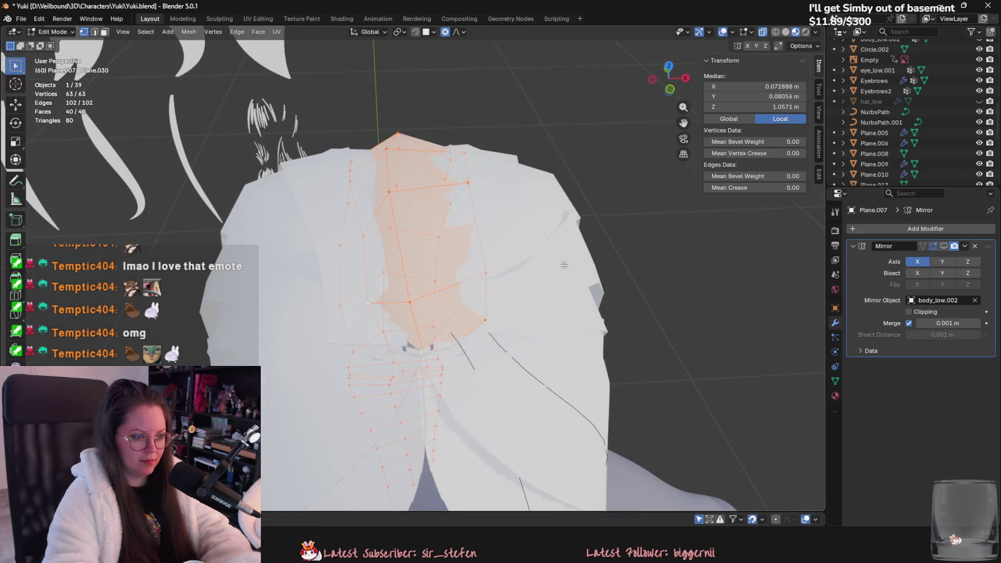
{"action": "left_click", "coordinate": [564, 265]}
{"action": "key", "text": "a"}
{"action": "scroll", "coordinate": [558, 262], "scroll_direction": "down", "scroll_amount": 4}
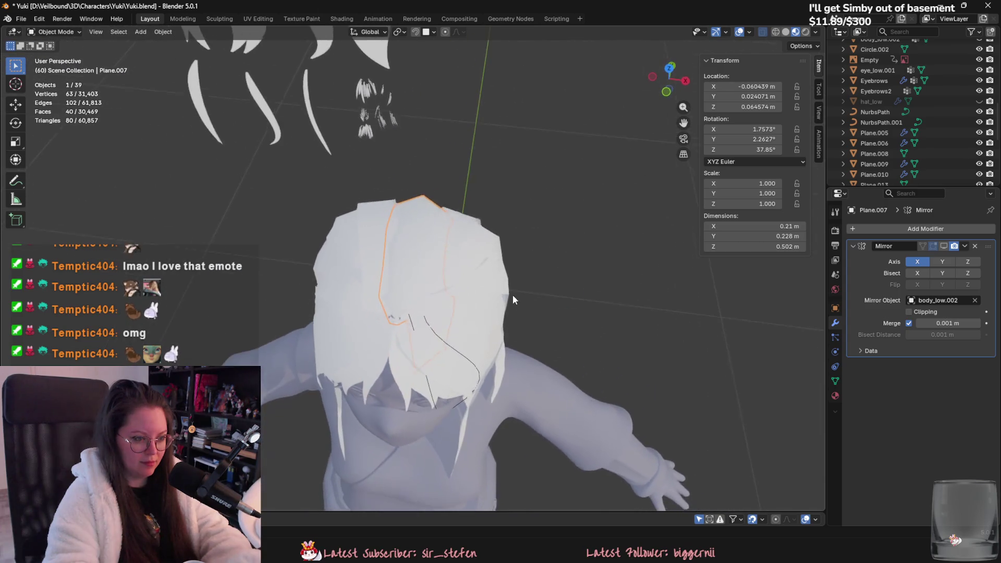
Leave the card's Edit Mode and briefly inspect the Plane.009 hair piece's mesh.
{"action": "key", "text": "Tab"}
{"action": "left_click", "coordinate": [557, 308]}
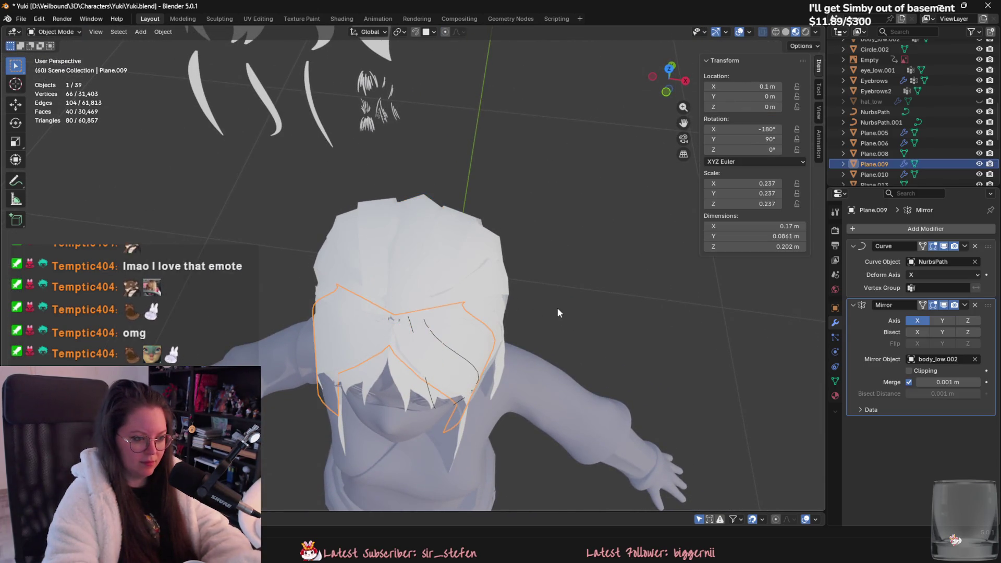
{"action": "scroll", "coordinate": [544, 320], "scroll_direction": "down", "scroll_amount": 4}
{"action": "scroll", "coordinate": [400, 342], "scroll_direction": "up", "scroll_amount": 5}
{"action": "key", "text": "Tab"}
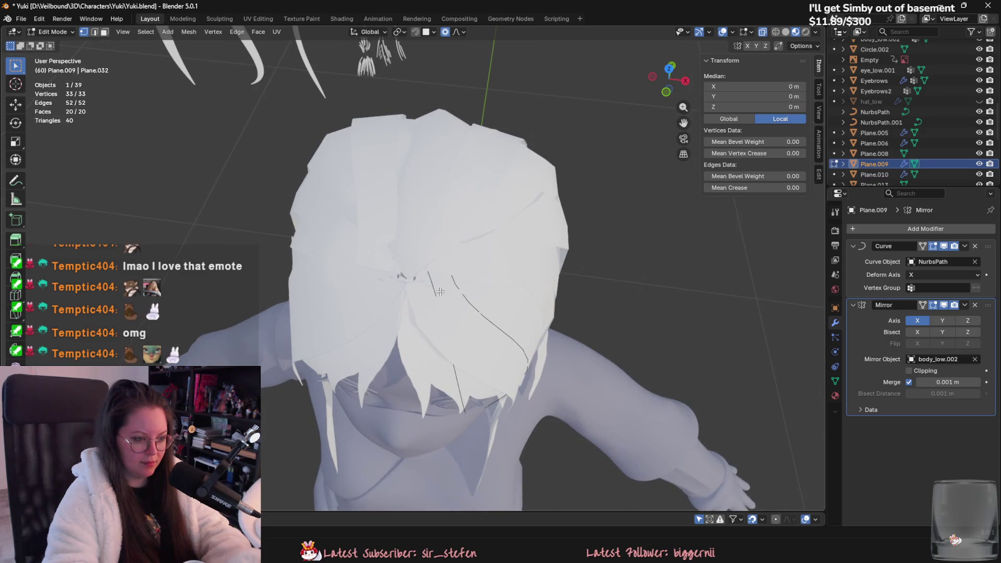
{"action": "key", "text": "Tab"}
Move the end control point of the NurbsPath.001 guide curve.
{"action": "middle_click_drag", "start_coordinate": [449, 294], "coordinate": [477, 395]}
{"action": "left_click", "coordinate": [474, 384]}
{"action": "key", "text": "Tab"}
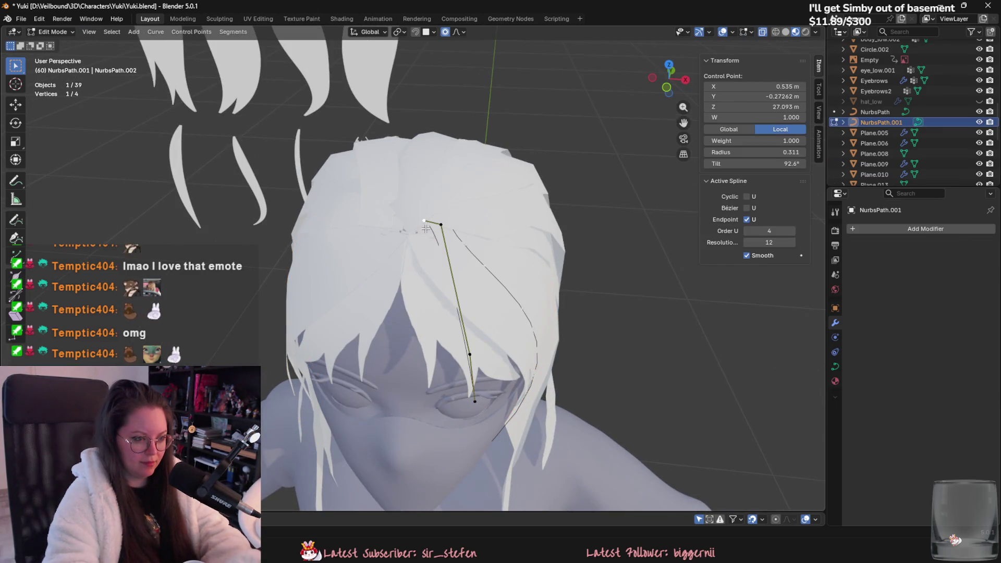
{"action": "mouse_move", "coordinate": [449, 313]}
{"action": "middle_mouse_down"}
{"action": "mouse_move", "coordinate": [438, 281]}
{"action": "mouse_move", "coordinate": [378, 294]}
{"action": "middle_mouse_up"}
{"action": "key", "text": "g"}
{"action": "left_click", "coordinate": [438, 280]}
{"action": "key", "text": "Tab"}
{"action": "scroll", "coordinate": [397, 296], "scroll_direction": "down", "scroll_amount": 10}
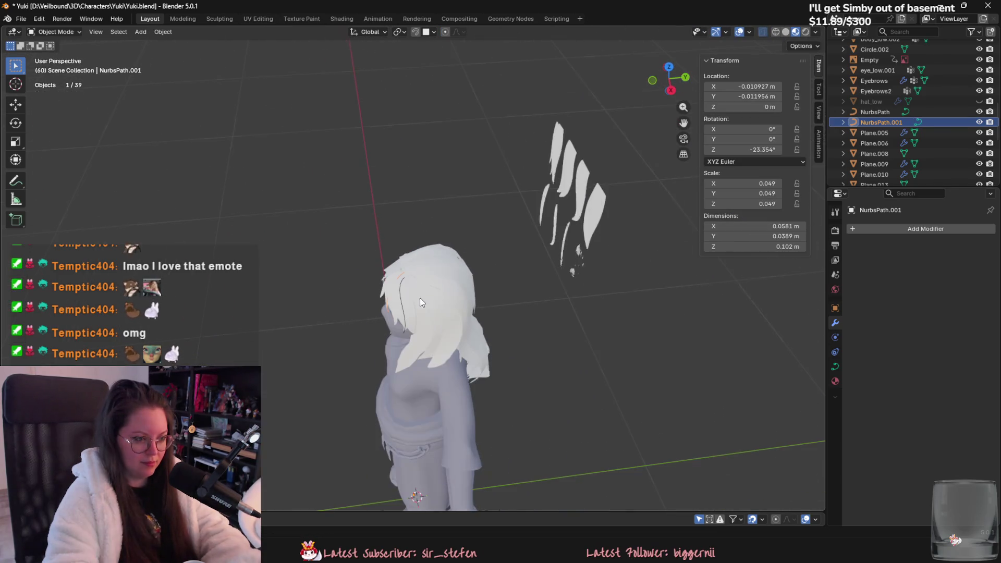
Duplicate the Plane.022 strand piece, sliding the copy along Y.
{"action": "left_click", "coordinate": [577, 254]}
{"action": "scroll", "coordinate": [573, 279], "scroll_direction": "up", "scroll_amount": 3}
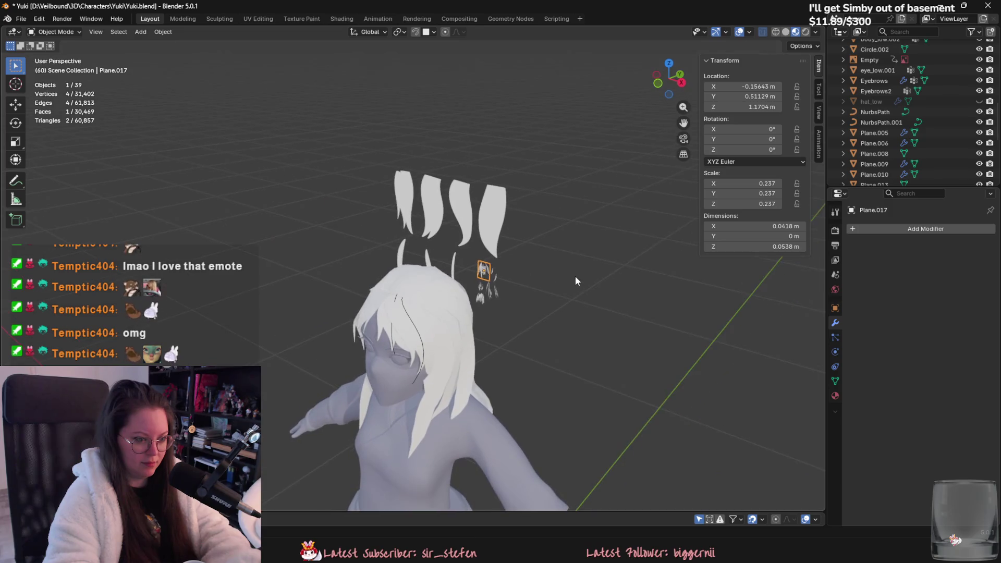
{"action": "mouse_move", "coordinate": [574, 276]}
{"action": "middle_mouse_down"}
{"action": "mouse_move", "coordinate": [511, 290]}
{"action": "mouse_move", "coordinate": [500, 325]}
{"action": "mouse_move", "coordinate": [547, 320]}
{"action": "middle_mouse_up"}
{"action": "left_click", "coordinate": [510, 287]}
{"action": "key", "text": "shift+d"}
{"action": "key", "text": "y"}
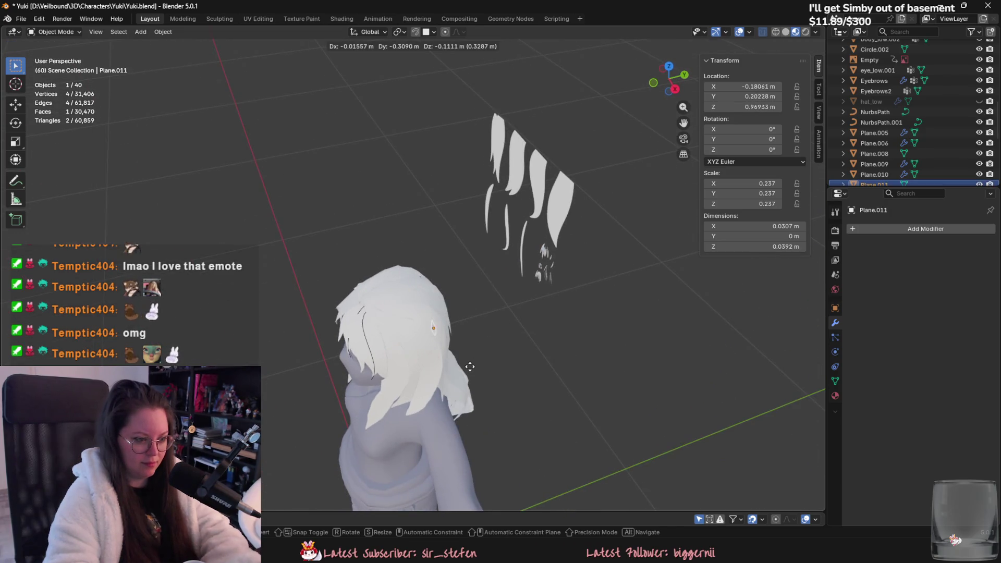
{"action": "left_click", "coordinate": [462, 362]}
{"action": "middle_click_drag", "start_coordinate": [462, 362], "coordinate": [565, 391]}
Position the new strand just above the head by moving it along X and Z.
{"action": "key", "text": "g"}
{"action": "key", "text": "x"}
{"action": "left_click", "coordinate": [563, 381]}
{"action": "key", "text": "g"}
{"action": "key", "text": "z"}
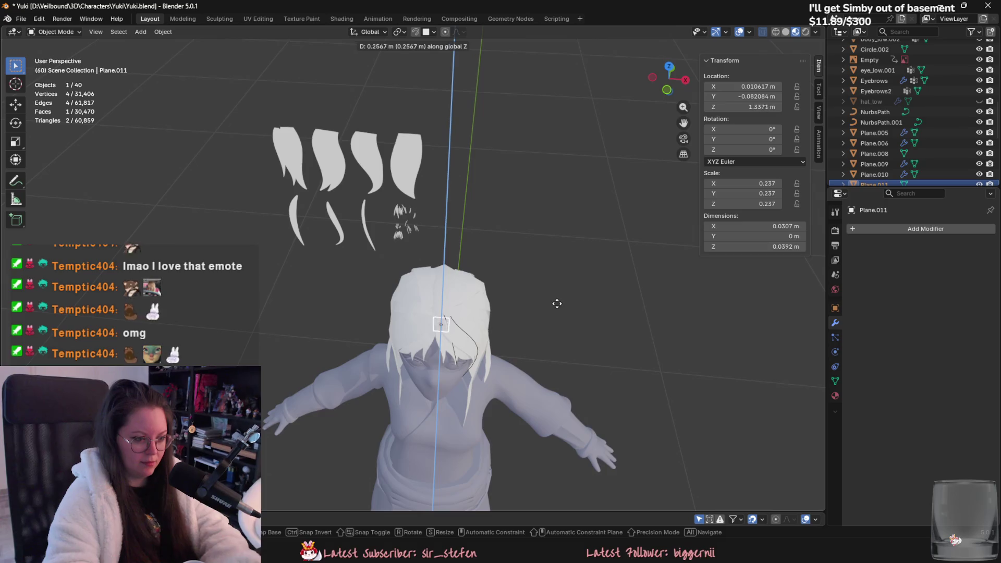
{"action": "left_click", "coordinate": [558, 355]}
{"action": "scroll", "coordinate": [558, 350], "scroll_direction": "up", "scroll_amount": 3}
{"action": "mouse_move", "coordinate": [558, 349]}
{"action": "middle_mouse_down"}
{"action": "mouse_move", "coordinate": [511, 339]}
{"action": "mouse_move", "coordinate": [536, 298]}
{"action": "mouse_move", "coordinate": [592, 309]}
{"action": "middle_mouse_up"}
{"action": "key", "text": "Tab"}
Select the whole strand and rotate it 90° on X to lay it flat.
{"action": "key", "text": "2"}
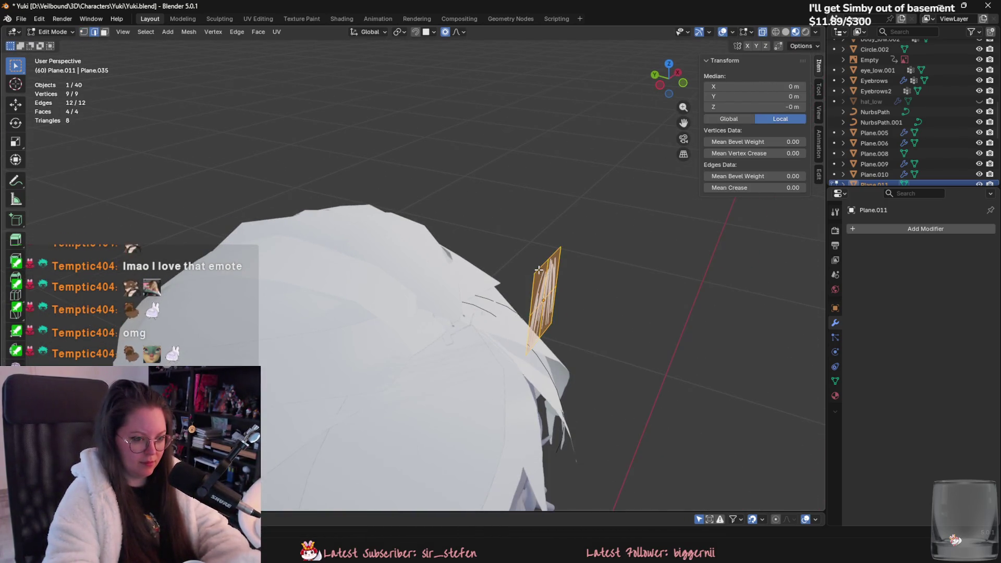
{"action": "left_click", "coordinate": [538, 279], "text": "shift"}
{"action": "mouse_move", "coordinate": [537, 280]}
{"action": "middle_mouse_down"}
{"action": "mouse_move", "coordinate": [576, 260]}
{"action": "mouse_move", "coordinate": [547, 239]}
{"action": "mouse_move", "coordinate": [592, 273]}
{"action": "mouse_move", "coordinate": [610, 273]}
{"action": "middle_mouse_up"}
{"action": "key", "text": "a"}
{"action": "key", "text": "r"}
{"action": "key", "text": "x"}
{"action": "key", "text": "9"}
{"action": "key", "text": "0"}
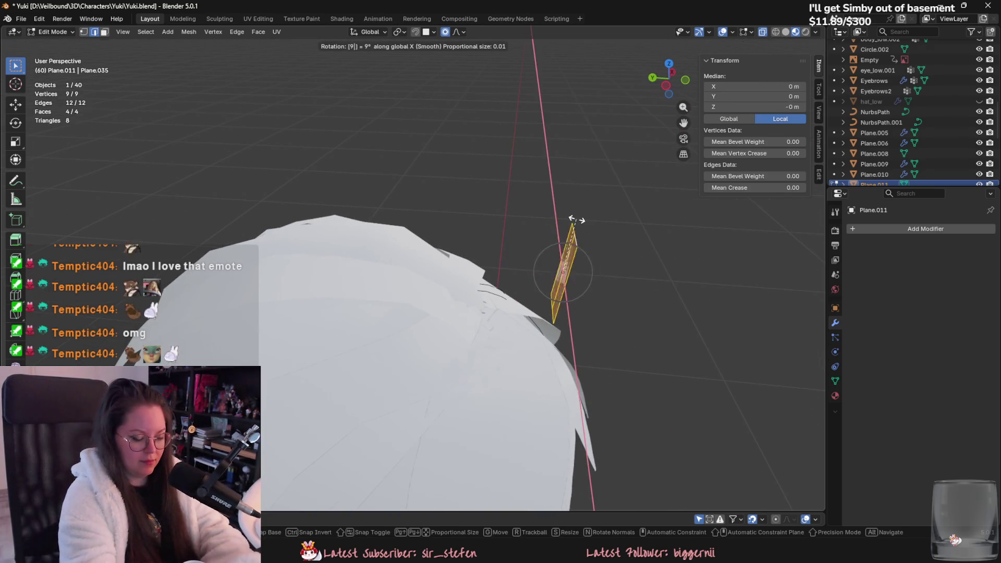
{"action": "key", "text": "Return"}
Lower the strand onto the scalp along Z and turn it 179° around Z.
{"action": "key", "text": "g"}
{"action": "key", "text": "x"}
{"action": "key", "text": "z"}
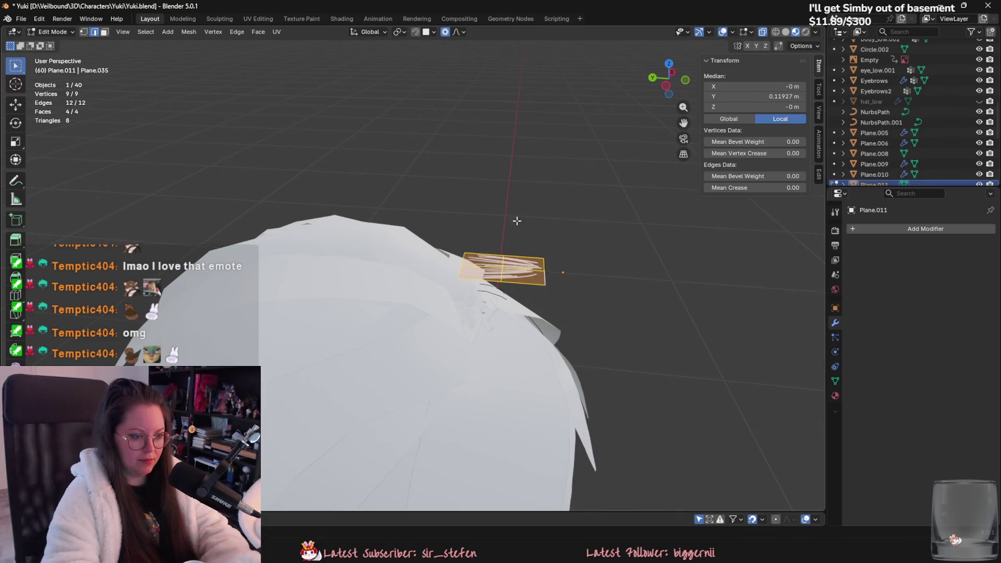
{"action": "mouse_move", "coordinate": [516, 221]}
{"action": "middle_mouse_down", "text": "alt"}
{"action": "mouse_move", "coordinate": [455, 228]}
{"action": "mouse_move", "coordinate": [484, 309]}
{"action": "mouse_move", "coordinate": [379, 285]}
{"action": "mouse_move", "coordinate": [391, 273]}
{"action": "middle_mouse_up", "text": "alt"}
{"action": "key", "text": "Return"}
{"action": "key", "text": "r"}
{"action": "key", "text": "z"}
{"action": "key", "text": "1"}
{"action": "key", "text": "7"}
{"action": "key", "text": "9"}
{"action": "key", "text": "Return"}
Move two selected edges with proportional editing so they rest on the scalp.
{"action": "left_click", "coordinate": [379, 286]}
{"action": "left_click", "coordinate": [397, 279], "text": "shift"}
{"action": "key", "text": "g"}
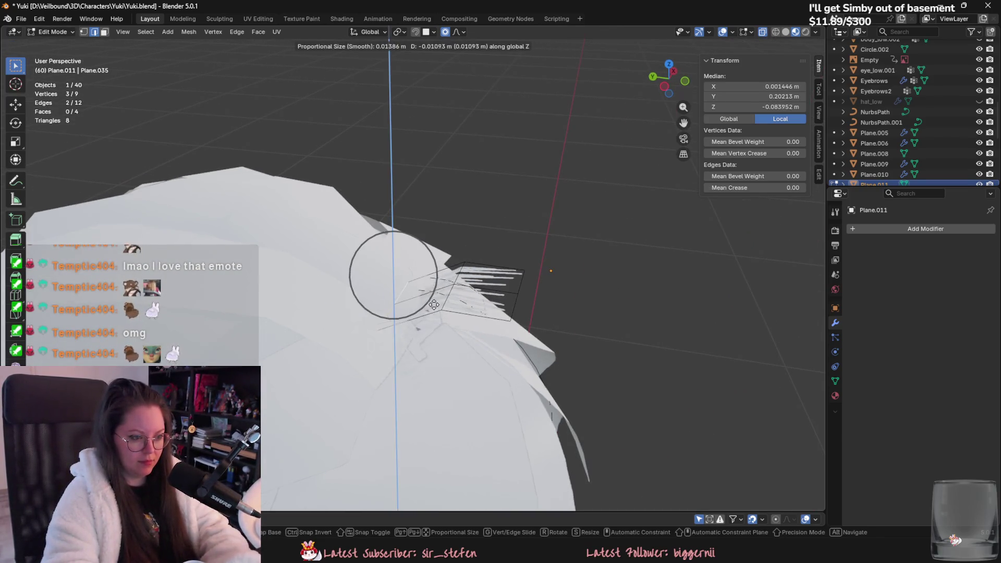
{"action": "key", "text": "Escape"}
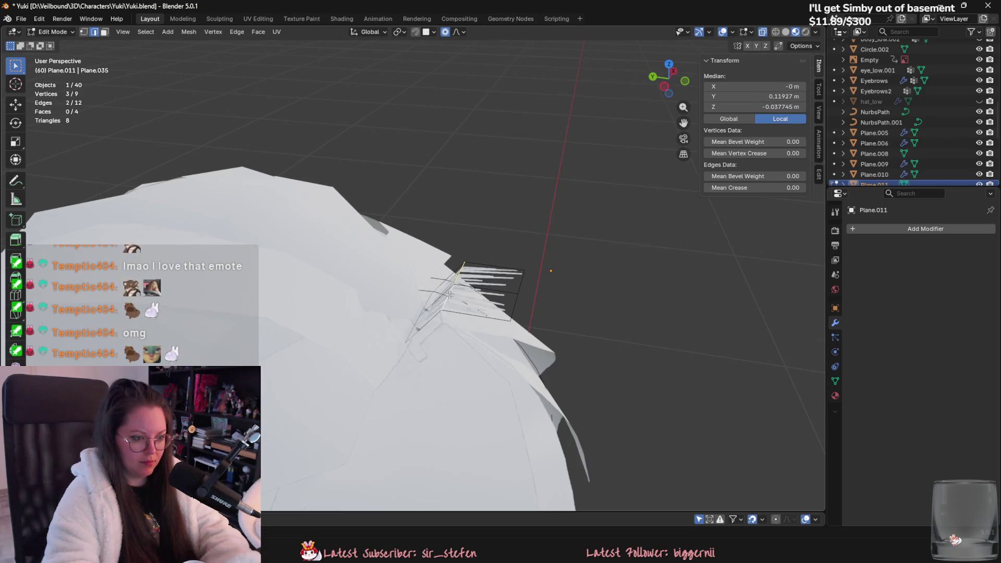
{"action": "middle_click_drag", "start_coordinate": [515, 308], "coordinate": [543, 272]}
{"action": "key", "text": "g"}
{"action": "scroll", "coordinate": [552, 292], "scroll_direction": "down", "scroll_amount": 4}
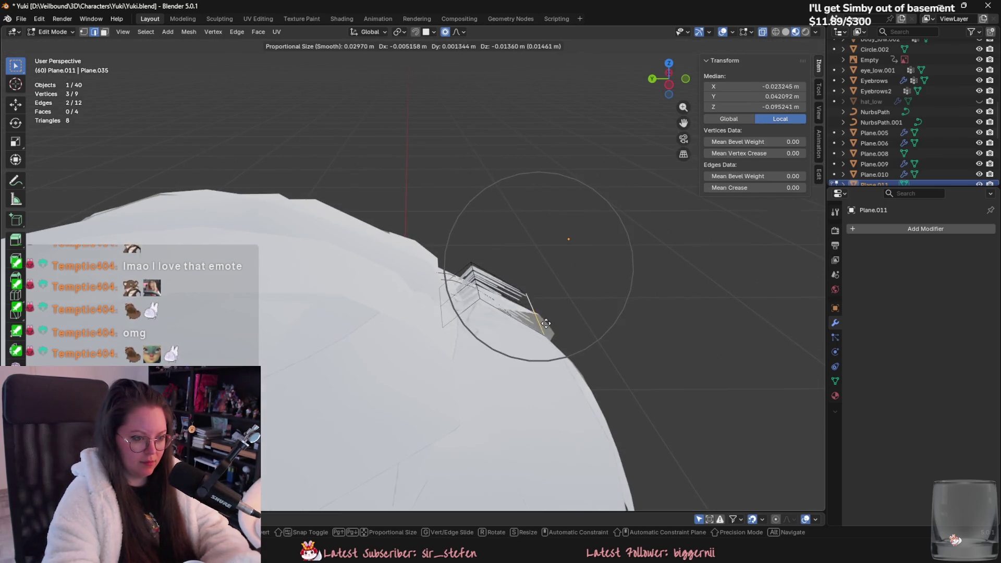
{"action": "left_click", "coordinate": [571, 337]}
{"action": "mouse_move", "coordinate": [571, 338]}
{"action": "middle_mouse_down"}
{"action": "mouse_move", "coordinate": [447, 298]}
{"action": "mouse_move", "coordinate": [469, 292]}
{"action": "mouse_move", "coordinate": [459, 299]}
{"action": "middle_mouse_up"}
{"action": "key", "text": "g"}
{"action": "left_click", "coordinate": [449, 283]}
{"action": "key", "text": "g"}
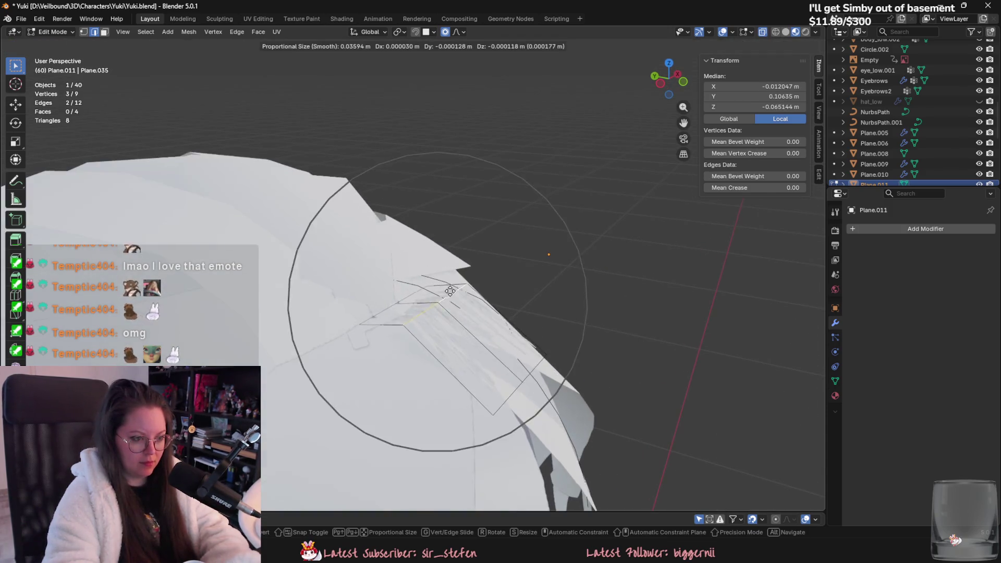
{"action": "scroll", "coordinate": [457, 302], "scroll_direction": "up", "scroll_amount": 3}
{"action": "left_click", "coordinate": [457, 302]}
Adjust a single vertex's height along Z.
{"action": "left_click", "coordinate": [375, 316]}
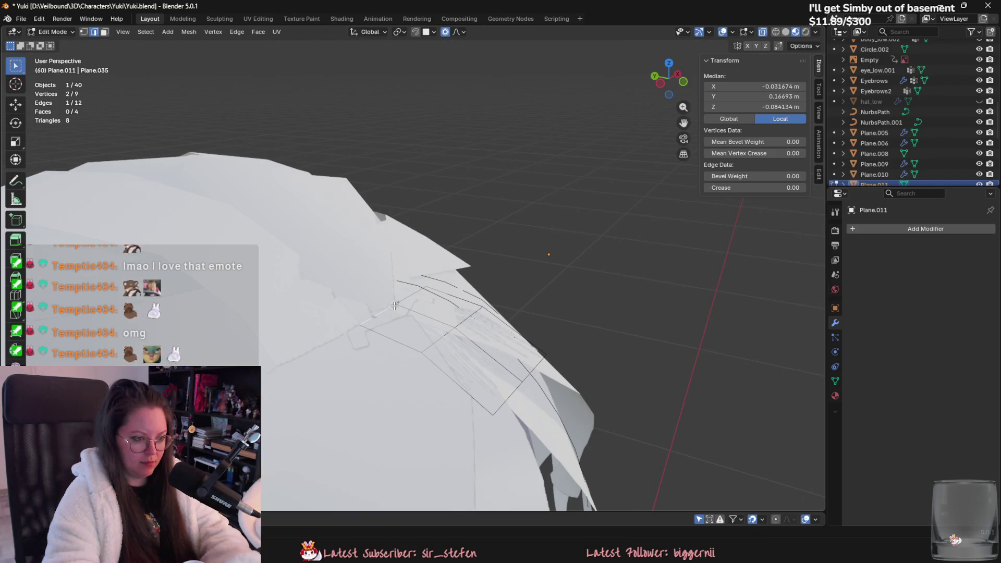
{"action": "left_click", "coordinate": [398, 305]}
{"action": "middle_click_drag", "start_coordinate": [398, 305], "coordinate": [417, 310]}
{"action": "key", "text": "g"}
{"action": "key", "text": "z"}
{"action": "left_click", "coordinate": [425, 312]}
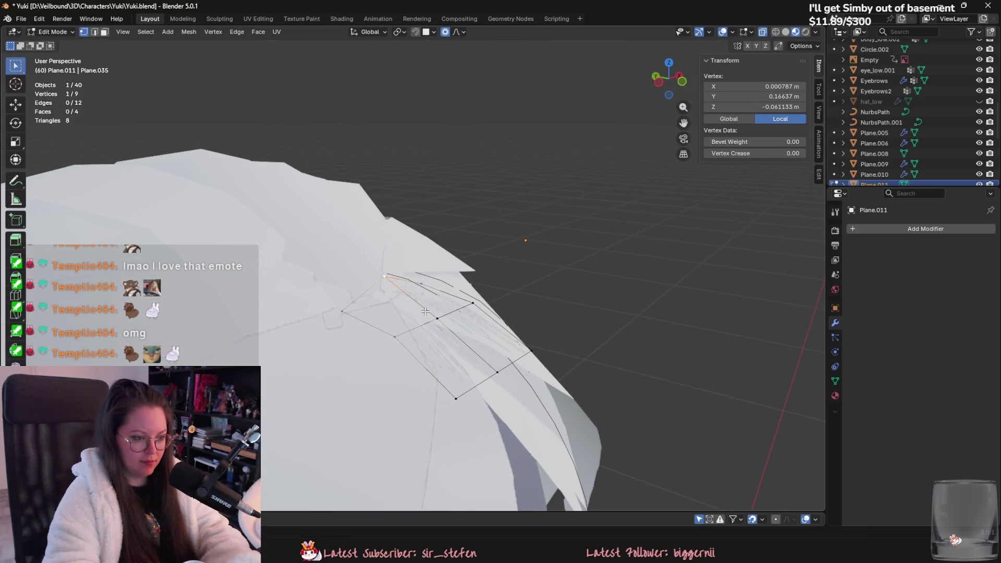
Pull a corner vertex down against the head with soft falloff.
{"action": "key", "text": "2"}
{"action": "left_click", "coordinate": [386, 297], "text": "shift"}
{"action": "mouse_move", "coordinate": [387, 297]}
{"action": "middle_mouse_down"}
{"action": "mouse_move", "coordinate": [456, 354]}
{"action": "mouse_move", "coordinate": [360, 307]}
{"action": "middle_mouse_up"}
{"action": "key", "text": "g"}
{"action": "key", "text": "Escape"}
{"action": "key", "text": "1"}
{"action": "left_click", "coordinate": [357, 304]}
{"action": "key", "text": "g"}
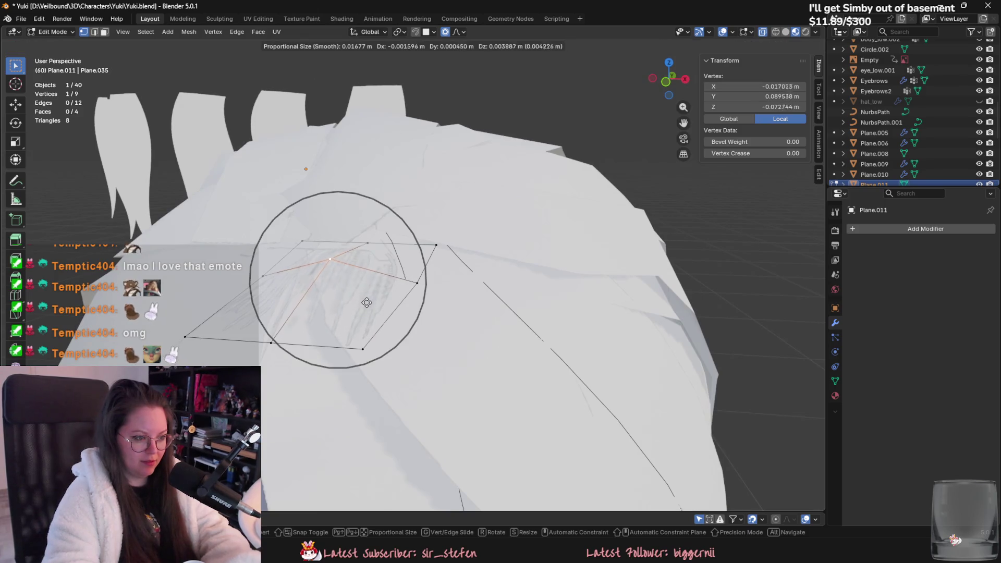
{"action": "left_click", "coordinate": [362, 246]}
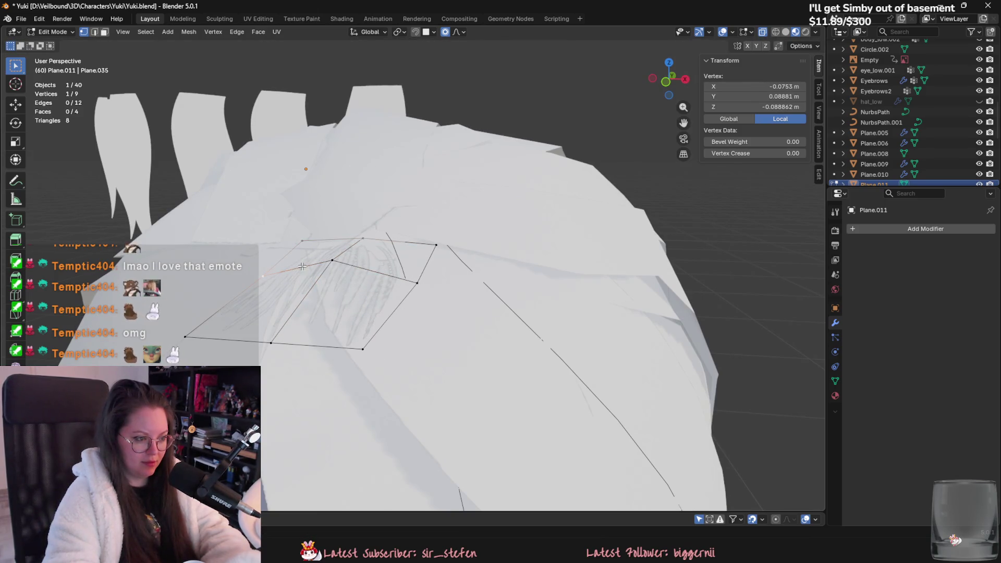
{"action": "middle_click_drag", "start_coordinate": [303, 267], "coordinate": [298, 260]}
{"action": "key", "text": "g"}
{"action": "left_click", "coordinate": [203, 328]}
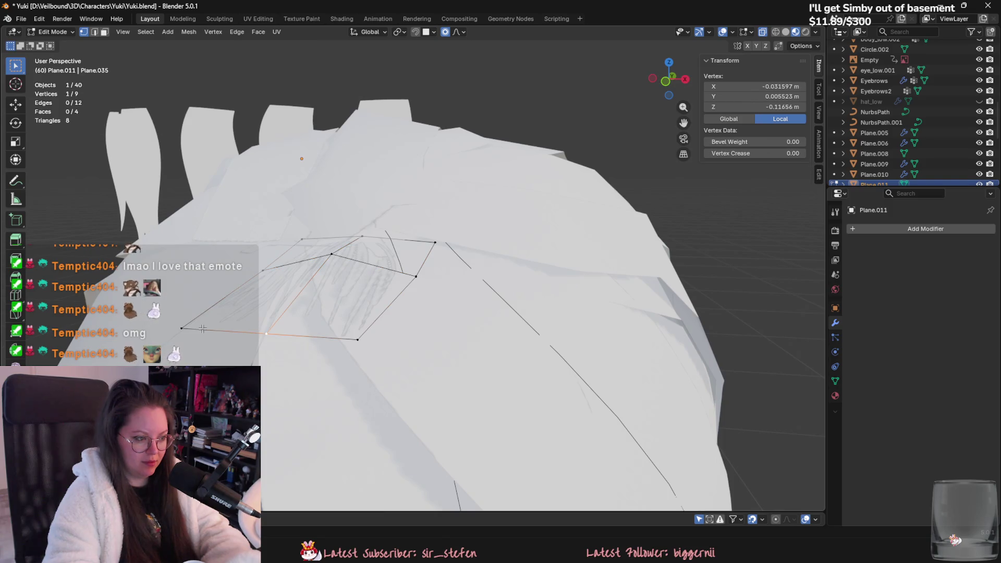
Select the bottom row of vertices and softly move it to follow the scalp.
{"action": "left_click", "coordinate": [182, 328], "text": "shift"}
{"action": "left_click", "coordinate": [357, 340], "text": "shift"}
{"action": "mouse_move", "coordinate": [358, 339]}
{"action": "middle_mouse_down"}
{"action": "mouse_move", "coordinate": [494, 428]}
{"action": "mouse_move", "coordinate": [485, 412]}
{"action": "mouse_move", "coordinate": [514, 387]}
{"action": "middle_mouse_up"}
{"action": "key", "text": "g"}
{"action": "left_click", "coordinate": [497, 392]}
{"action": "key", "text": "g"}
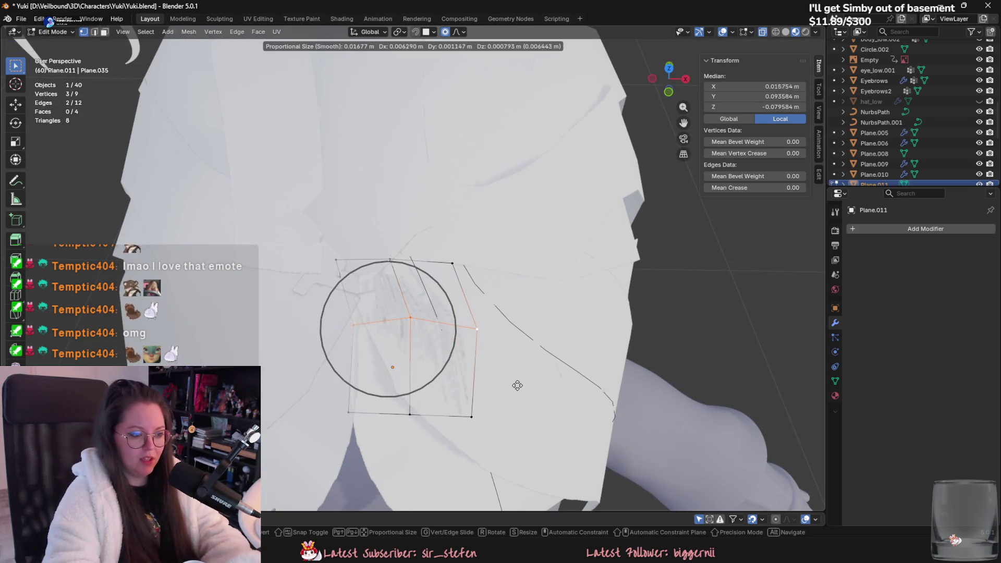
{"action": "left_click", "coordinate": [517, 385]}
{"action": "left_click", "coordinate": [472, 419]}
Return the new strand to Object Mode.
{"action": "key", "text": "Tab"}
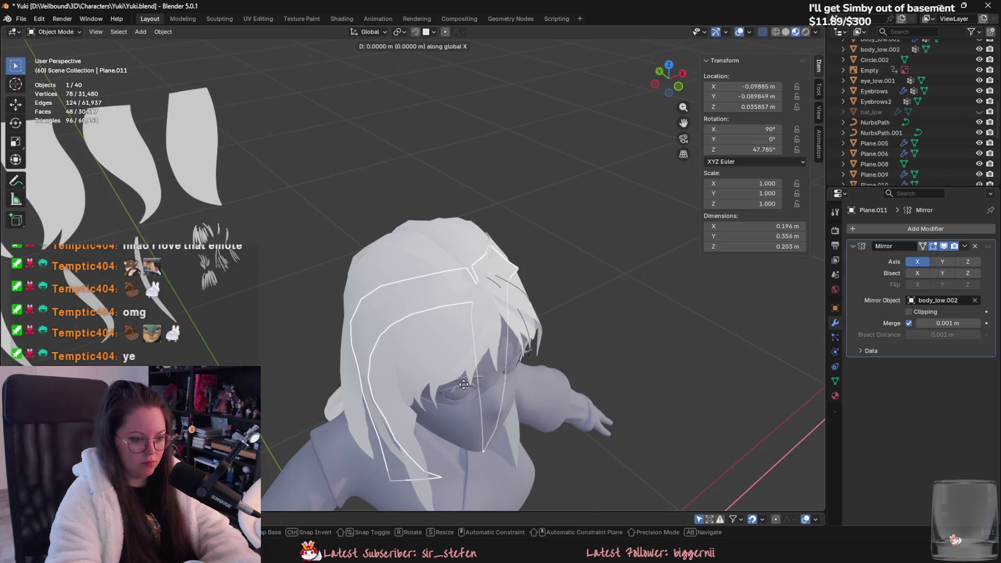
Enter Sculpt Mode on the hair card and push the spiky hair piece into shape.
{"action": "mouse_move", "coordinate": [573, 355]}
{"action": "middle_mouse_down"}
{"action": "mouse_move", "coordinate": [499, 352]}
{"action": "mouse_move", "coordinate": [525, 364]}
{"action": "mouse_move", "coordinate": [485, 357]}
{"action": "middle_mouse_up"}
{"action": "left_click", "coordinate": [75, 33]}
{"action": "left_click", "coordinate": [59, 67]}
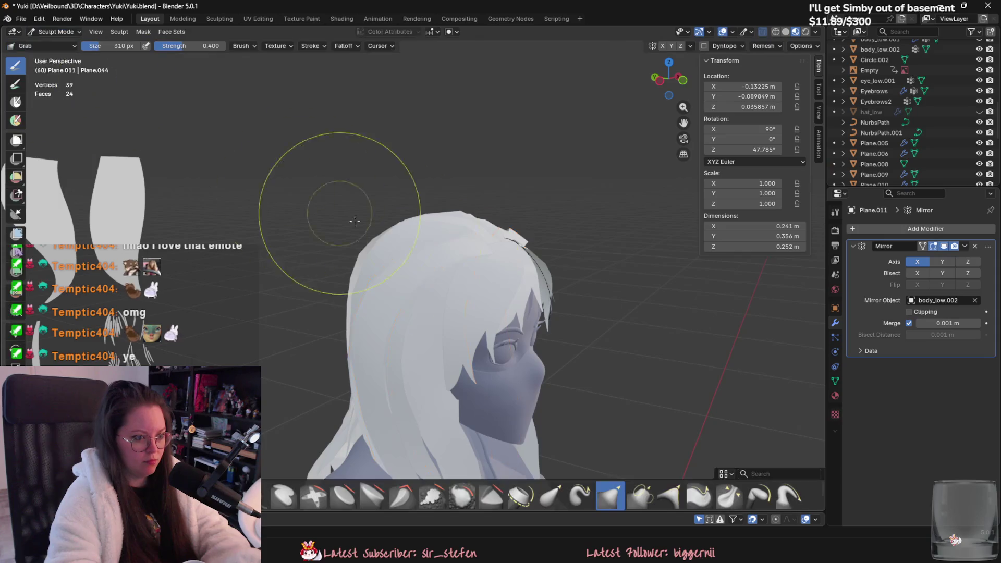
{"action": "scroll", "coordinate": [505, 274], "scroll_direction": "up", "scroll_amount": 3}
{"action": "mouse_move", "coordinate": [506, 273]}
{"action": "left_mouse_down"}
{"action": "mouse_move", "coordinate": [496, 246]}
{"action": "mouse_move", "coordinate": [503, 257]}
{"action": "left_mouse_up"}
{"action": "mouse_move", "coordinate": [532, 285]}
{"action": "middle_mouse_down"}
{"action": "mouse_move", "coordinate": [480, 257]}
{"action": "mouse_move", "coordinate": [492, 306]}
{"action": "middle_mouse_up"}
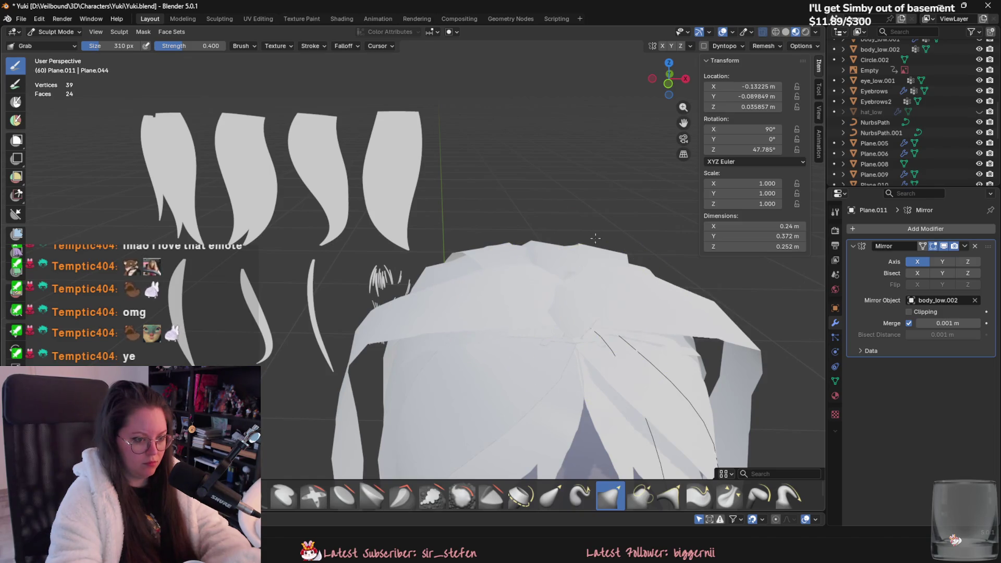
{"action": "mouse_move", "coordinate": [551, 270]}
{"action": "middle_mouse_down"}
{"action": "mouse_move", "coordinate": [481, 357]}
{"action": "mouse_move", "coordinate": [458, 324]}
{"action": "mouse_move", "coordinate": [475, 283]}
{"action": "mouse_move", "coordinate": [409, 349]}
{"action": "mouse_move", "coordinate": [436, 385]}
{"action": "middle_mouse_up"}
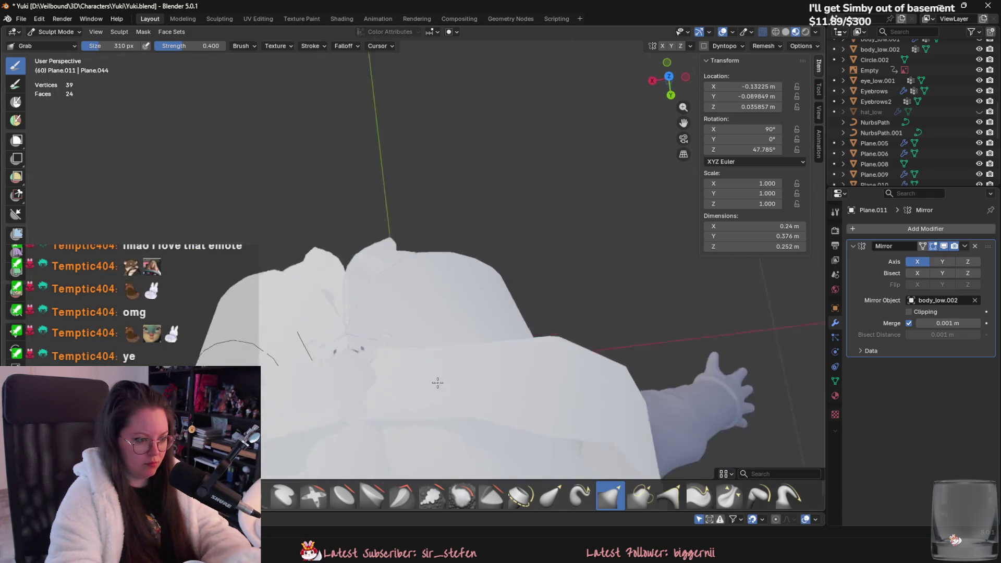
Enlarge the Grab brush to 160 px and pull hair against the head and face.
{"action": "key", "text": "f"}
{"action": "left_click", "coordinate": [357, 383]}
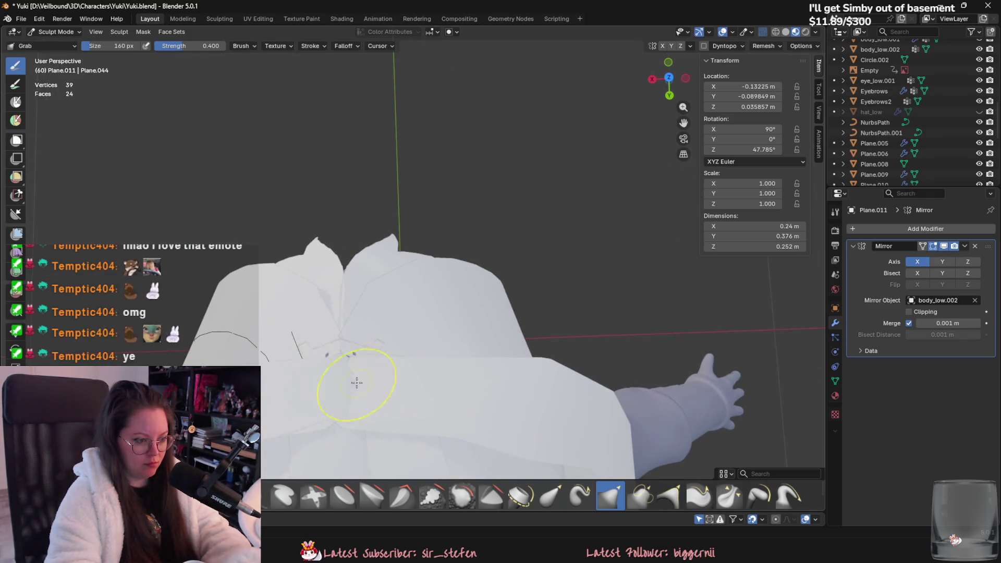
{"action": "mouse_move", "coordinate": [328, 366]}
{"action": "middle_mouse_down"}
{"action": "mouse_move", "coordinate": [416, 327]}
{"action": "mouse_move", "coordinate": [548, 202]}
{"action": "mouse_move", "coordinate": [494, 289]}
{"action": "mouse_move", "coordinate": [425, 235]}
{"action": "middle_mouse_up"}
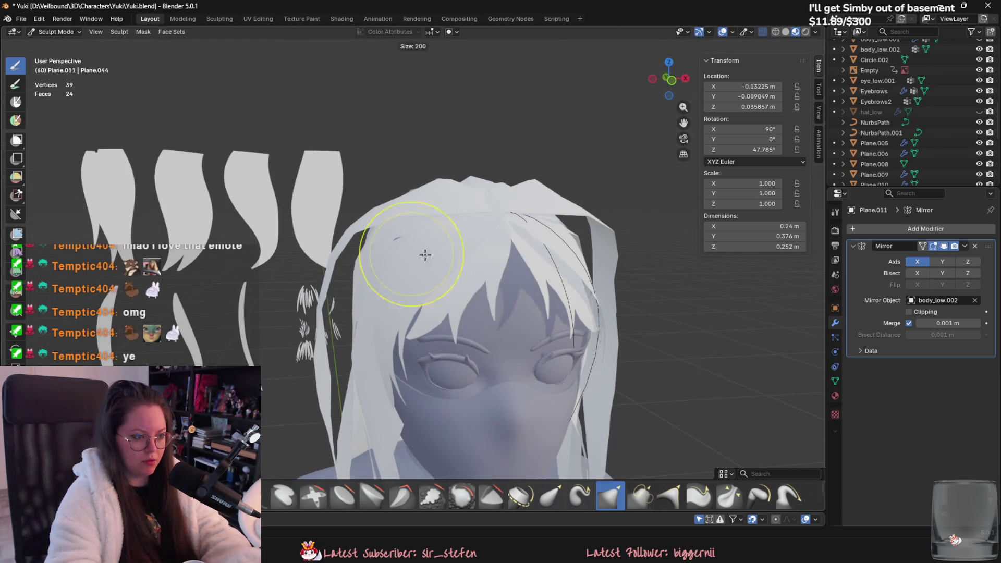
{"action": "key", "text": "f"}
{"action": "left_click", "coordinate": [368, 230]}
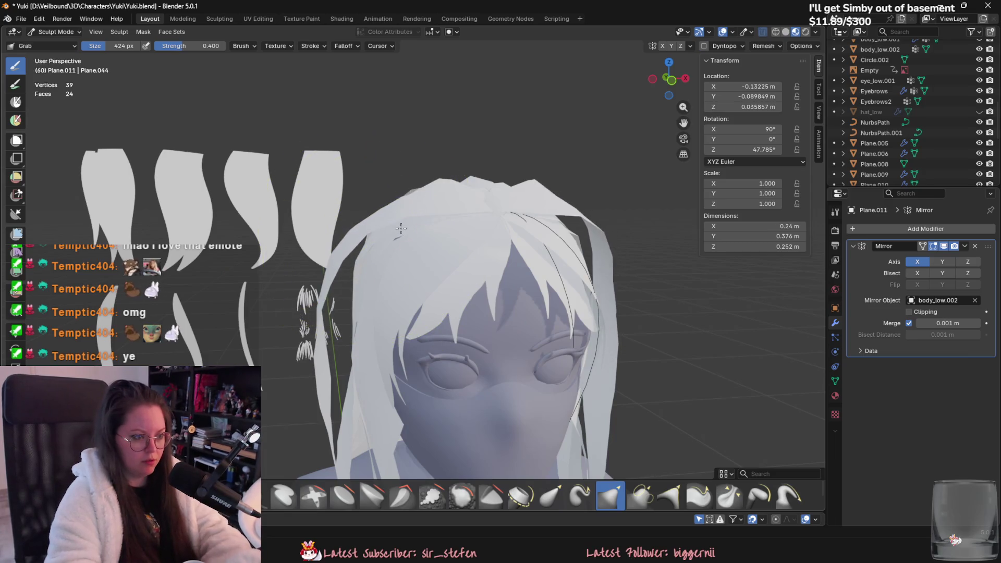
{"action": "left_click_drag", "start_coordinate": [367, 230], "coordinate": [378, 253]}
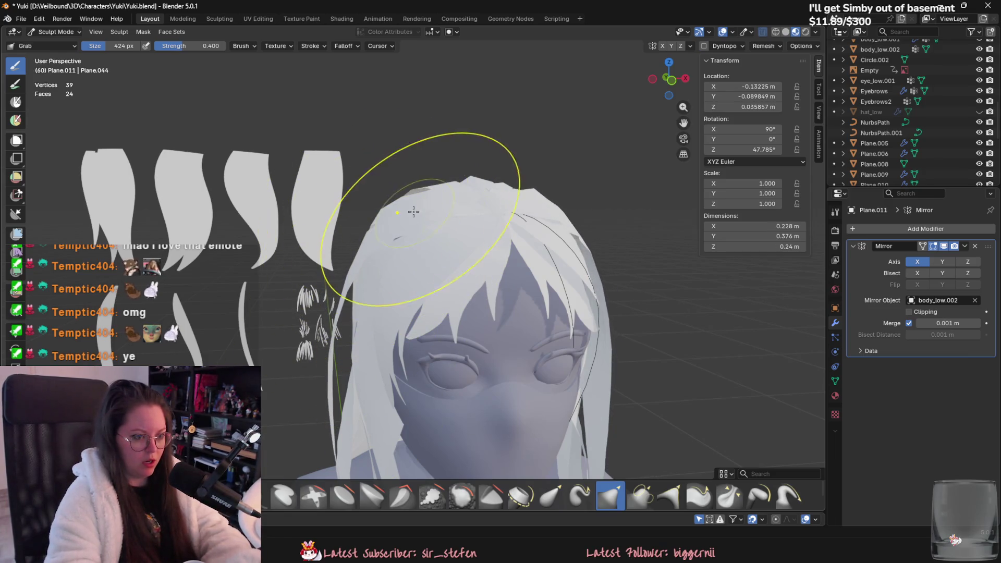
{"action": "mouse_move", "coordinate": [447, 189]}
{"action": "middle_mouse_down"}
{"action": "mouse_move", "coordinate": [470, 313]}
{"action": "mouse_move", "coordinate": [407, 315]}
{"action": "mouse_move", "coordinate": [379, 357]}
{"action": "mouse_move", "coordinate": [386, 334]}
{"action": "mouse_move", "coordinate": [373, 253]}
{"action": "mouse_move", "coordinate": [406, 369]}
{"action": "mouse_move", "coordinate": [344, 292]}
{"action": "mouse_move", "coordinate": [418, 250]}
{"action": "mouse_move", "coordinate": [395, 282]}
{"action": "mouse_move", "coordinate": [365, 261]}
{"action": "middle_mouse_up"}
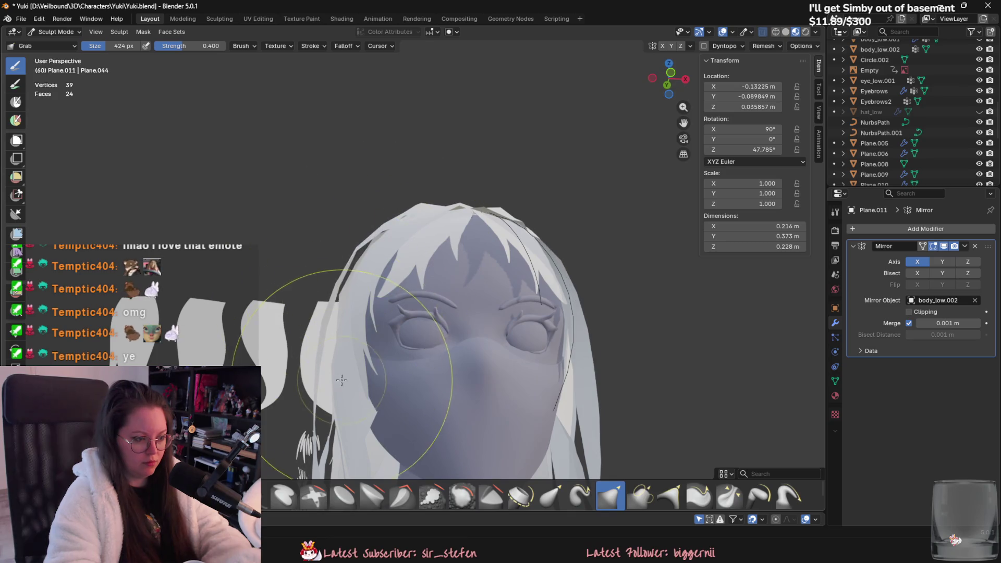
{"action": "middle_click_drag", "start_coordinate": [342, 380], "coordinate": [337, 332], "text": "shift"}
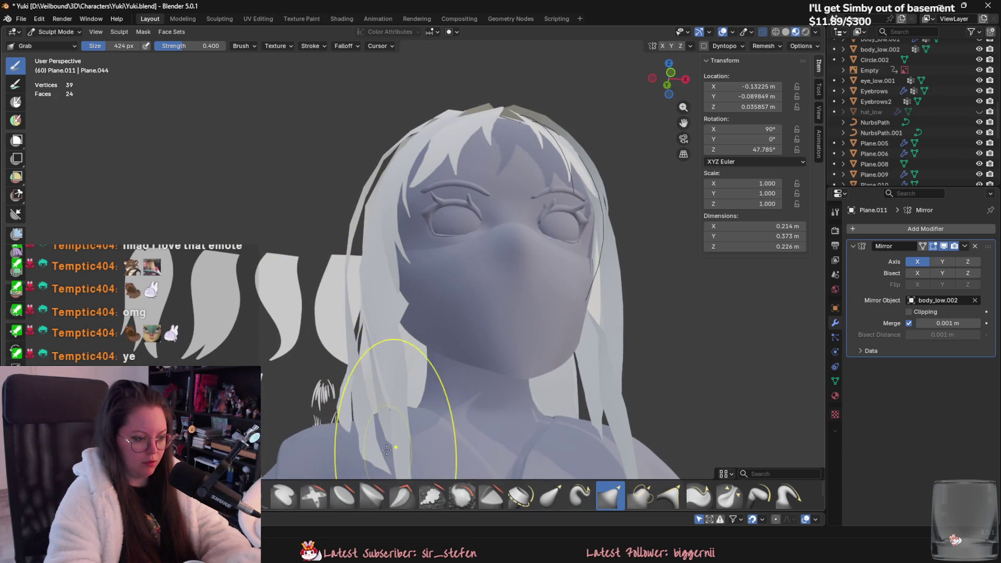
{"action": "scroll", "coordinate": [386, 396], "scroll_direction": "down", "scroll_amount": 2}
{"action": "left_click_drag", "start_coordinate": [422, 323], "coordinate": [415, 365]}
{"action": "mouse_move", "coordinate": [414, 365]}
{"action": "middle_mouse_down"}
{"action": "mouse_move", "coordinate": [423, 367]}
{"action": "mouse_move", "coordinate": [443, 325]}
{"action": "middle_mouse_up"}
Pull the back strand further in, shrink the brush, and nudge the hair on top.
{"action": "mouse_move", "coordinate": [404, 255]}
{"action": "left_mouse_down"}
{"action": "mouse_move", "coordinate": [450, 278]}
{"action": "mouse_move", "coordinate": [469, 313]}
{"action": "mouse_move", "coordinate": [509, 318]}
{"action": "left_mouse_up"}
{"action": "mouse_move", "coordinate": [510, 317]}
{"action": "middle_mouse_down"}
{"action": "mouse_move", "coordinate": [474, 245]}
{"action": "mouse_move", "coordinate": [438, 313]}
{"action": "mouse_move", "coordinate": [454, 230]}
{"action": "middle_mouse_up"}
{"action": "mouse_move", "coordinate": [411, 266]}
{"action": "middle_mouse_down"}
{"action": "mouse_move", "coordinate": [396, 259]}
{"action": "mouse_move", "coordinate": [415, 289]}
{"action": "mouse_move", "coordinate": [430, 355]}
{"action": "mouse_move", "coordinate": [409, 344]}
{"action": "mouse_move", "coordinate": [402, 276]}
{"action": "middle_mouse_up"}
{"action": "key", "text": "f"}
{"action": "left_click", "coordinate": [409, 243]}
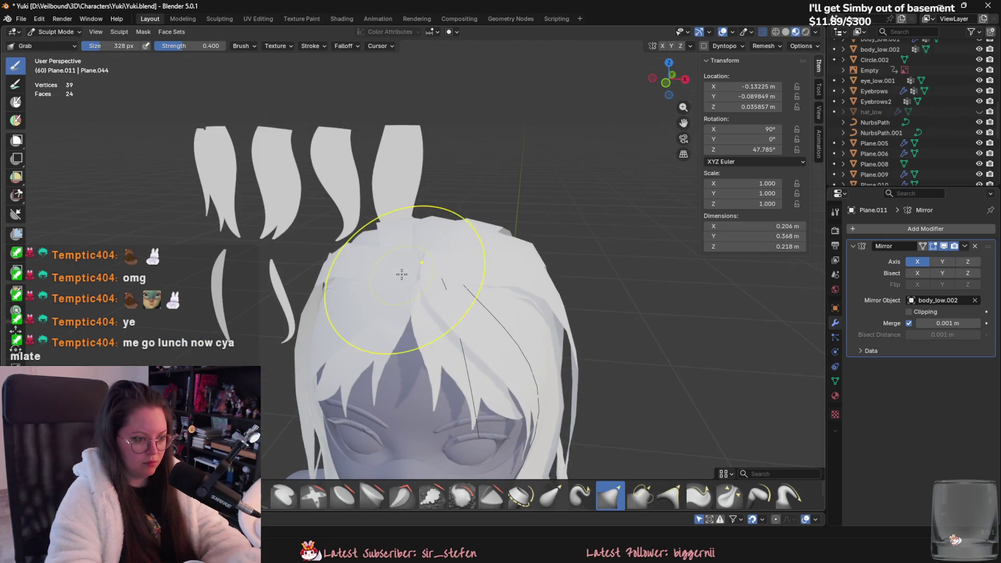
{"action": "left_click_drag", "start_coordinate": [402, 275], "coordinate": [406, 267]}
{"action": "mouse_move", "coordinate": [407, 267]}
{"action": "middle_mouse_down"}
{"action": "mouse_move", "coordinate": [431, 388]}
{"action": "mouse_move", "coordinate": [448, 328]}
{"action": "mouse_move", "coordinate": [481, 364]}
{"action": "mouse_move", "coordinate": [458, 330]}
{"action": "mouse_move", "coordinate": [488, 252]}
{"action": "mouse_move", "coordinate": [447, 291]}
{"action": "mouse_move", "coordinate": [443, 238]}
{"action": "middle_mouse_up"}
{"action": "mouse_move", "coordinate": [505, 224]}
{"action": "middle_mouse_down"}
{"action": "mouse_move", "coordinate": [496, 240]}
{"action": "mouse_move", "coordinate": [476, 223]}
{"action": "mouse_move", "coordinate": [466, 253]}
{"action": "mouse_move", "coordinate": [415, 172]}
{"action": "middle_mouse_up"}
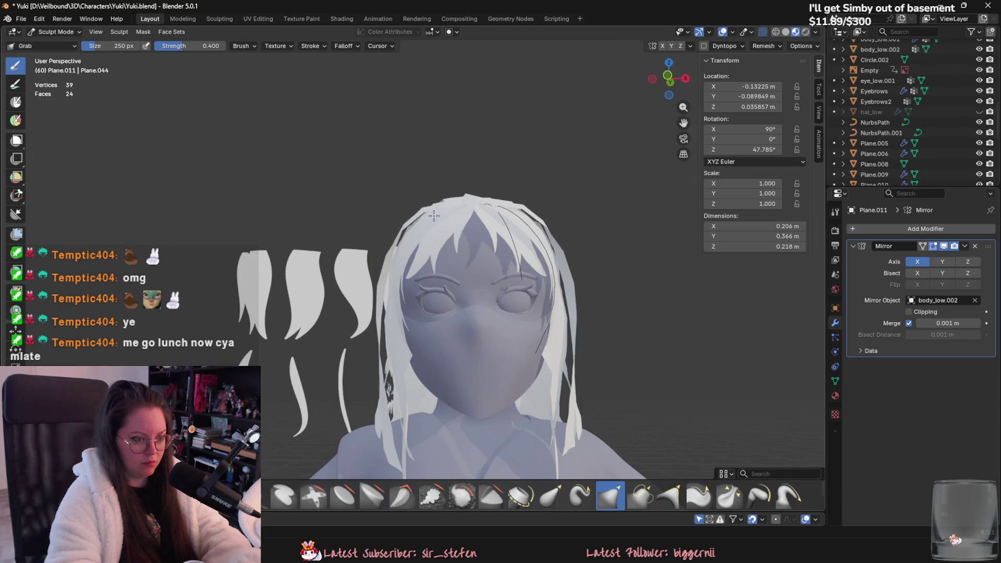
{"action": "mouse_move", "coordinate": [433, 216]}
{"action": "middle_mouse_down"}
{"action": "mouse_move", "coordinate": [577, 214]}
{"action": "mouse_move", "coordinate": [436, 320]}
{"action": "middle_mouse_up"}
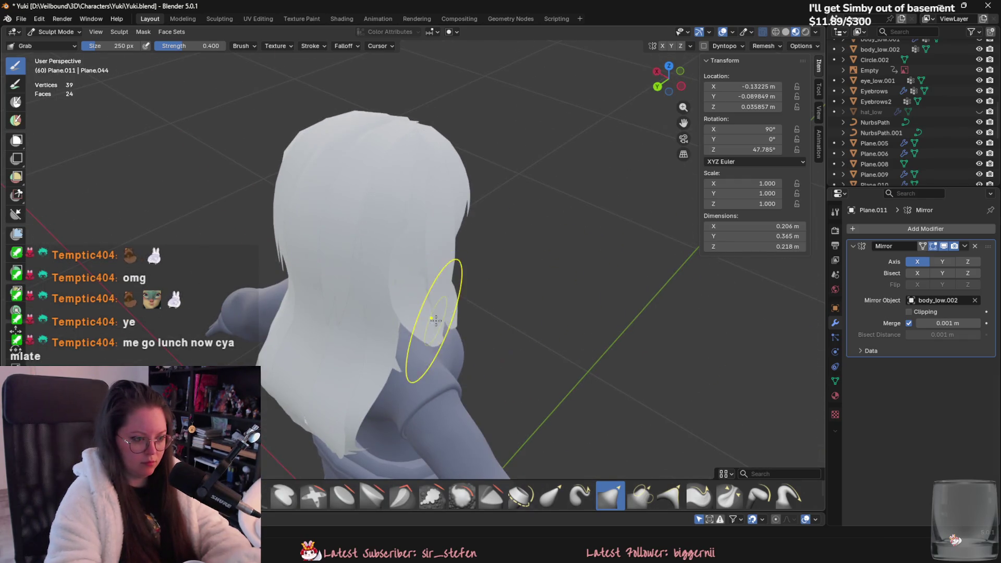
Pull the hair tip toward the shoulder and side strands in, then reshape the back and crown.
{"action": "left_click_drag", "start_coordinate": [448, 340], "coordinate": [455, 320]}
{"action": "mouse_move", "coordinate": [455, 321]}
{"action": "middle_mouse_down"}
{"action": "mouse_move", "coordinate": [412, 400]}
{"action": "mouse_move", "coordinate": [378, 391]}
{"action": "middle_mouse_up"}
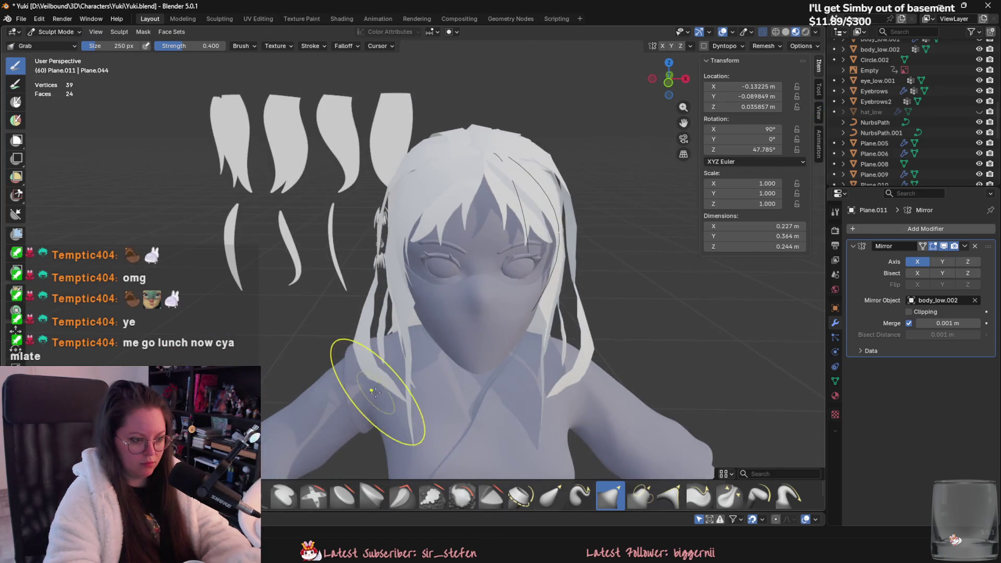
{"action": "left_click_drag", "start_coordinate": [366, 391], "coordinate": [387, 225]}
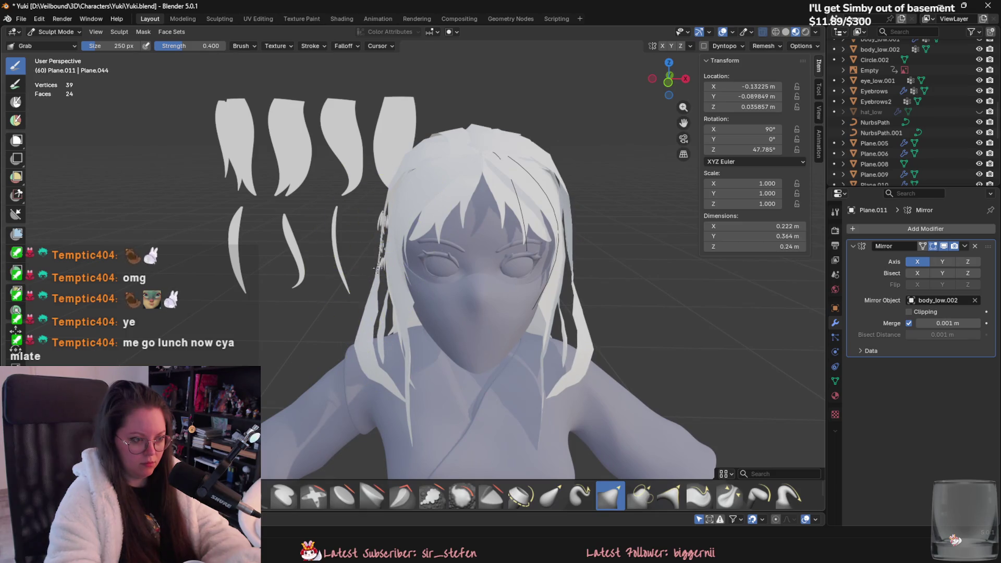
{"action": "left_click_drag", "start_coordinate": [378, 267], "coordinate": [389, 380]}
{"action": "mouse_move", "coordinate": [389, 380]}
{"action": "middle_mouse_down"}
{"action": "mouse_move", "coordinate": [458, 391]}
{"action": "mouse_move", "coordinate": [462, 279]}
{"action": "mouse_move", "coordinate": [438, 319]}
{"action": "middle_mouse_up"}
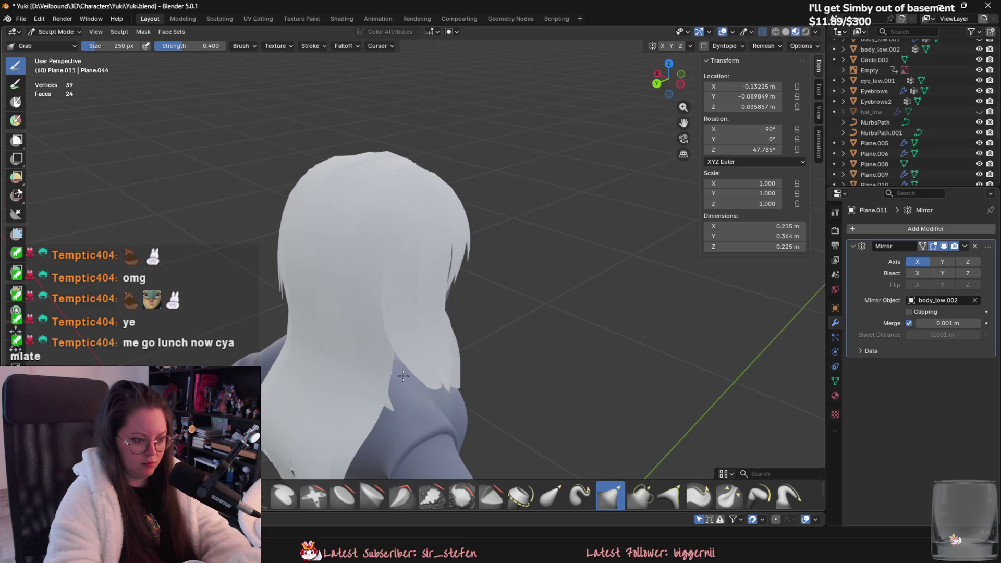
{"action": "mouse_move", "coordinate": [403, 376]}
{"action": "middle_mouse_down"}
{"action": "mouse_move", "coordinate": [440, 327]}
{"action": "mouse_move", "coordinate": [359, 314]}
{"action": "mouse_move", "coordinate": [388, 299]}
{"action": "mouse_move", "coordinate": [377, 241]}
{"action": "mouse_move", "coordinate": [407, 206]}
{"action": "mouse_move", "coordinate": [371, 245]}
{"action": "mouse_move", "coordinate": [367, 285]}
{"action": "mouse_move", "coordinate": [290, 198]}
{"action": "mouse_move", "coordinate": [378, 284]}
{"action": "mouse_move", "coordinate": [391, 280]}
{"action": "middle_mouse_up"}
{"action": "left_click_drag", "start_coordinate": [391, 279], "coordinate": [385, 297]}
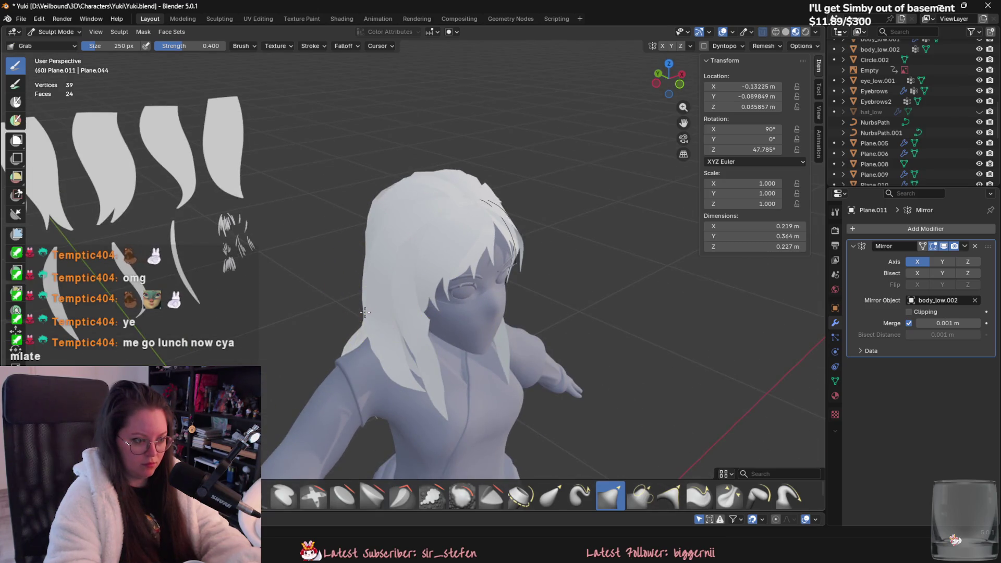
{"action": "mouse_move", "coordinate": [385, 297]}
{"action": "middle_mouse_down"}
{"action": "mouse_move", "coordinate": [392, 397]}
{"action": "mouse_move", "coordinate": [389, 381]}
{"action": "middle_mouse_up"}
{"action": "left_click_drag", "start_coordinate": [373, 302], "coordinate": [371, 290]}
{"action": "middle_click_drag", "start_coordinate": [371, 290], "coordinate": [370, 284]}
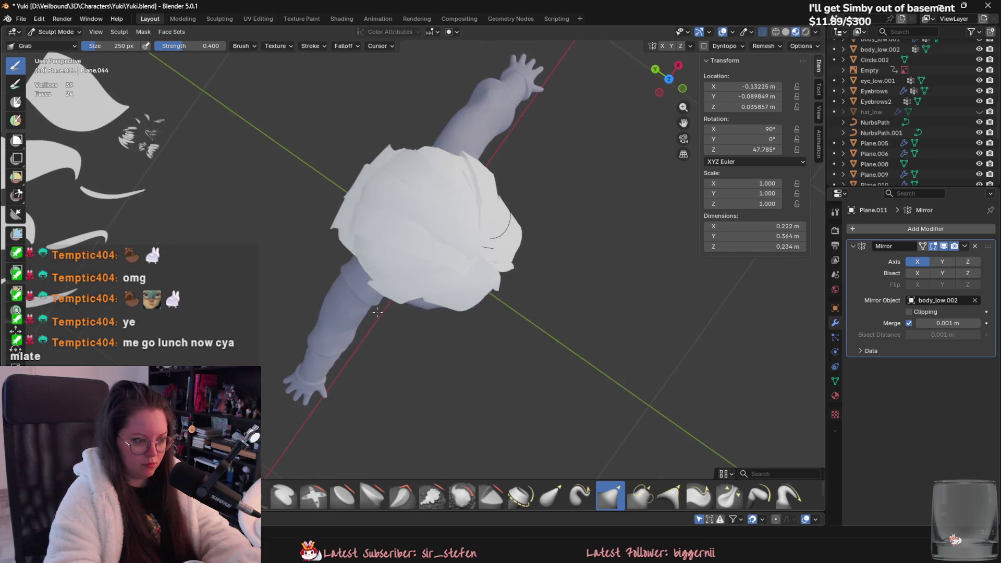
{"action": "middle_click_drag", "start_coordinate": [425, 338], "coordinate": [412, 313]}
{"action": "left_click", "coordinate": [54, 31]}
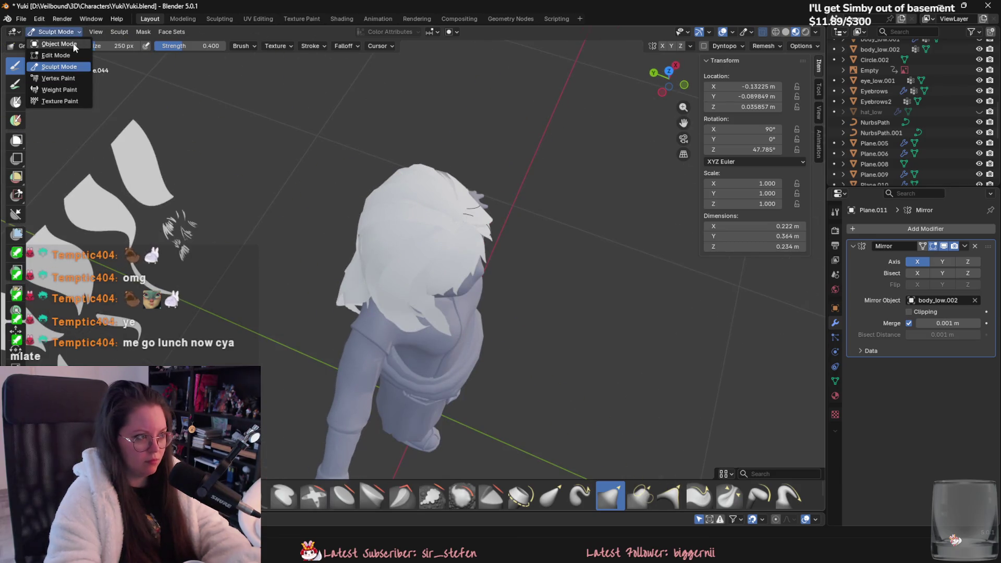
Back in Object Mode, duplicate Plane.011 and slide the copy along the X axis.
{"action": "left_click", "coordinate": [50, 43]}
{"action": "mouse_move", "coordinate": [313, 261]}
{"action": "middle_mouse_down"}
{"action": "mouse_move", "coordinate": [330, 277]}
{"action": "mouse_move", "coordinate": [447, 295]}
{"action": "mouse_move", "coordinate": [536, 345]}
{"action": "middle_mouse_up"}
{"action": "key", "text": "shift+d"}
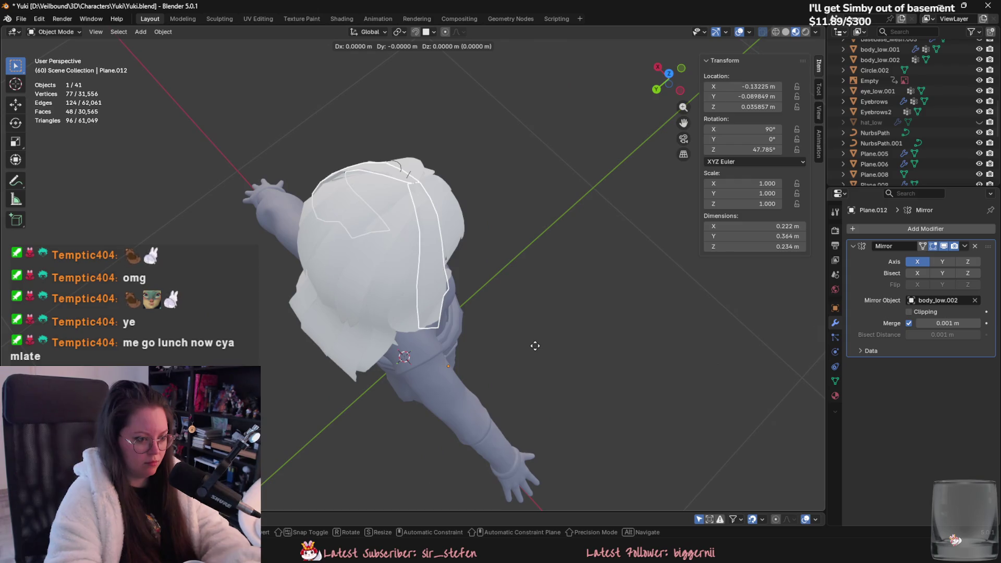
{"action": "key", "text": "x"}
{"action": "left_click", "coordinate": [533, 347]}
Select the duplicate Plane.012 and rotate all its vertices around the Z axis.
{"action": "key", "text": "alt+a"}
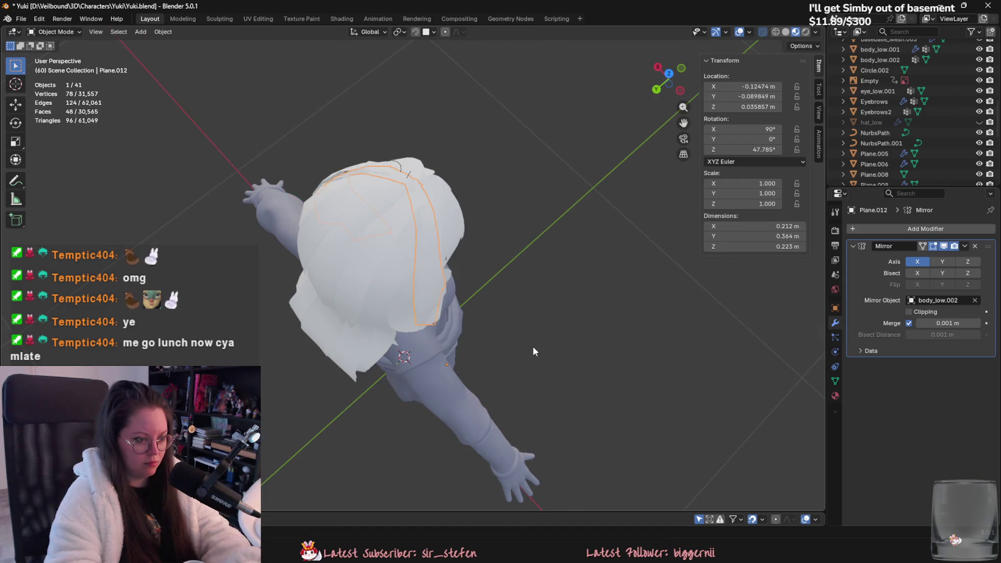
{"action": "mouse_move", "coordinate": [533, 347]}
{"action": "middle_mouse_down"}
{"action": "mouse_move", "coordinate": [519, 337]}
{"action": "mouse_move", "coordinate": [585, 364]}
{"action": "mouse_move", "coordinate": [632, 318]}
{"action": "mouse_move", "coordinate": [485, 330]}
{"action": "mouse_move", "coordinate": [449, 302]}
{"action": "middle_mouse_up"}
{"action": "left_click", "coordinate": [450, 302]}
{"action": "key", "text": "Tab"}
{"action": "key", "text": "a"}
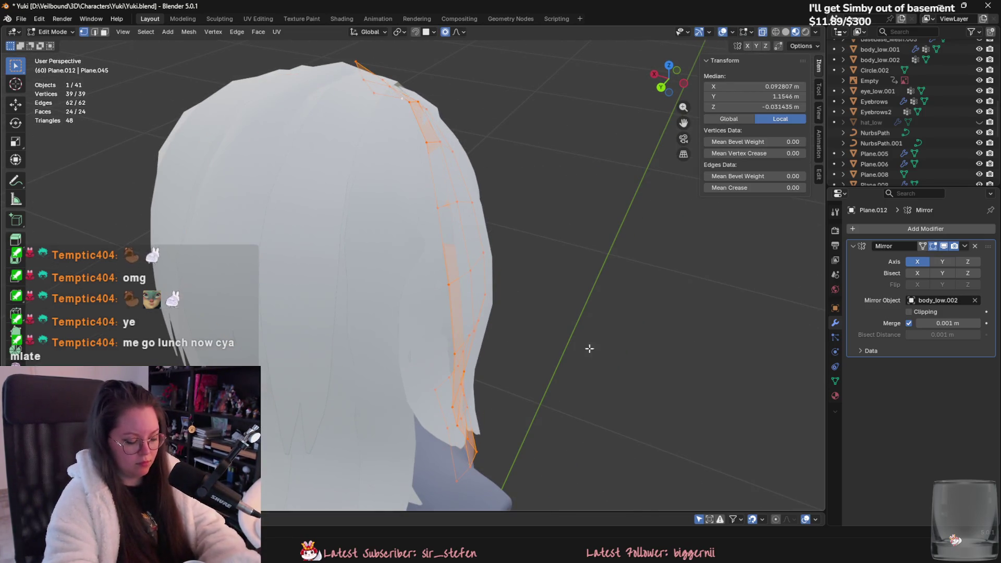
{"action": "key", "text": "r"}
{"action": "key", "text": "z"}
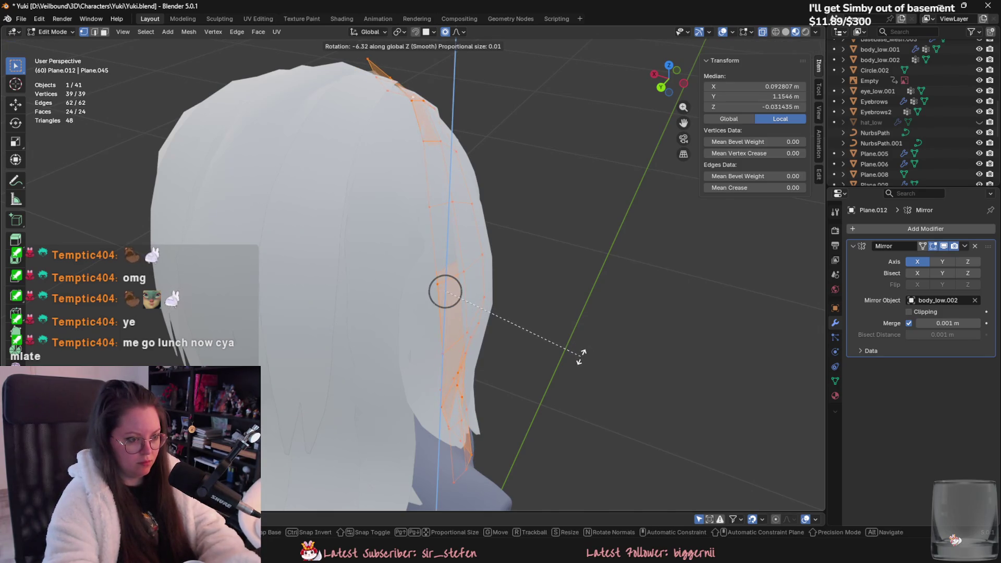
{"action": "left_click", "coordinate": [581, 358]}
{"action": "key", "text": "Tab"}
{"action": "mouse_move", "coordinate": [580, 367]}
{"action": "middle_mouse_down"}
{"action": "mouse_move", "coordinate": [571, 386]}
{"action": "mouse_move", "coordinate": [412, 355]}
{"action": "mouse_move", "coordinate": [440, 375]}
{"action": "mouse_move", "coordinate": [580, 374]}
{"action": "middle_mouse_up"}
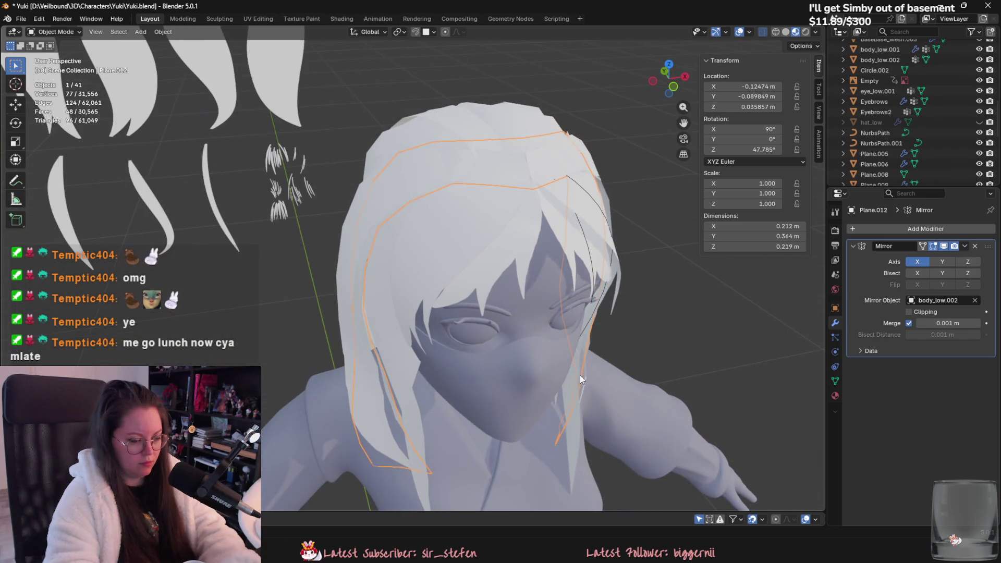
Rotate the strand with proportional falloff so it lies along the head.
{"action": "key", "text": "Tab"}
{"action": "key", "text": "r"}
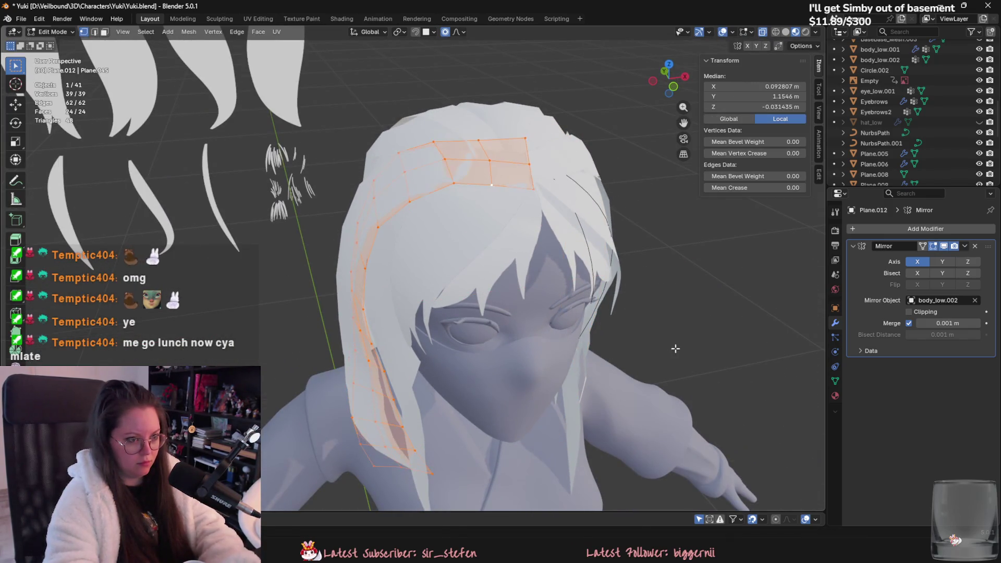
{"action": "left_click", "coordinate": [331, 401]}
{"action": "key", "text": "r"}
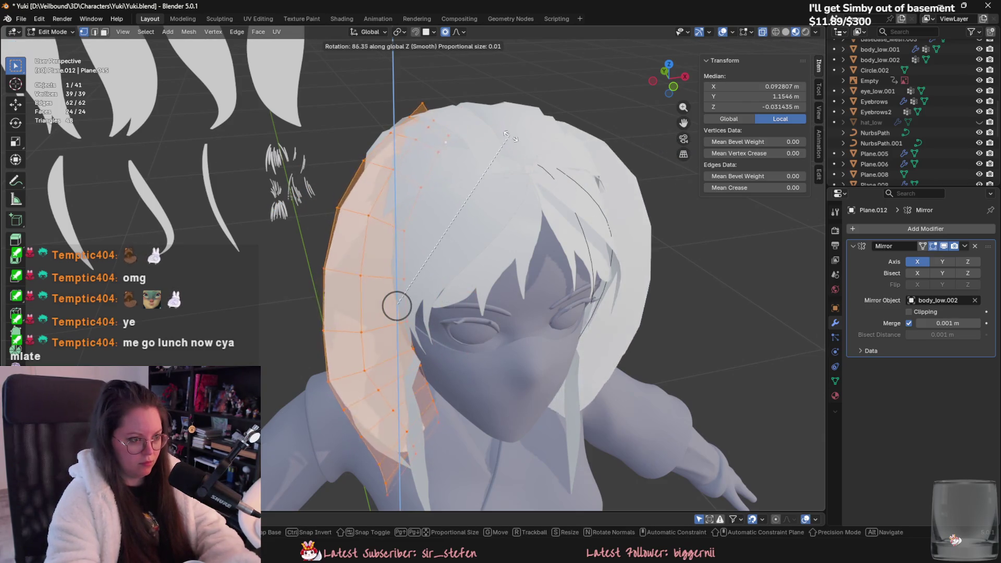
{"action": "left_click", "coordinate": [395, 302]}
Move the strand along Y and rotate it around Z to fit the head's side.
{"action": "mouse_move", "coordinate": [395, 302]}
{"action": "middle_mouse_down"}
{"action": "mouse_move", "coordinate": [632, 365]}
{"action": "mouse_move", "coordinate": [495, 417]}
{"action": "mouse_move", "coordinate": [365, 344]}
{"action": "middle_mouse_up"}
{"action": "key", "text": "g"}
{"action": "key", "text": "y"}
{"action": "left_click", "coordinate": [609, 355]}
{"action": "key", "text": "r"}
{"action": "key", "text": "z"}
{"action": "left_click", "coordinate": [510, 437]}
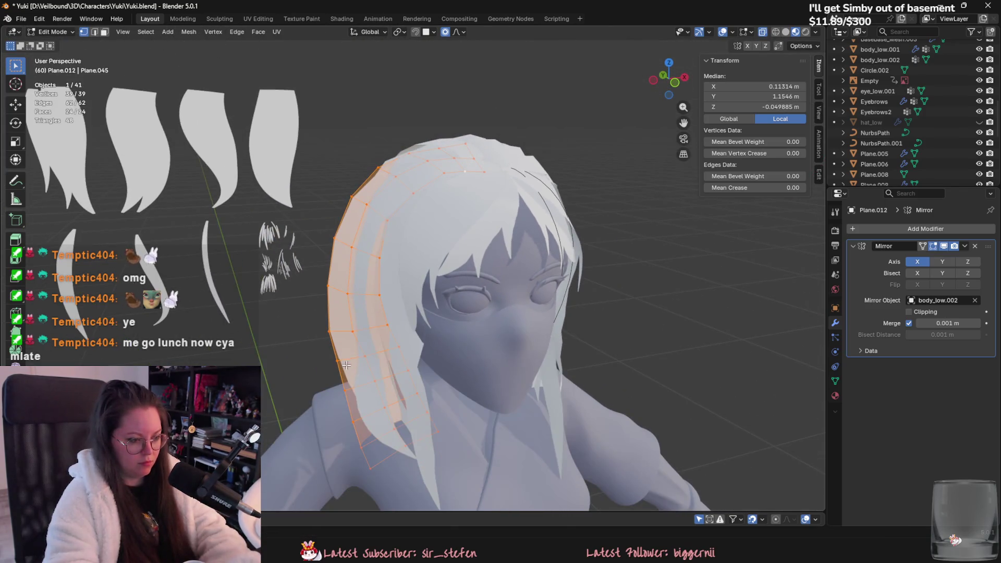
Move the strand's outer edge vertices with falloff, then switch to Sculpt Mode.
{"action": "left_click", "coordinate": [329, 331]}
{"action": "left_click", "coordinate": [328, 285], "text": "shift"}
{"action": "left_click", "coordinate": [334, 238], "text": "shift"}
{"action": "mouse_move", "coordinate": [334, 238]}
{"action": "middle_mouse_down"}
{"action": "mouse_move", "coordinate": [449, 334]}
{"action": "mouse_move", "coordinate": [563, 383]}
{"action": "middle_mouse_up"}
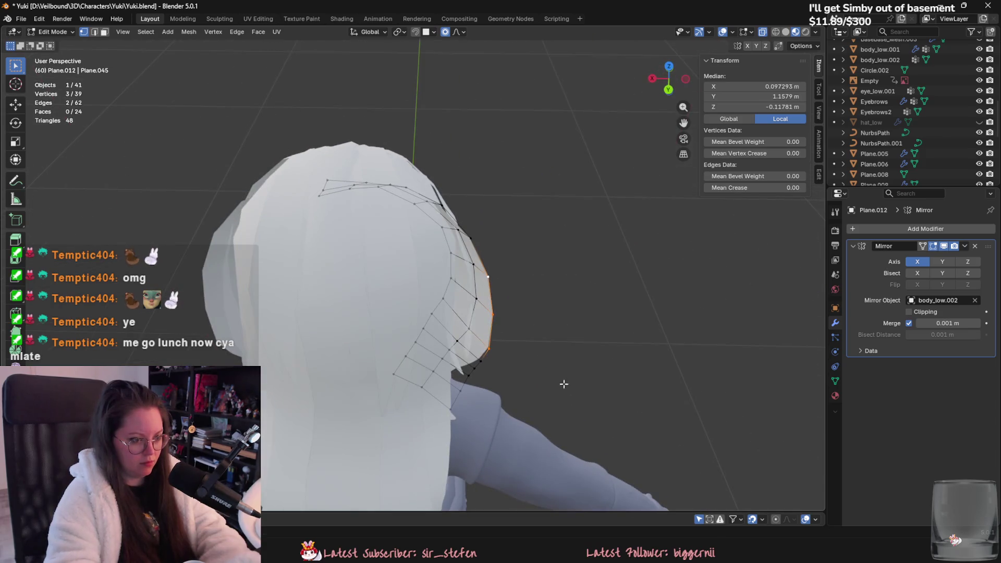
{"action": "key", "text": "g"}
{"action": "left_click", "coordinate": [559, 377]}
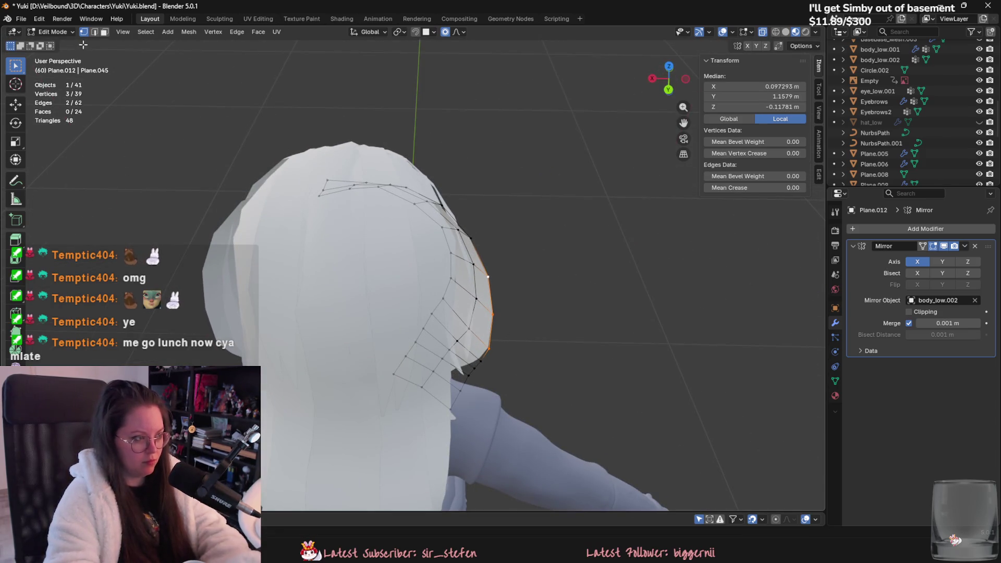
{"action": "left_click", "coordinate": [53, 32]}
{"action": "left_click", "coordinate": [57, 63]}
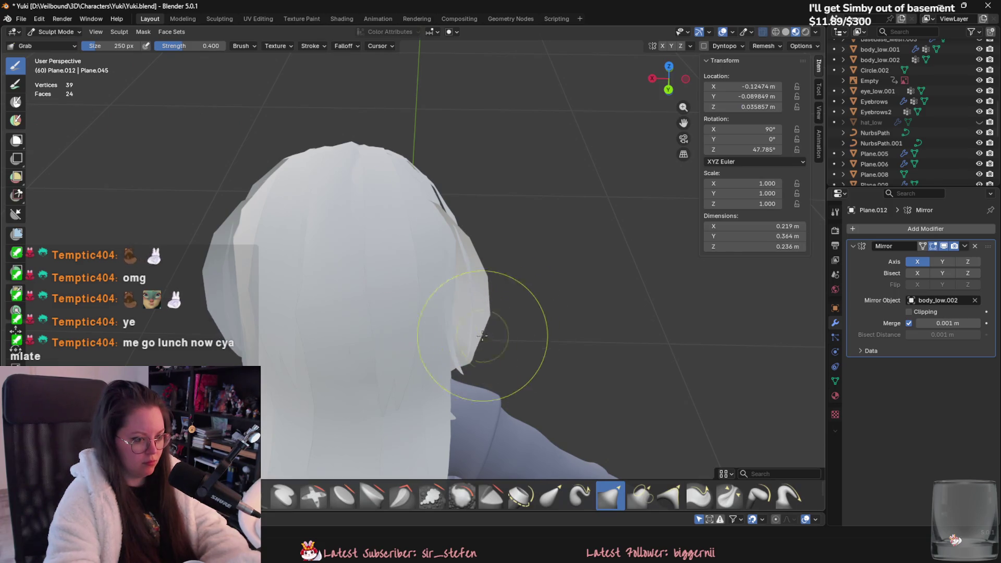
Grab the Plane.012 strand edge against the head, return to Object Mode, and delete Plane.012.
{"action": "left_click_drag", "start_coordinate": [483, 335], "coordinate": [461, 240]}
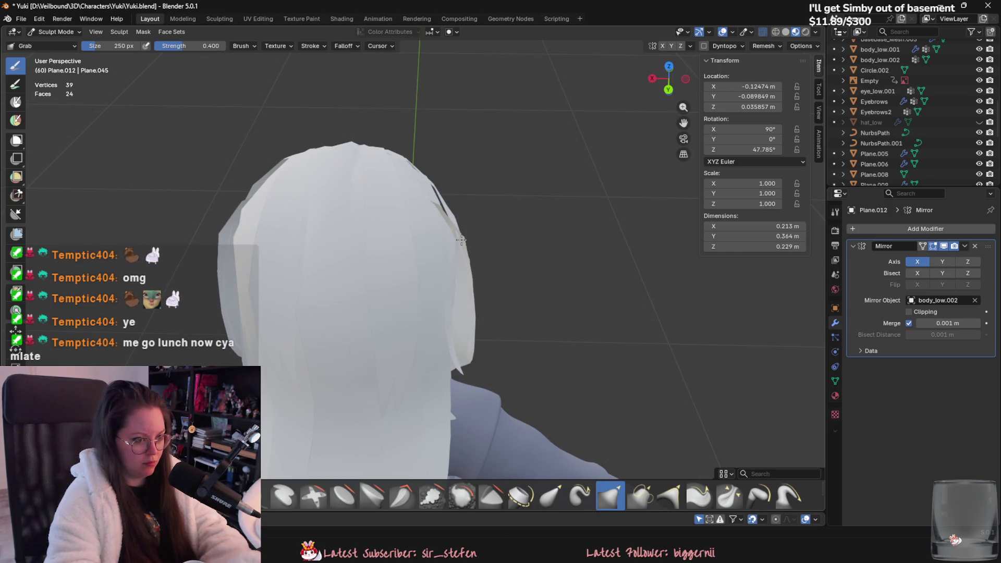
{"action": "mouse_move", "coordinate": [462, 239]}
{"action": "middle_mouse_down"}
{"action": "mouse_move", "coordinate": [234, 179]}
{"action": "mouse_move", "coordinate": [313, 258]}
{"action": "mouse_move", "coordinate": [269, 267]}
{"action": "mouse_move", "coordinate": [378, 328]}
{"action": "mouse_move", "coordinate": [469, 414]}
{"action": "mouse_move", "coordinate": [402, 410]}
{"action": "mouse_move", "coordinate": [365, 313]}
{"action": "mouse_move", "coordinate": [380, 254]}
{"action": "mouse_move", "coordinate": [448, 285]}
{"action": "mouse_move", "coordinate": [521, 358]}
{"action": "mouse_move", "coordinate": [503, 386]}
{"action": "mouse_move", "coordinate": [325, 353]}
{"action": "middle_mouse_up"}
{"action": "key", "text": "ctrl+Tab"}
{"action": "scroll", "coordinate": [504, 388], "scroll_direction": "up", "scroll_amount": 2}
{"action": "key", "text": "Delete"}
Save Yuki.blend with Ctrl+S.
{"action": "scroll", "coordinate": [505, 377], "scroll_direction": "down", "scroll_amount": 3}
{"action": "key", "text": "ctrl+s"}
{"action": "middle_click_drag", "start_coordinate": [505, 377], "coordinate": [455, 320]}
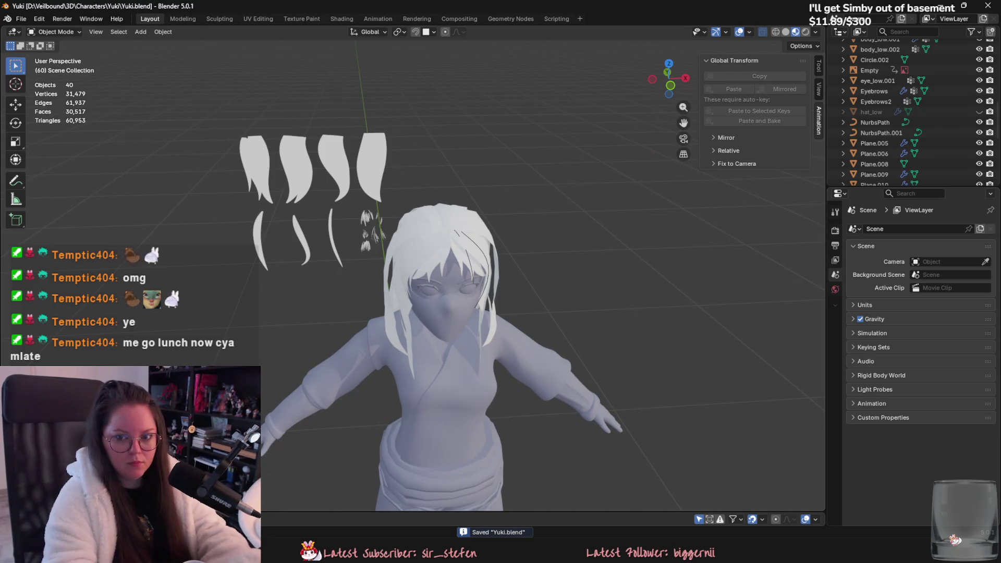
Hand-write a "BRB Food" annotation beside the character with the Annotate tool.
{"action": "left_click", "coordinate": [16, 180]}
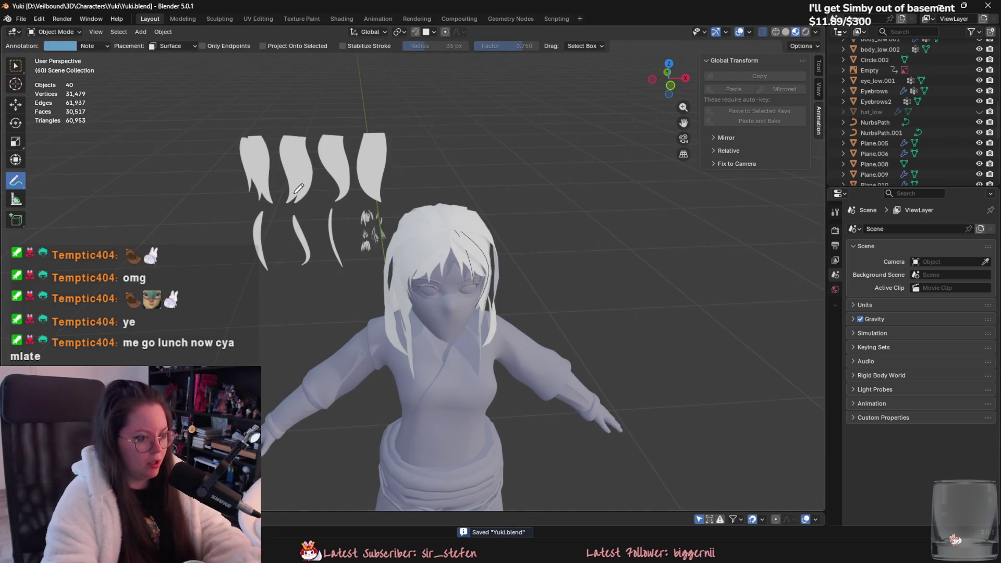
{"action": "left_click_drag", "start_coordinate": [563, 225], "coordinate": [564, 238]}
{"action": "left_click_drag", "start_coordinate": [664, 186], "coordinate": [667, 224]}
{"action": "mouse_move", "coordinate": [666, 224]}
{"action": "middle_mouse_down"}
{"action": "mouse_move", "coordinate": [595, 259]}
{"action": "mouse_move", "coordinate": [622, 250]}
{"action": "middle_mouse_up"}
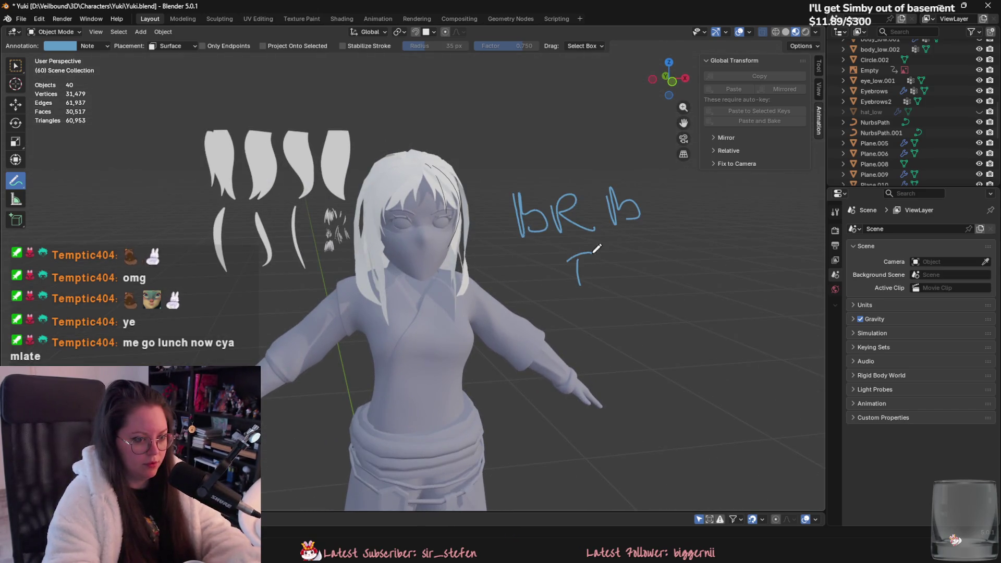
{"action": "left_click_drag", "start_coordinate": [638, 272], "coordinate": [638, 285]}
{"action": "left_click_drag", "start_coordinate": [634, 256], "coordinate": [651, 292]}
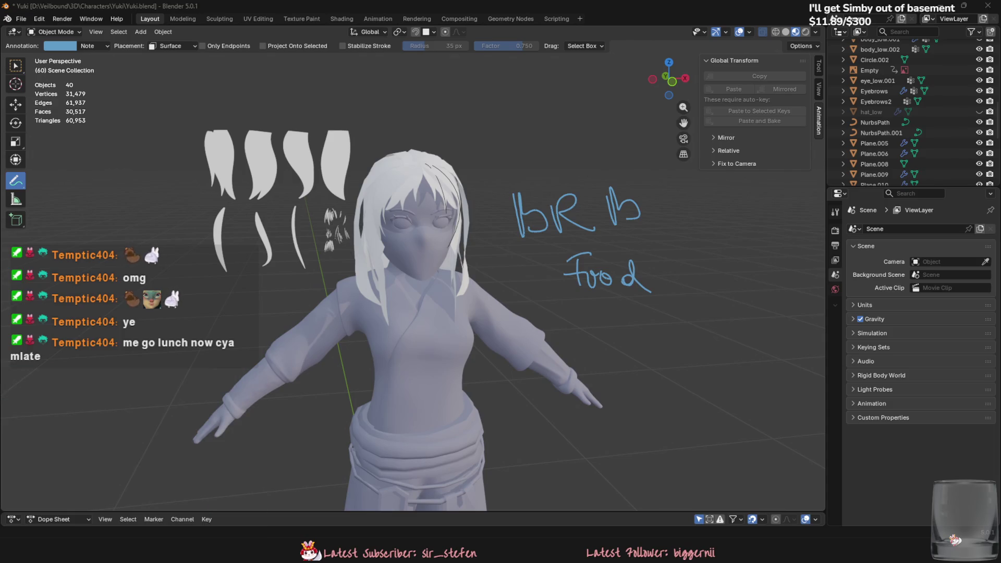
{"action": "left_click_drag", "start_coordinate": [999, 261], "coordinate": [709, 304]}
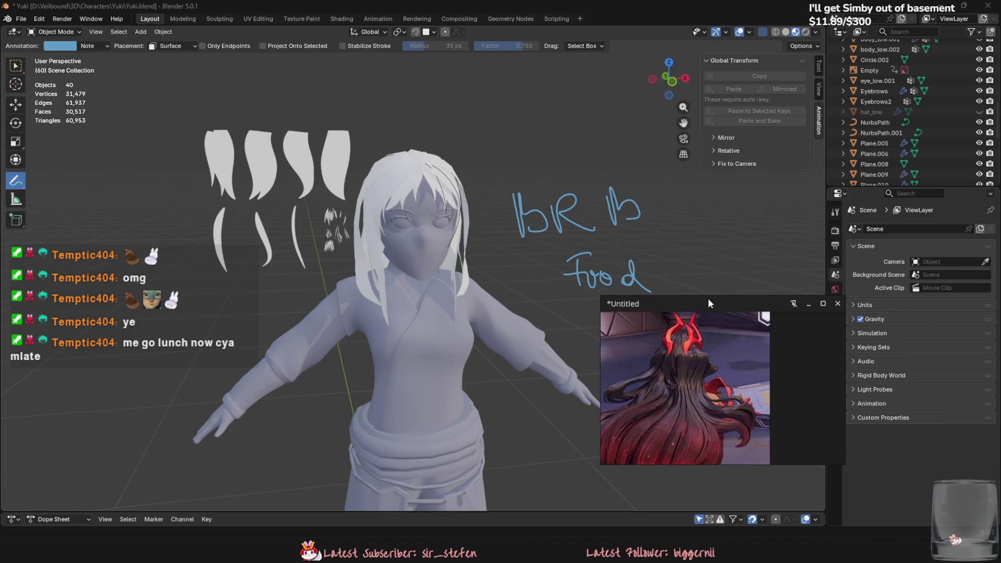